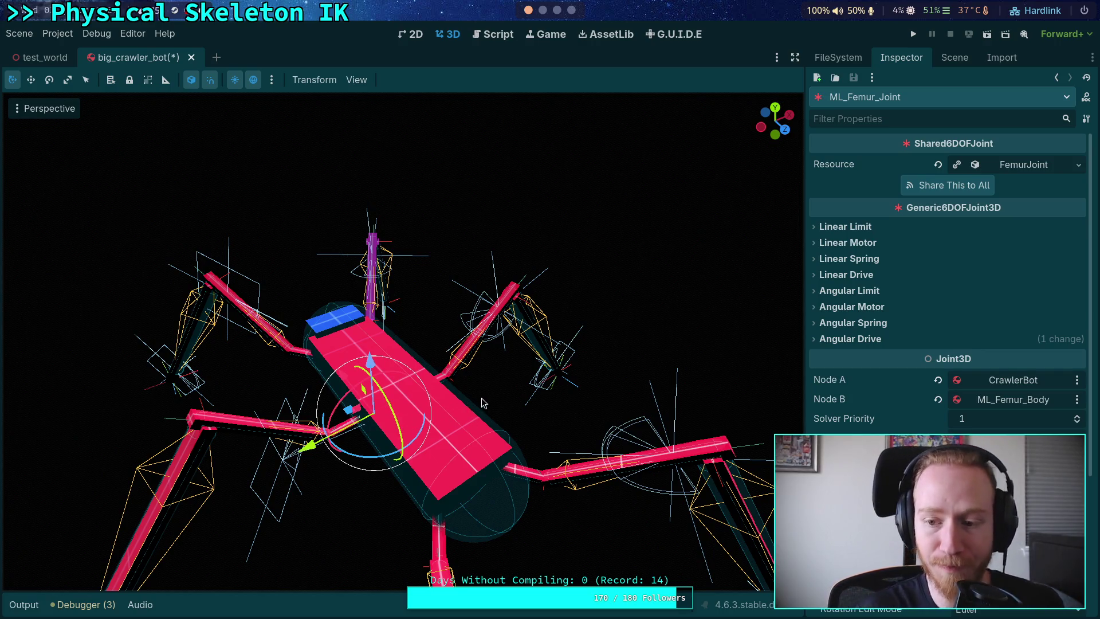
- Copy ML_Femur_Joint's Position value
scroll(880, 431, "down", 3)
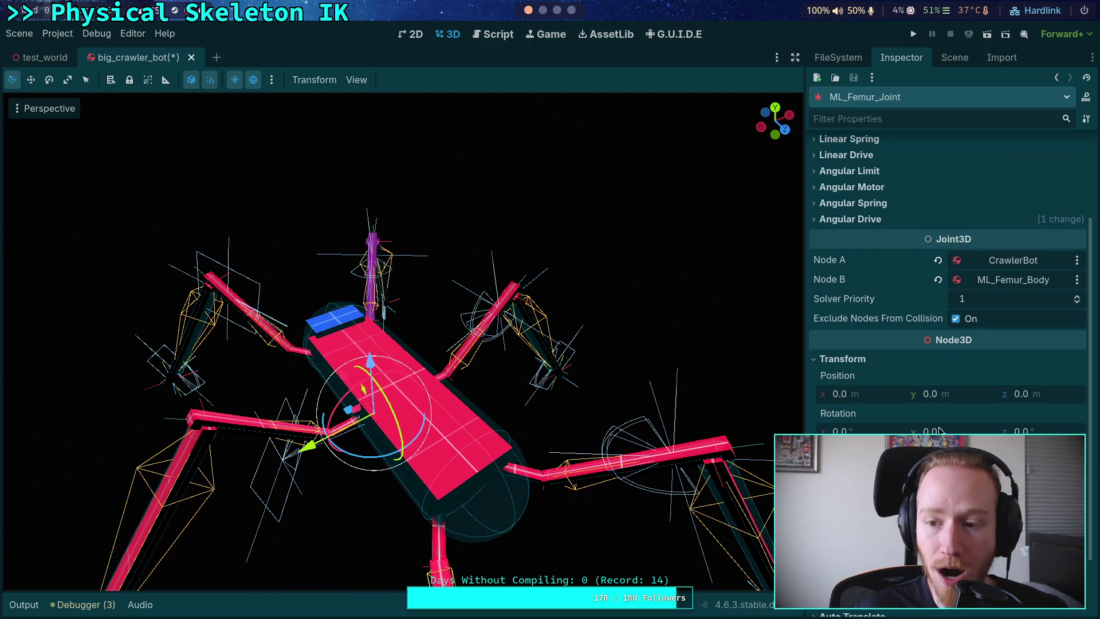
key("ctrl+v")
right_click(879, 377)
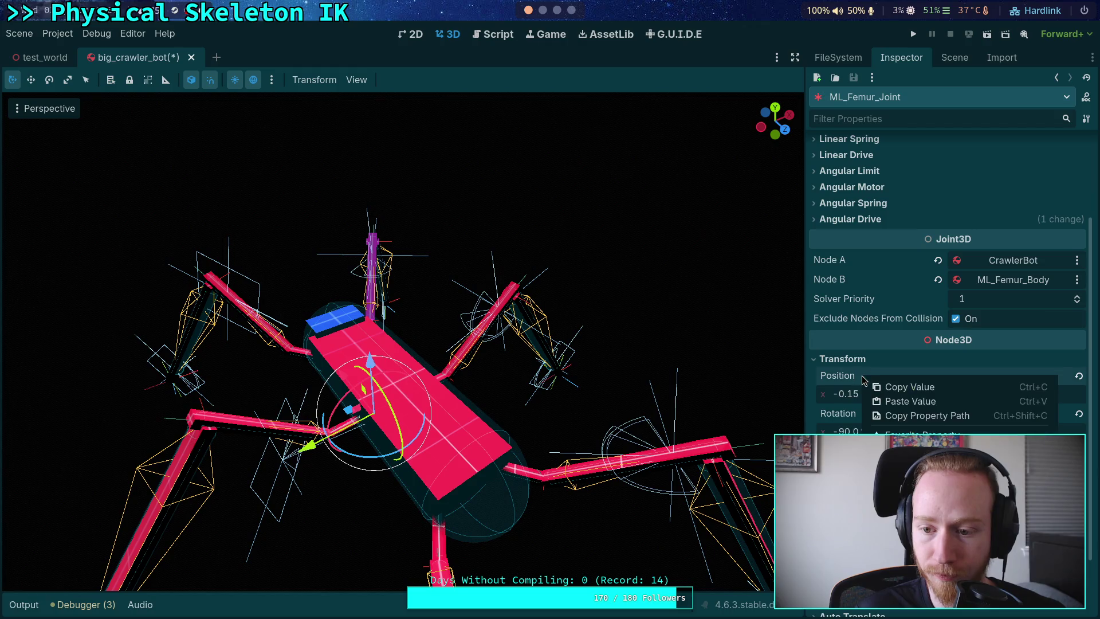
left_click(902, 386)
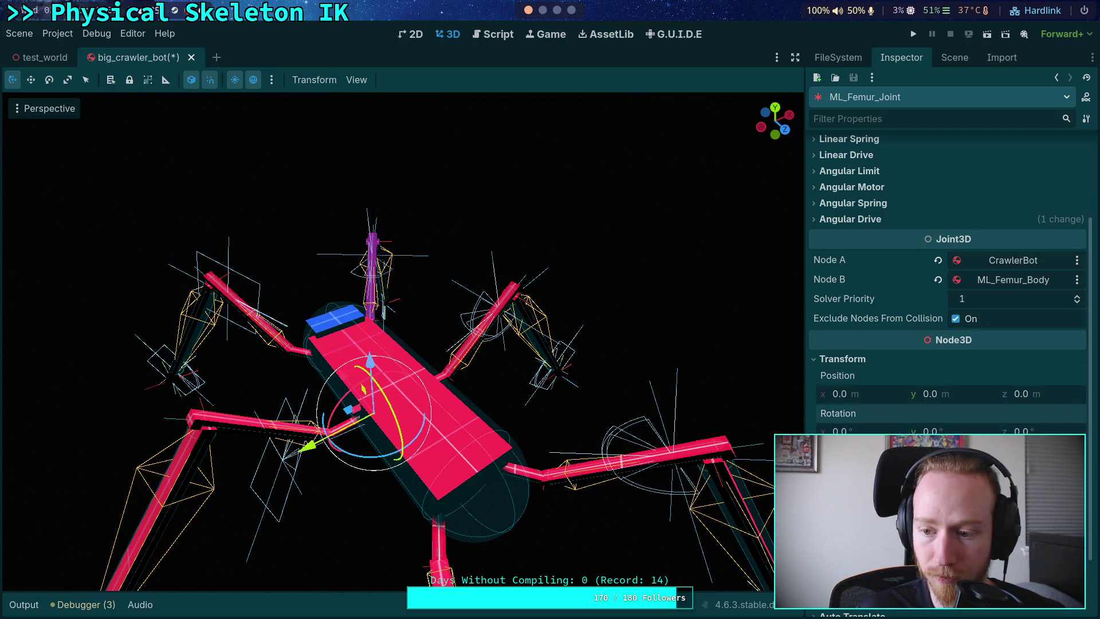
- Paste that position into ML_Tibia_Beam's Body A Position and set its y to 0.95
scroll(833, 358, "up", 2)
left_click(949, 62)
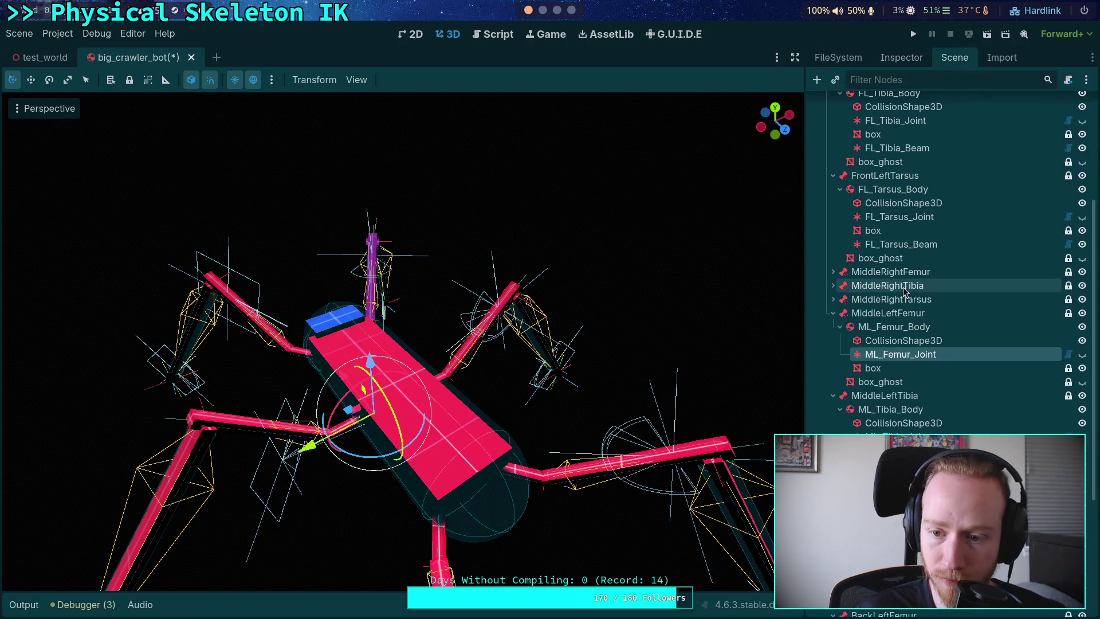
left_click(894, 437)
left_click(901, 58)
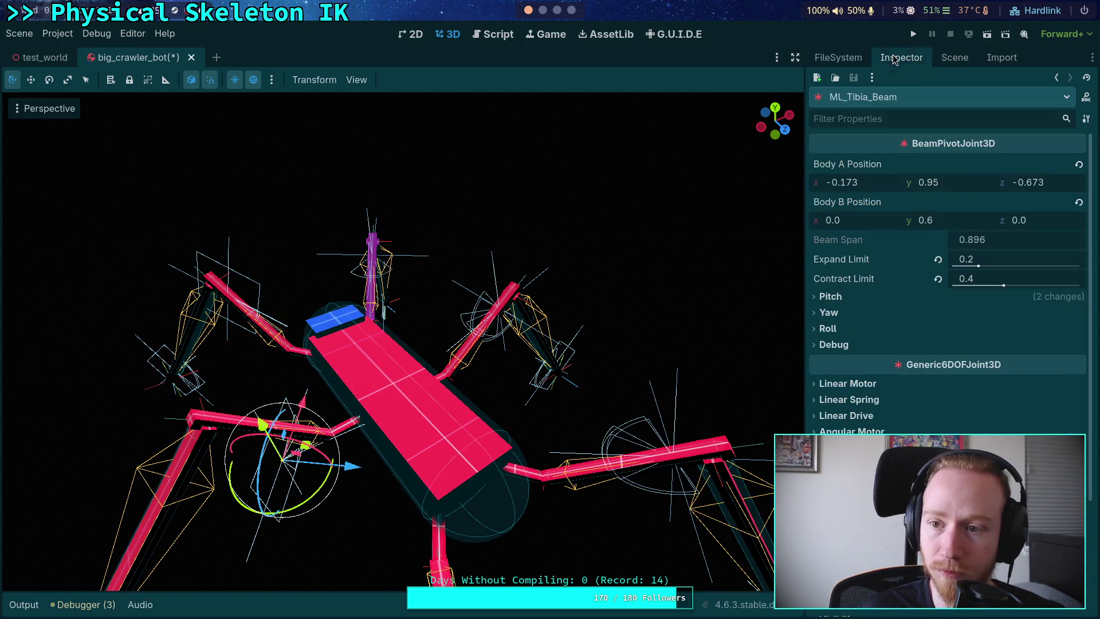
right_click(903, 164)
left_click(932, 185)
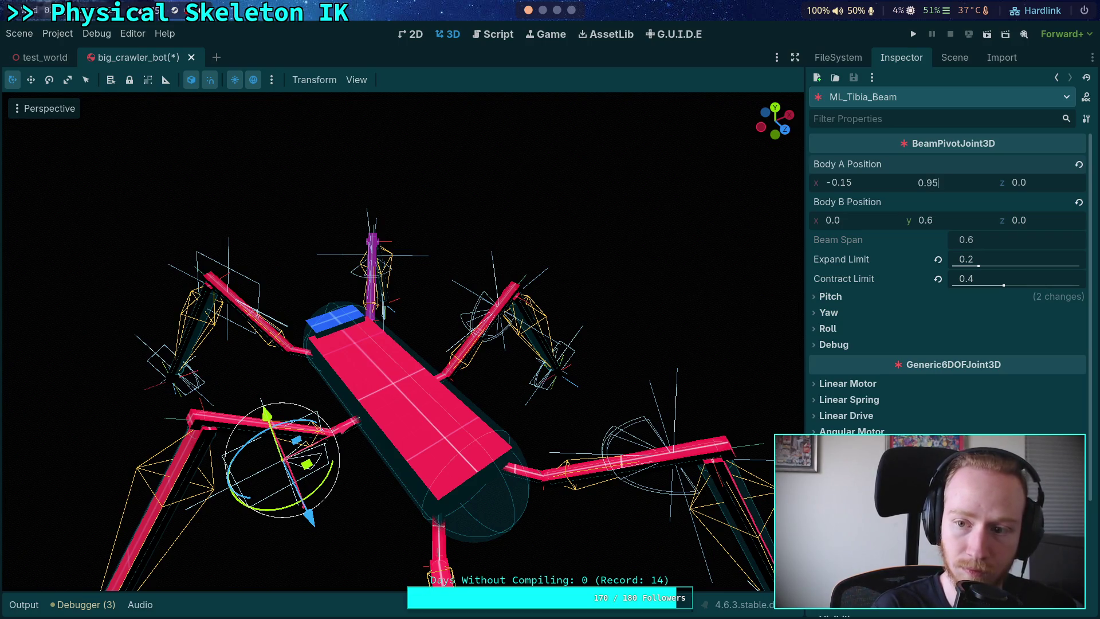
key("Return")
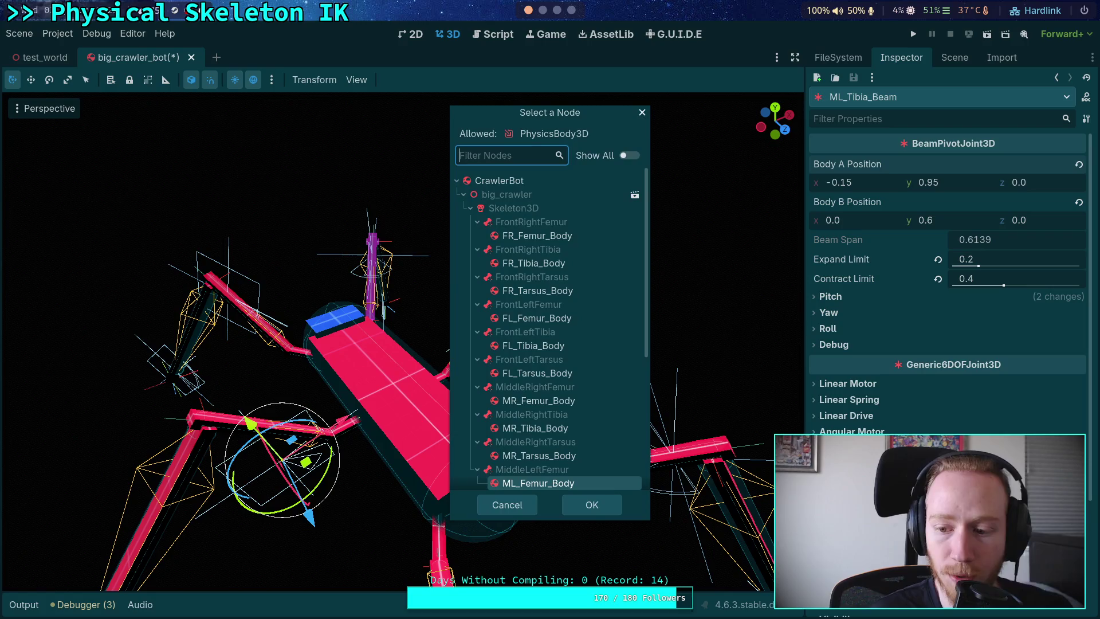
- Connect ML_Tibia_Beam to ML_Tibia_Body, giving a Beam Span of 0.7966
scroll(549, 468, "down", 2)
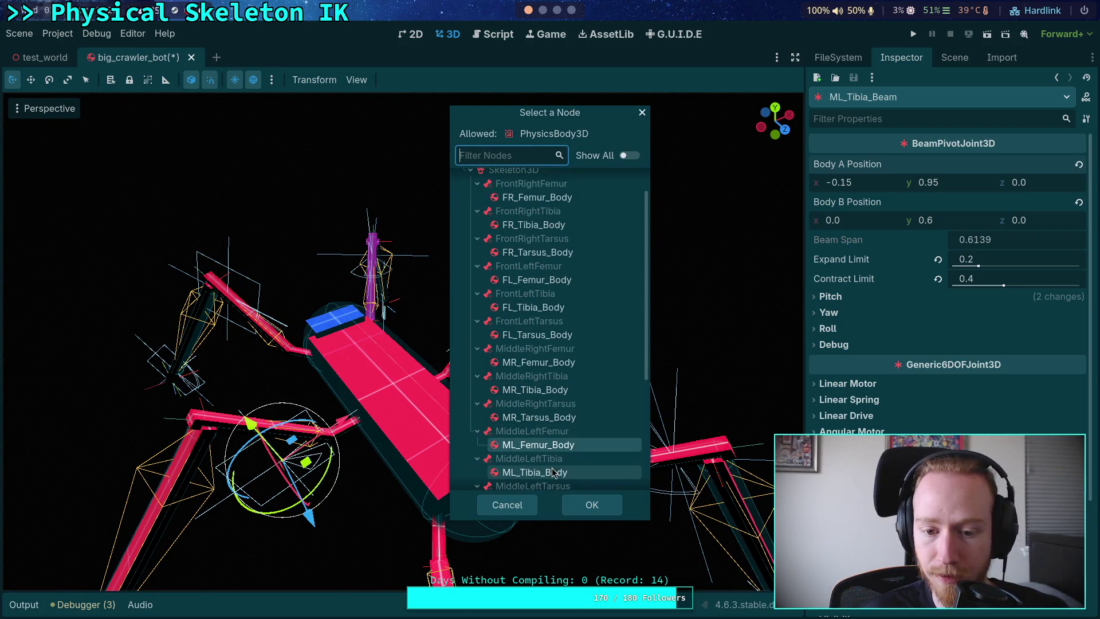
left_click(552, 472)
left_click(580, 509)
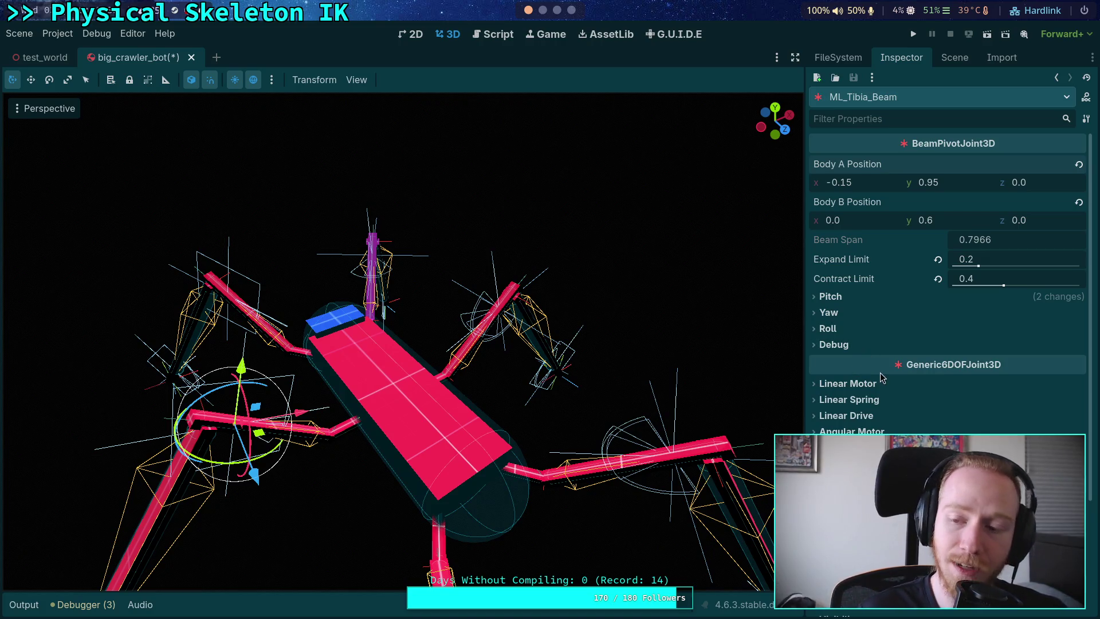
scroll(898, 394, "down", 2)
scroll(899, 395, "down", 3)
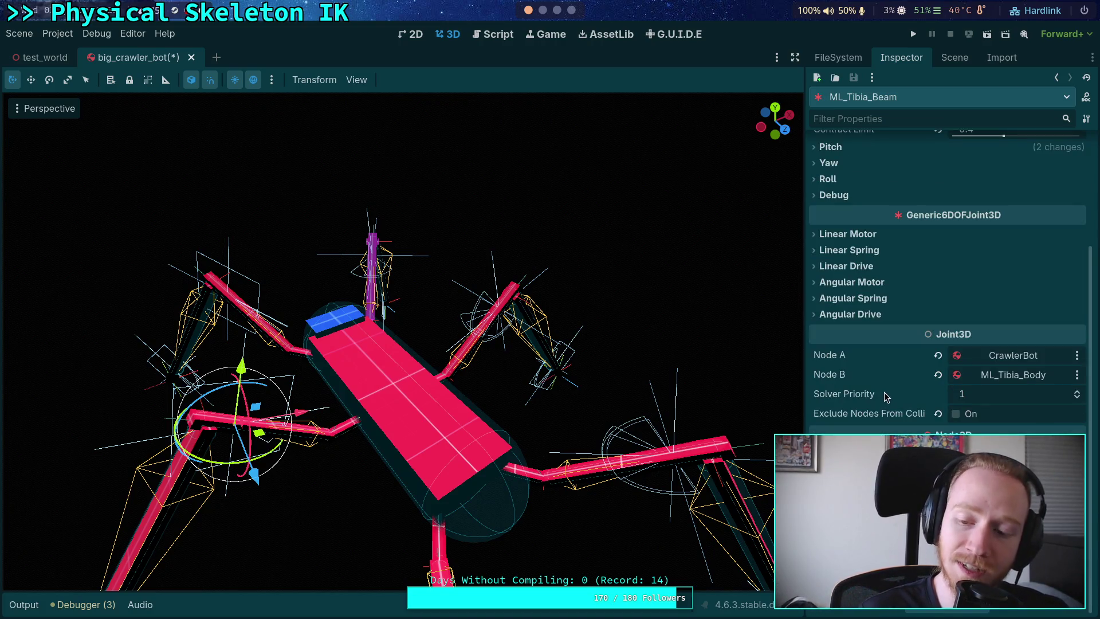
mouse_move(892, 404)
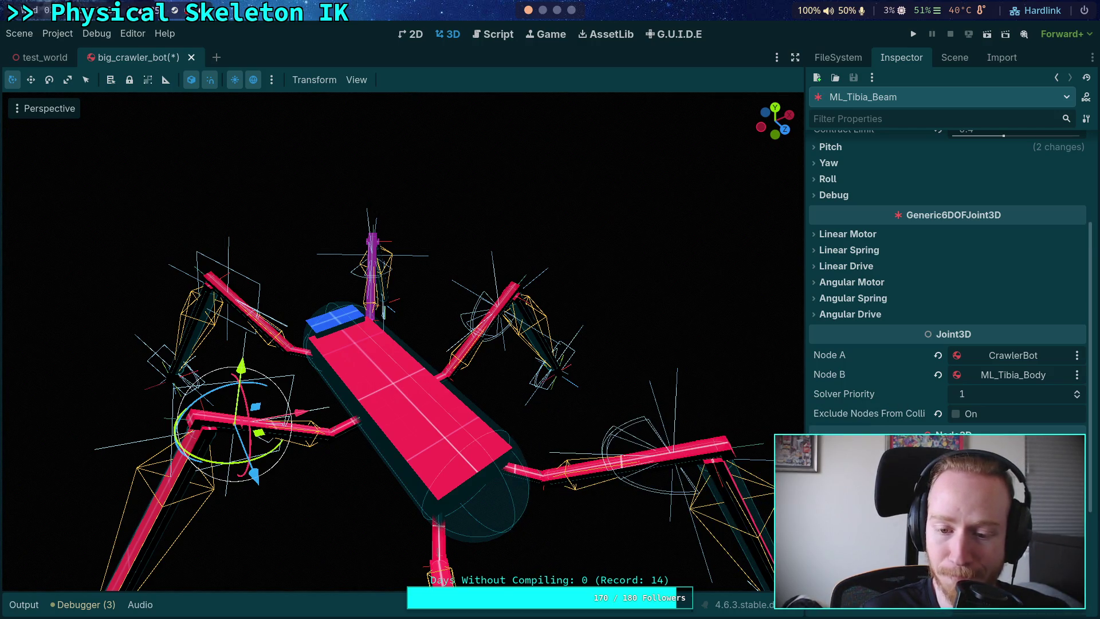
- Orbit and zoom the viewport to inspect the whole crawler bot
left_click_drag(401, 344, 332, 349)
mouse_move(498, 366)
left_mouse_down()
mouse_move(516, 376)
mouse_move(480, 381)
left_mouse_up()
scroll(510, 367, "up", 3)
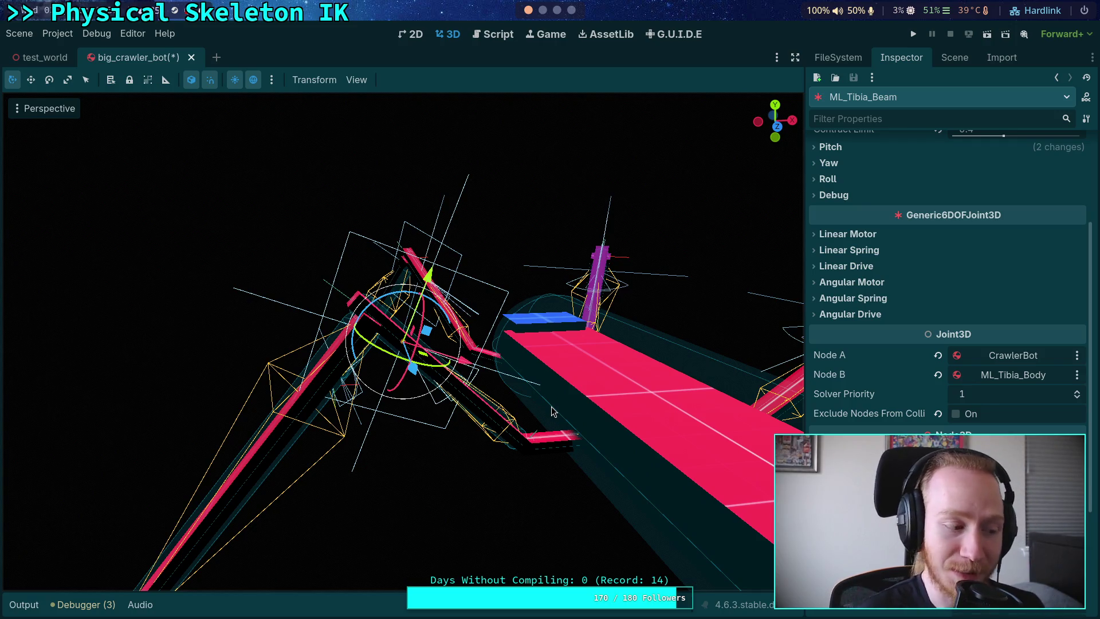
mouse_move(547, 407)
left_mouse_down()
mouse_move(470, 378)
mouse_move(538, 422)
left_mouse_up()
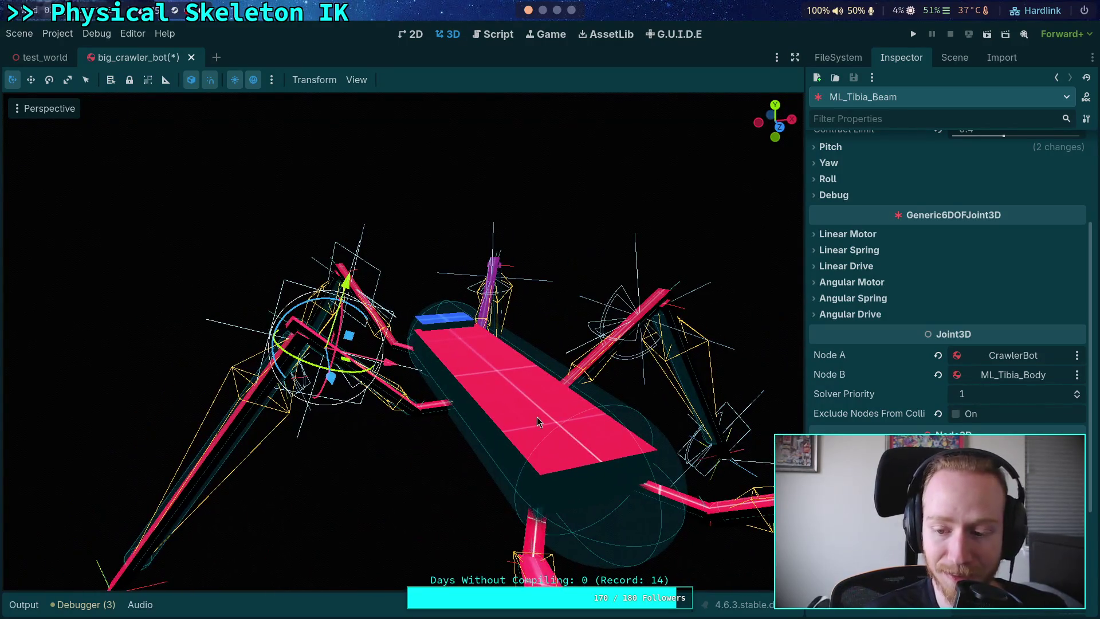
- Select ML_Tibia_Beam and turn on its Debug Show Points
left_click(954, 57)
left_click(896, 327)
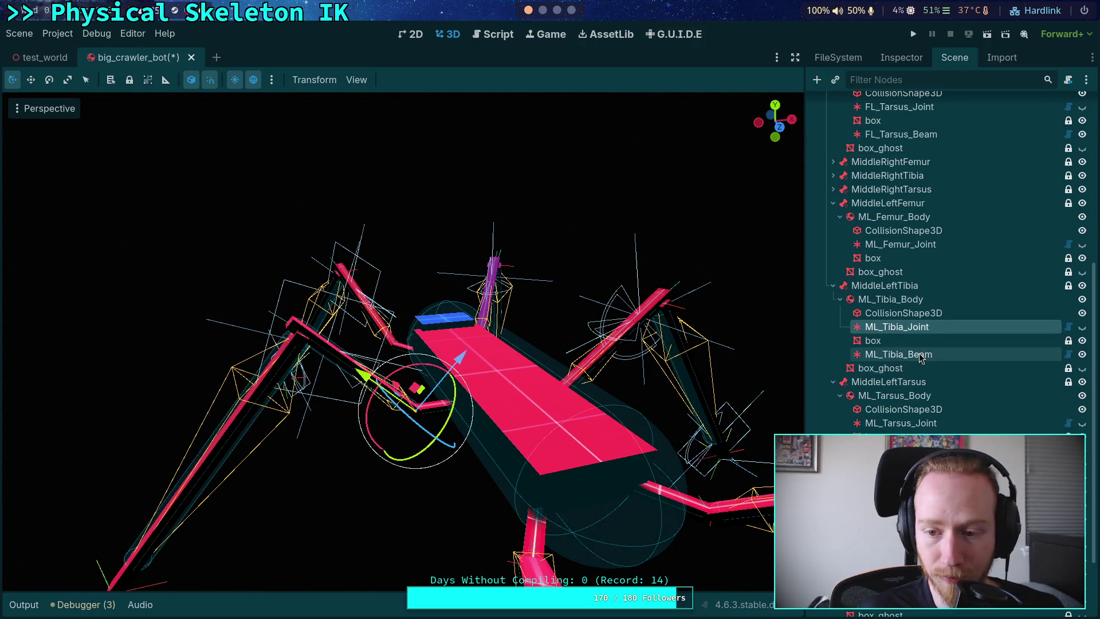
left_click(897, 355)
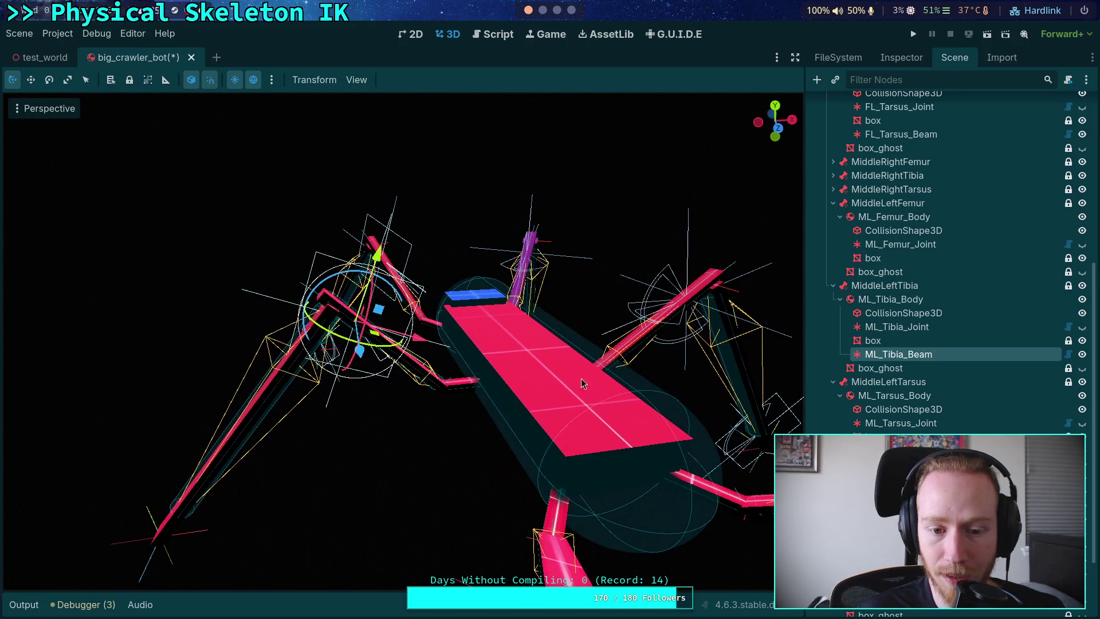
left_click(901, 58)
left_click(864, 186)
left_click(841, 183)
left_click(842, 195)
left_click(959, 213)
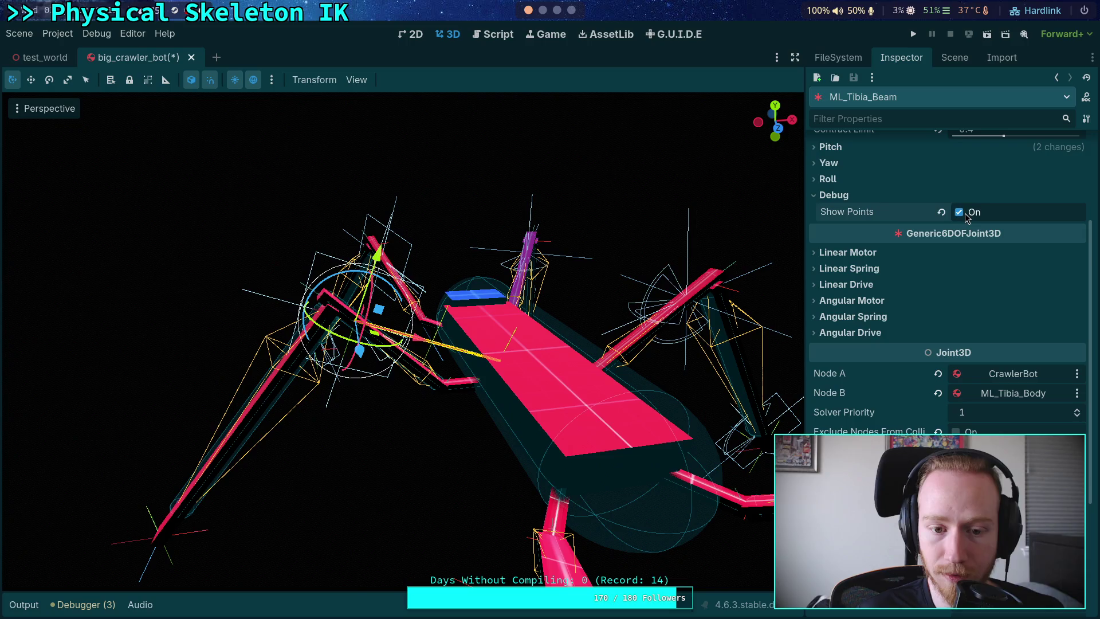
left_click(834, 195)
- Review ML_Tibia_Beam's Pitch and Yaw limits from a near top-down view
scroll(880, 246, "up", 3)
left_click(839, 297)
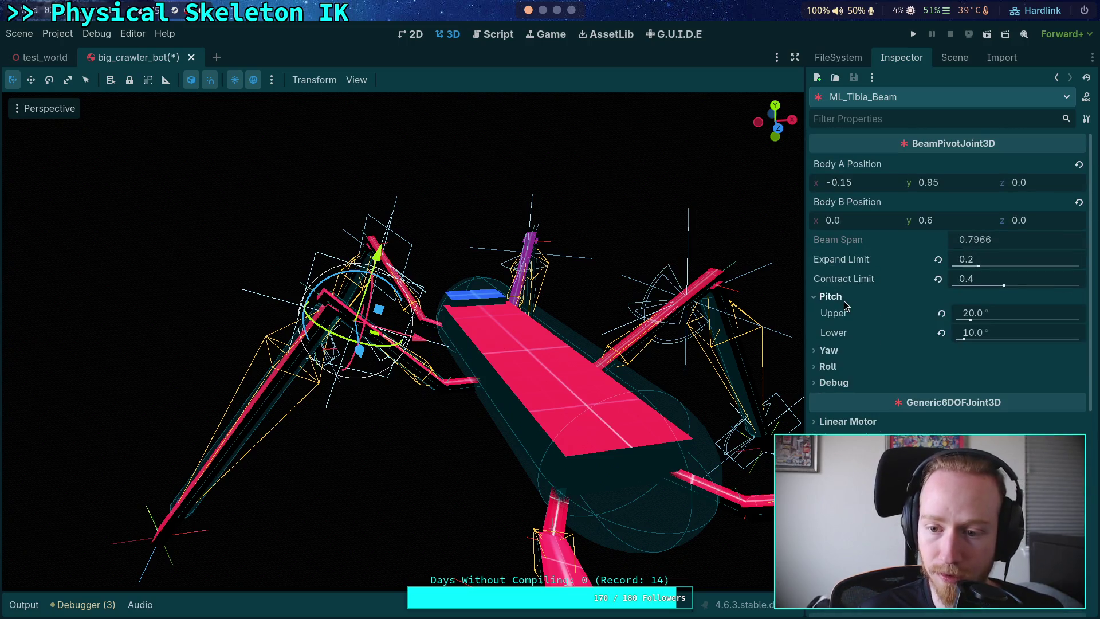
left_click(837, 350)
mouse_move(401, 344)
left_mouse_down()
mouse_move(407, 269)
mouse_move(424, 264)
mouse_move(464, 281)
left_mouse_up()
left_click(843, 350)
left_click(831, 297)
- Collapse MiddleLeftFemur in the scene tree and select FL_Tarsus_Beam
left_click(944, 59)
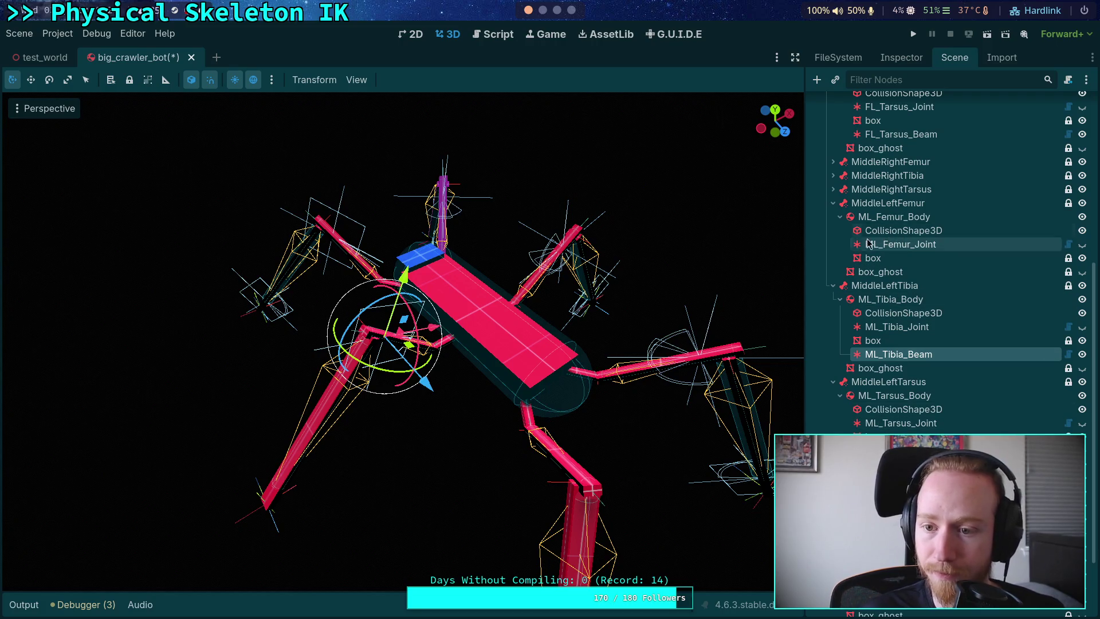
left_click(833, 202)
scroll(841, 230, "up", 3)
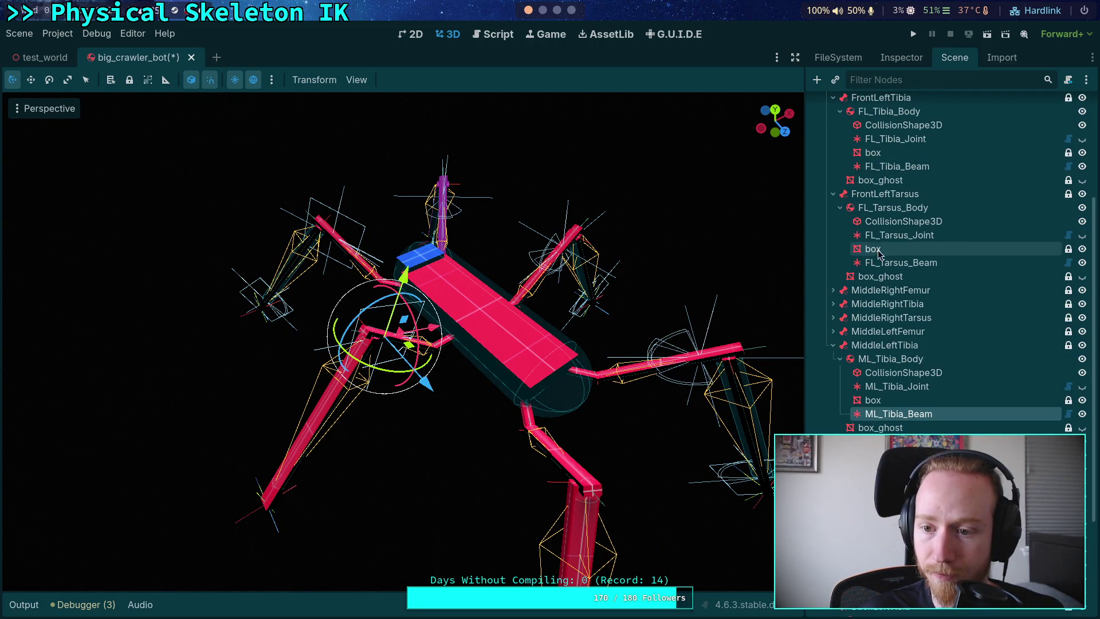
left_click(885, 265)
- Copy FL_Tarsus_Beam and paste it under ML_Tarsus_Body
right_click(880, 268)
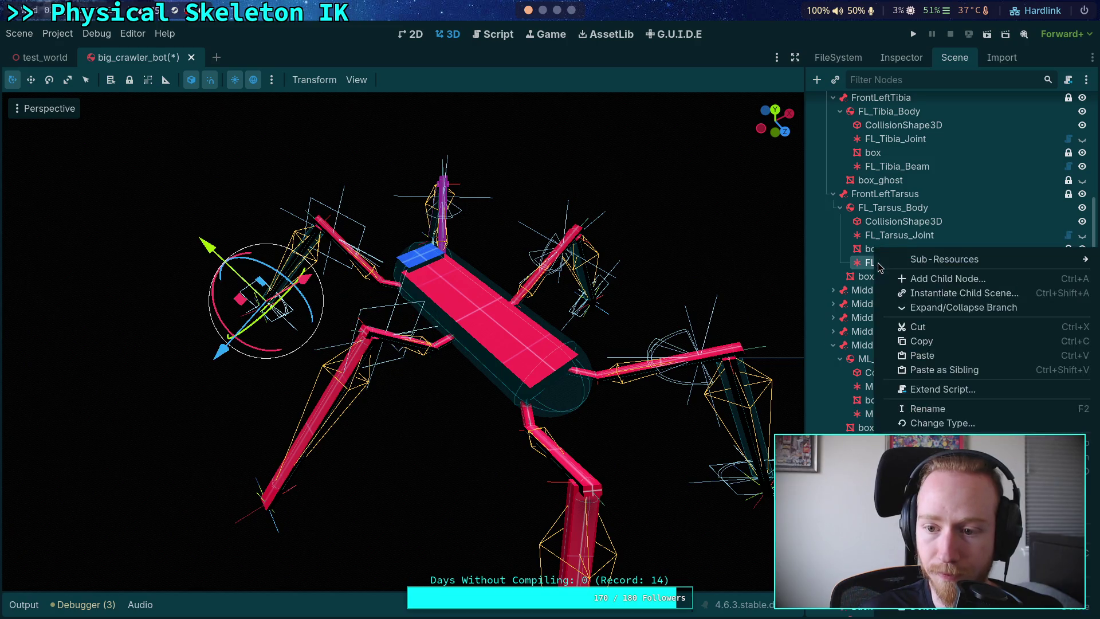
left_click(916, 343)
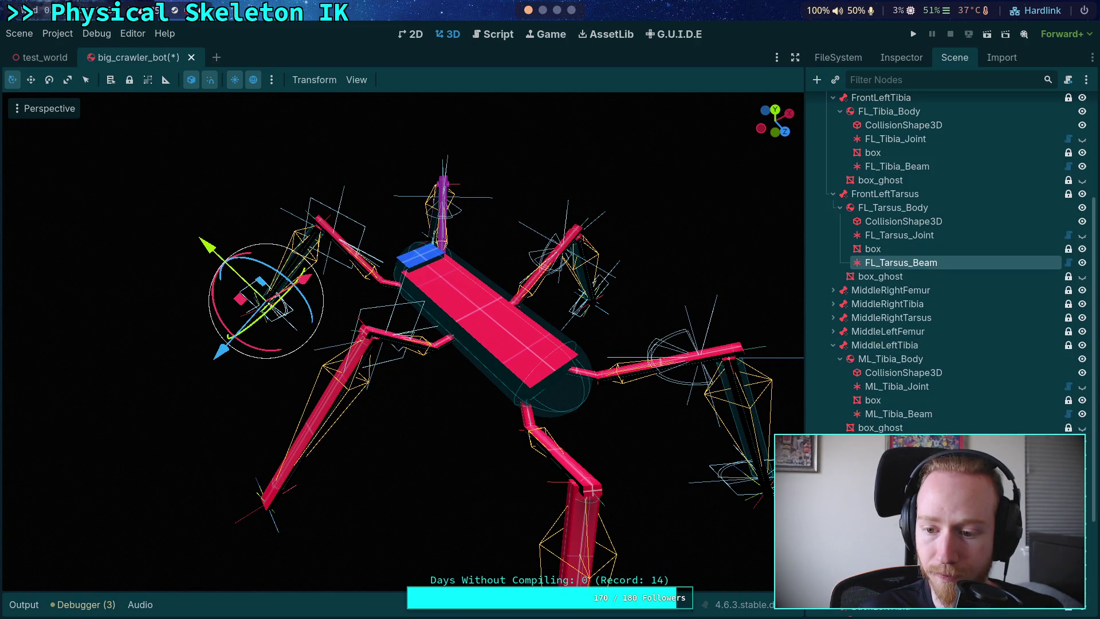
left_click(883, 372)
right_click(883, 372)
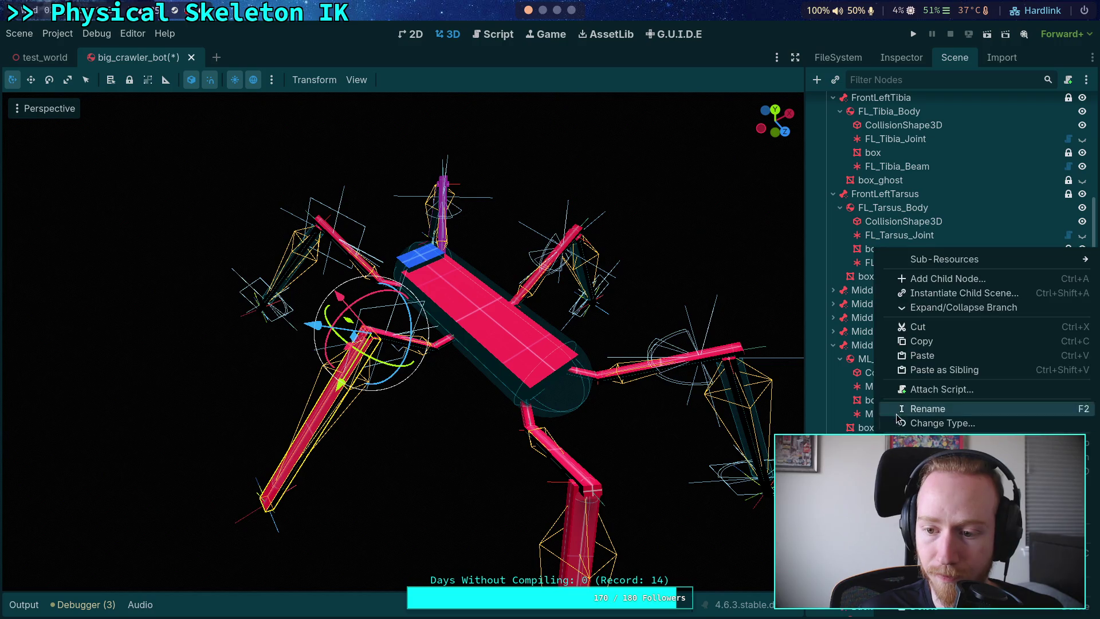
left_click(916, 356)
- Connect the pasted beam to ML_Tibia_Body, giving a Beam Span of 1.5106
left_click(902, 57)
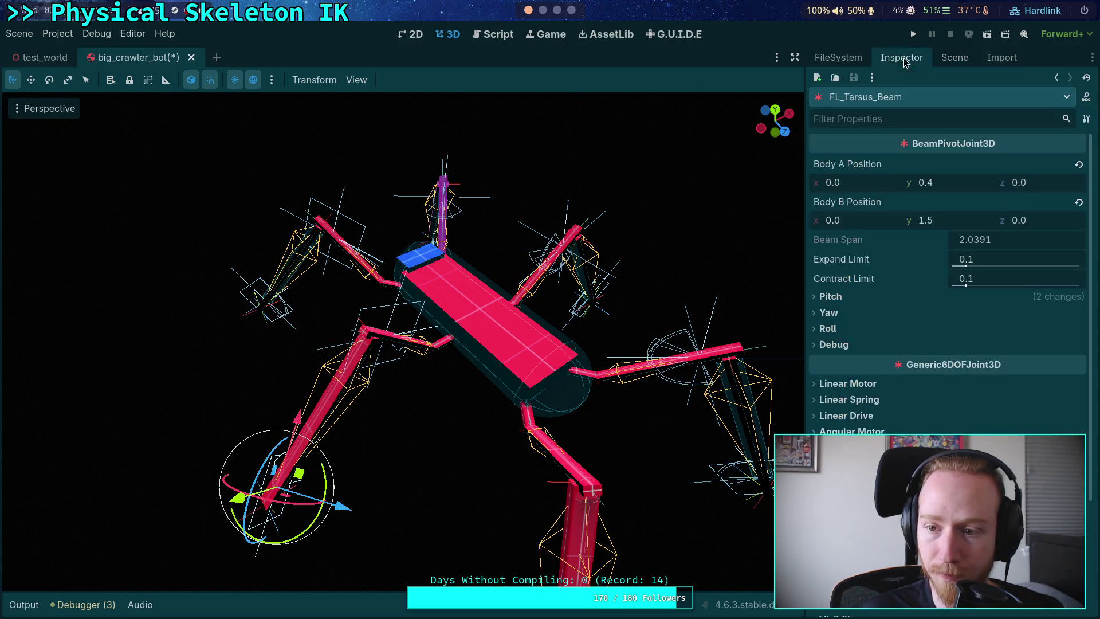
scroll(912, 398, "down", 1)
left_click(1014, 445)
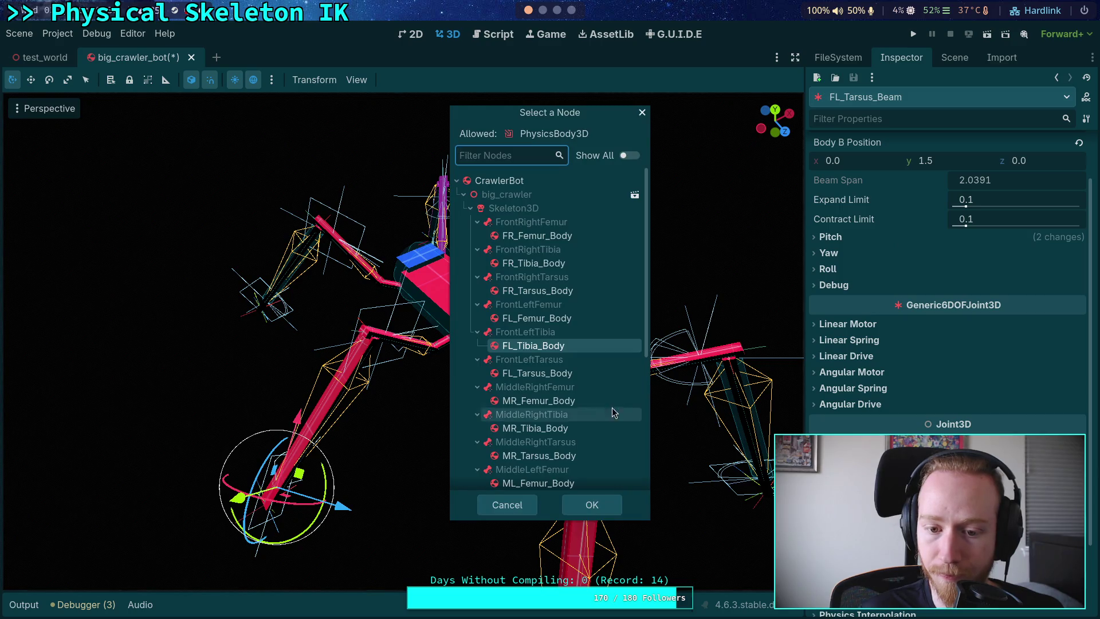
scroll(574, 420, "down", 1)
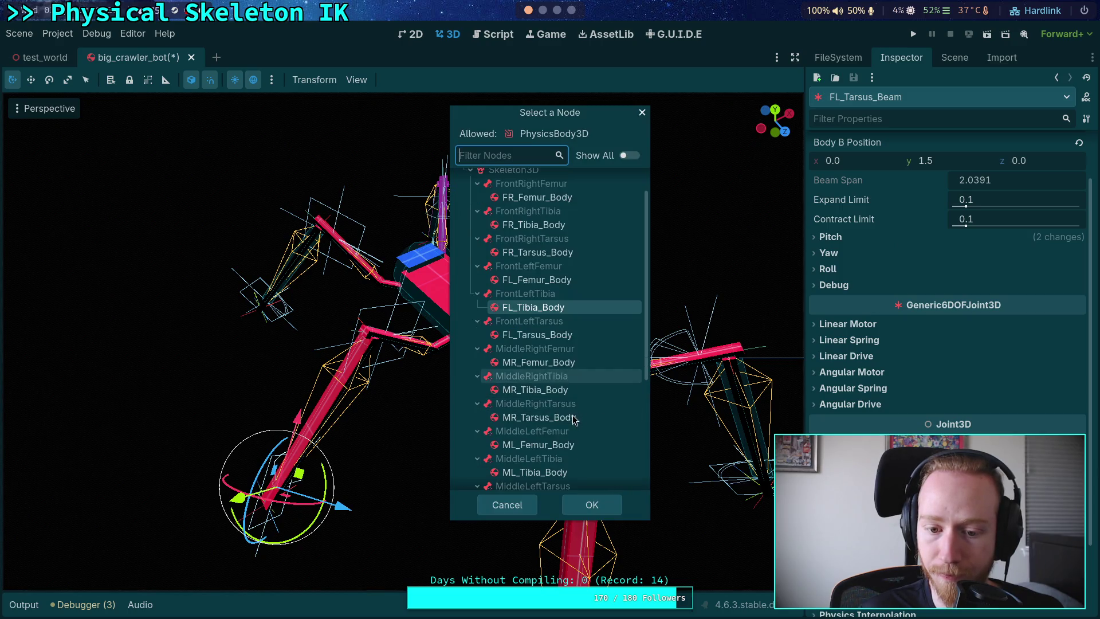
scroll(544, 447, "down", 1)
left_click(547, 437)
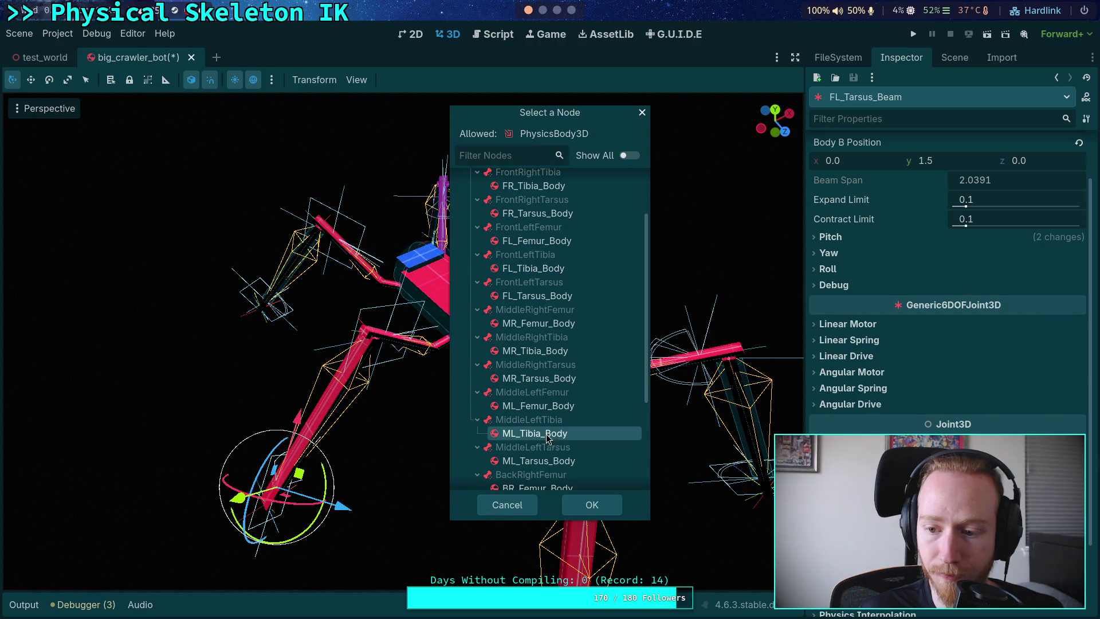
left_click(597, 507)
- Inspect the new beam's Debug Show Points, Yaw and Pitch settings up close
left_click_drag(794, 344, 754, 386)
left_click(894, 285)
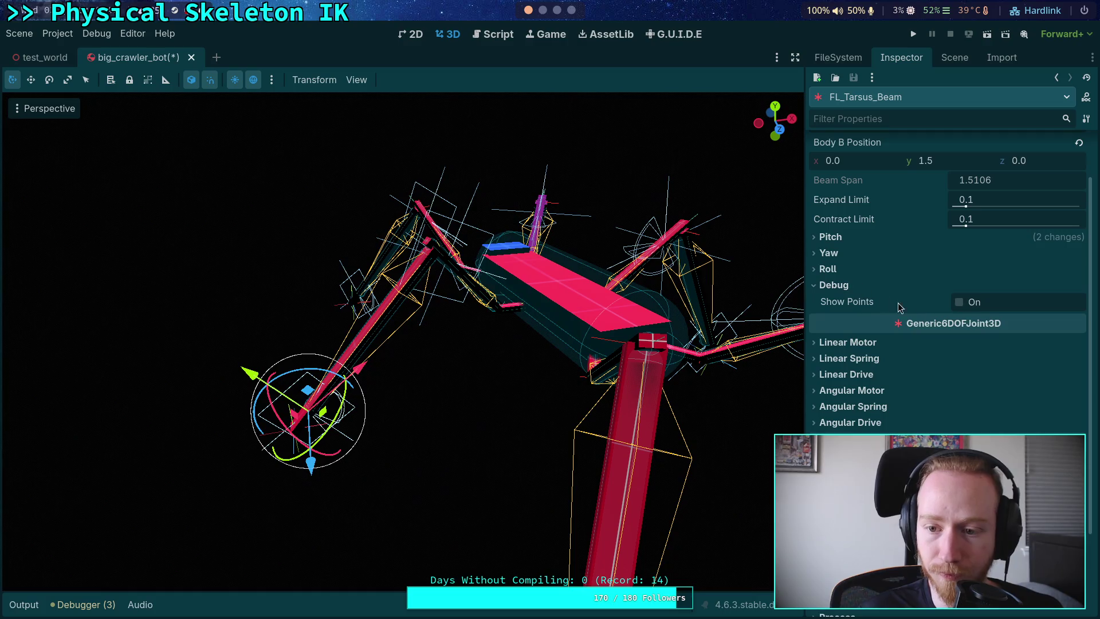
left_click(966, 304)
left_click(966, 304)
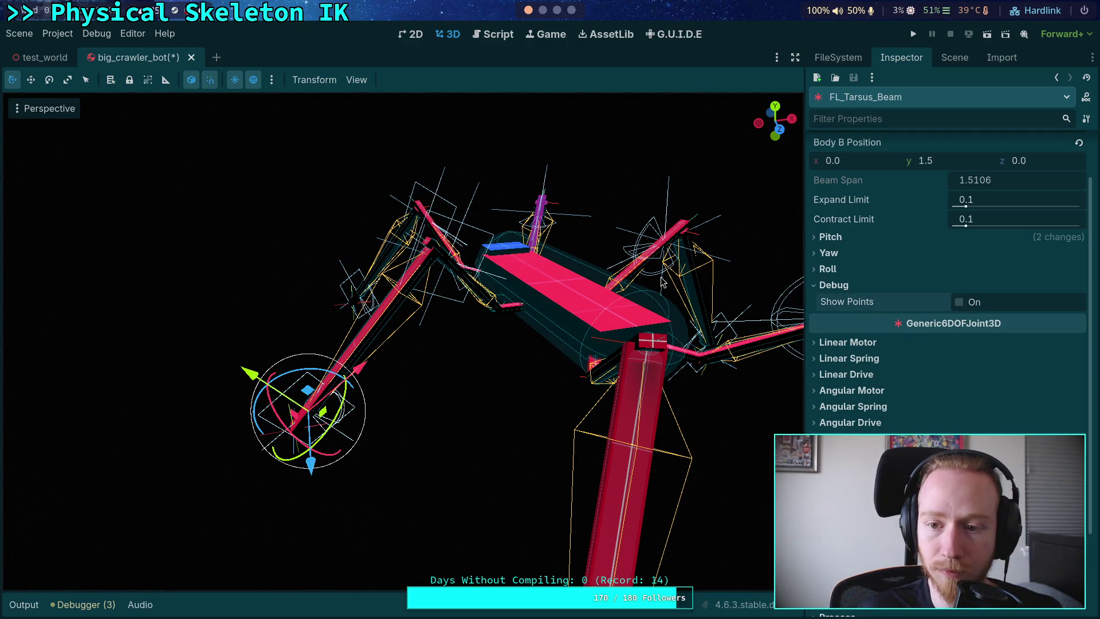
left_click(829, 253)
left_click(829, 253)
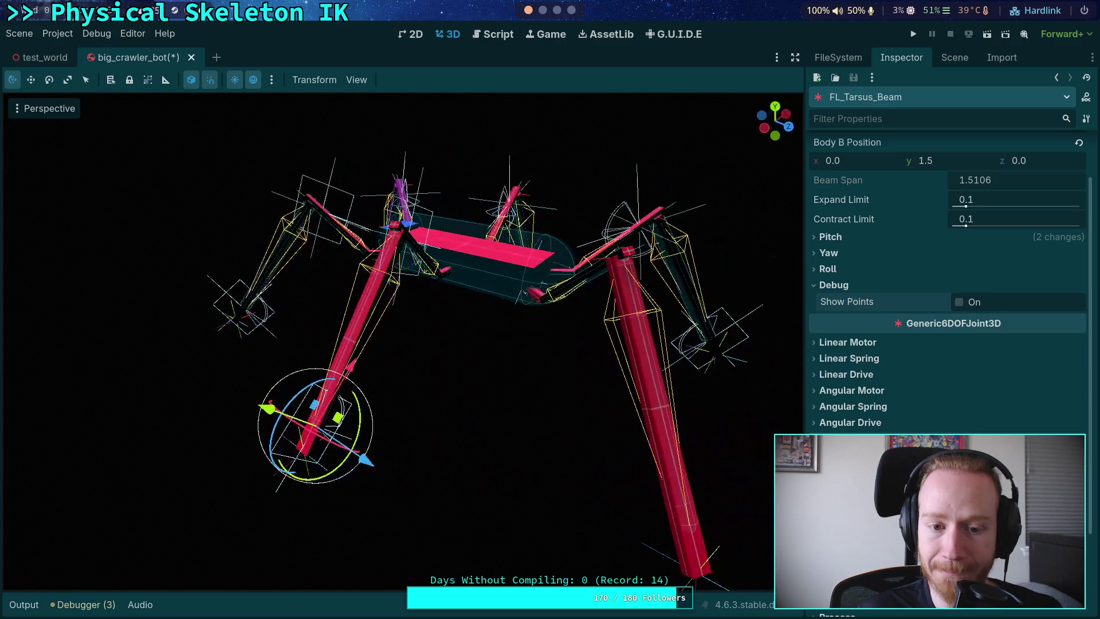
left_click(830, 236)
left_click(831, 236)
scroll(856, 249, "up", 3)
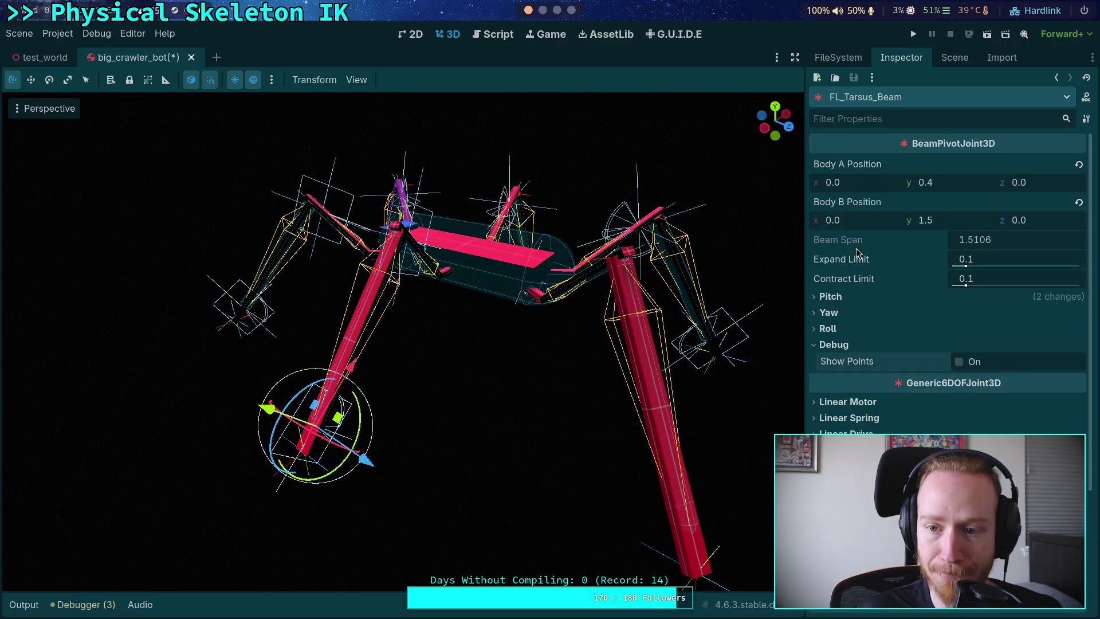
left_click(947, 61)
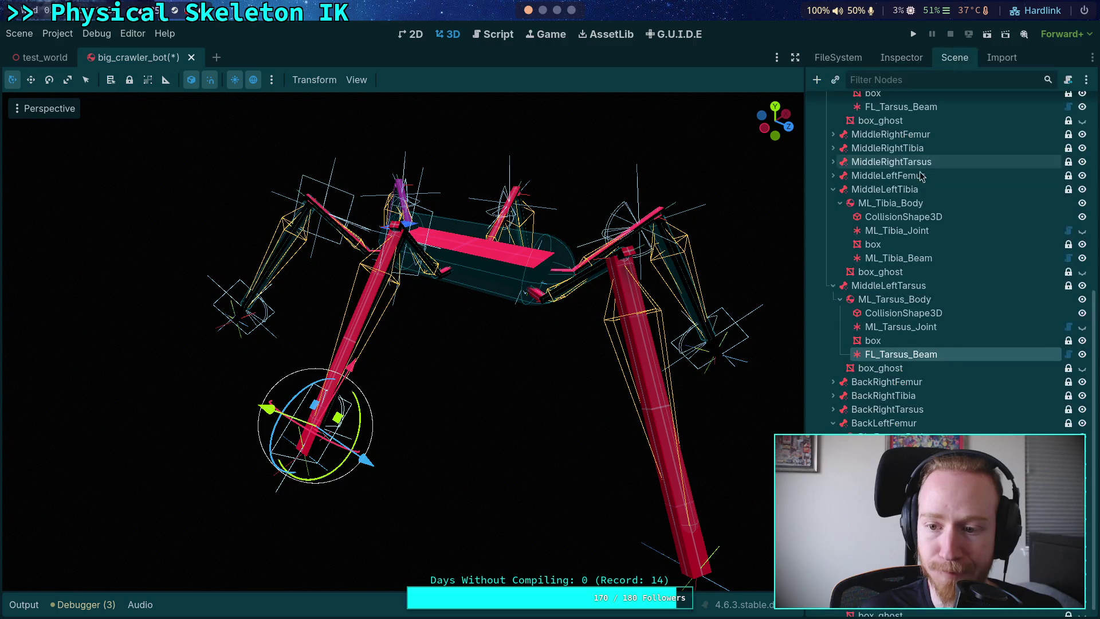
- Copy FL_Tibia_Beam and paste it under BL_Femur_Body
left_click(833, 189)
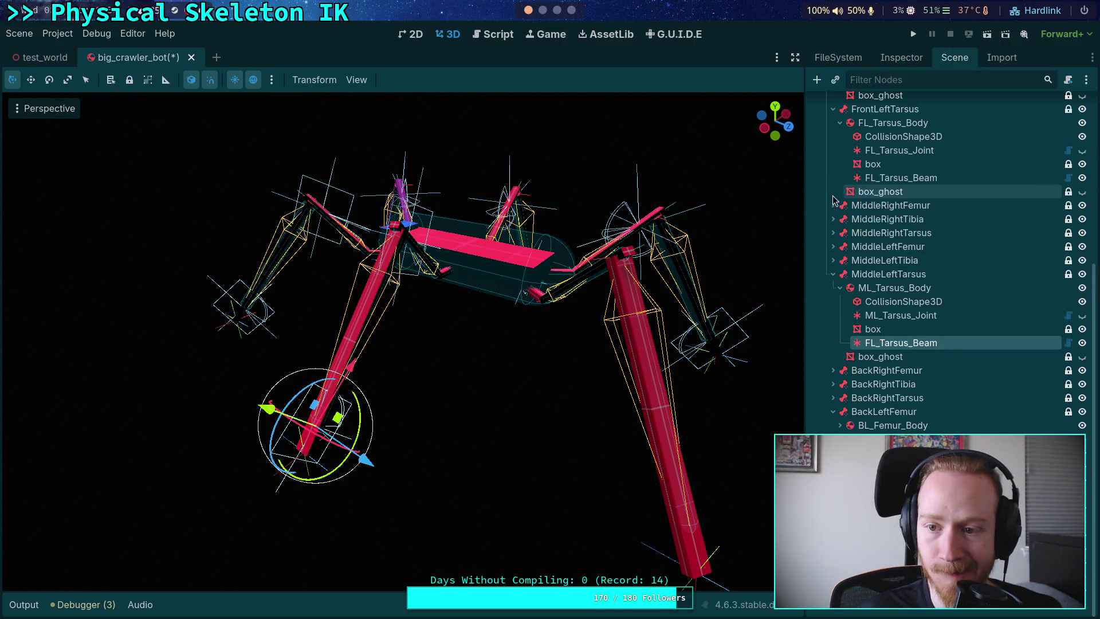
left_click(833, 281)
scroll(897, 358, "up", 3)
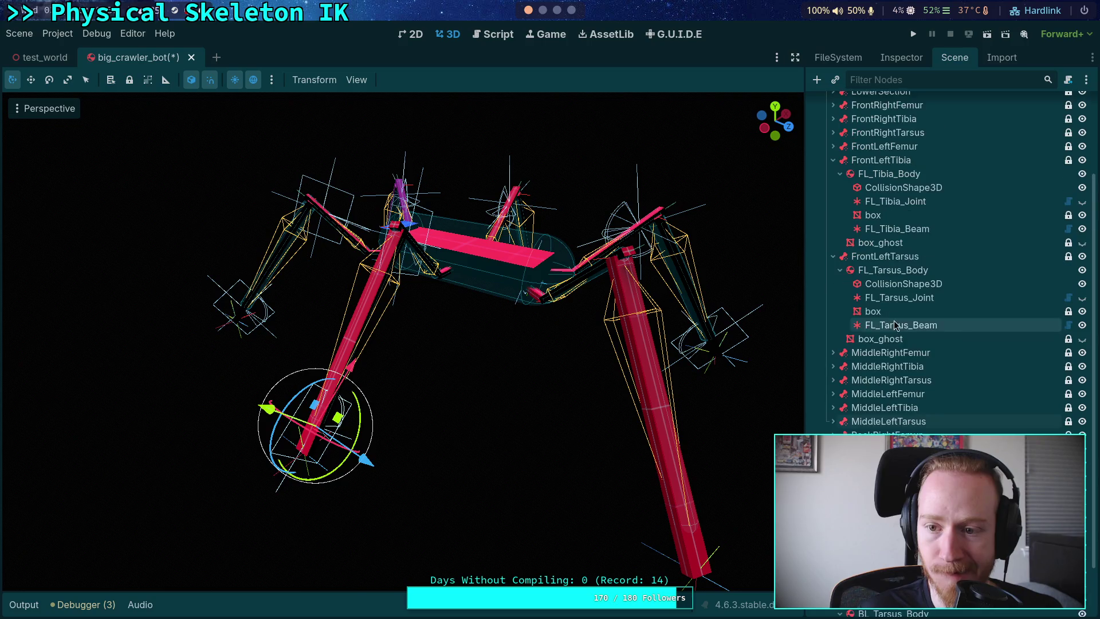
left_click(894, 232)
right_click(890, 235)
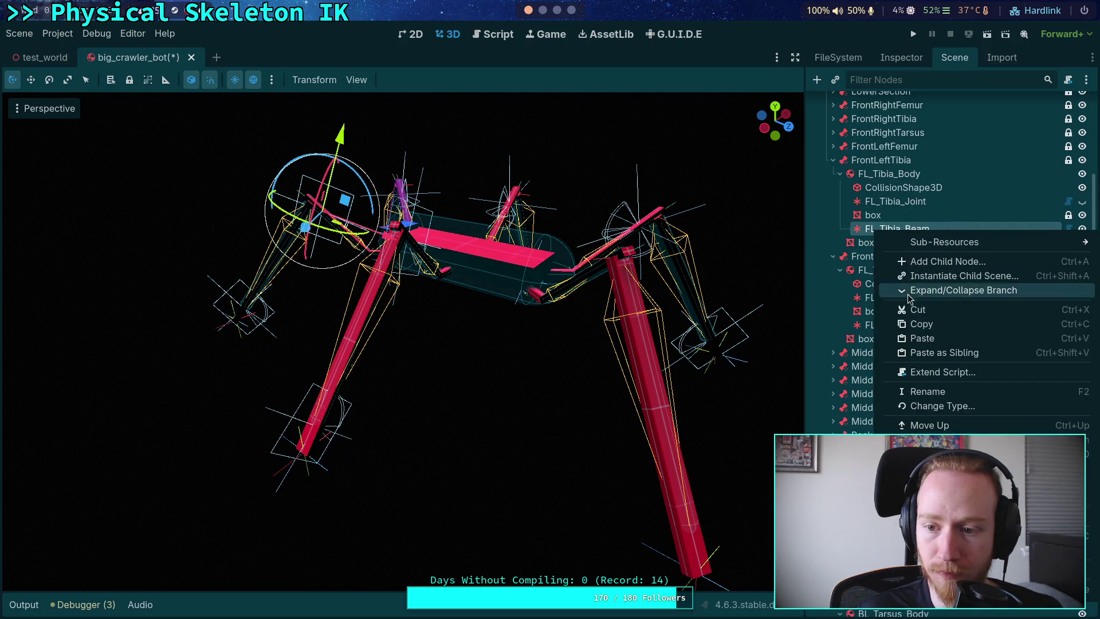
left_click(911, 323)
scroll(911, 323, "down", 3)
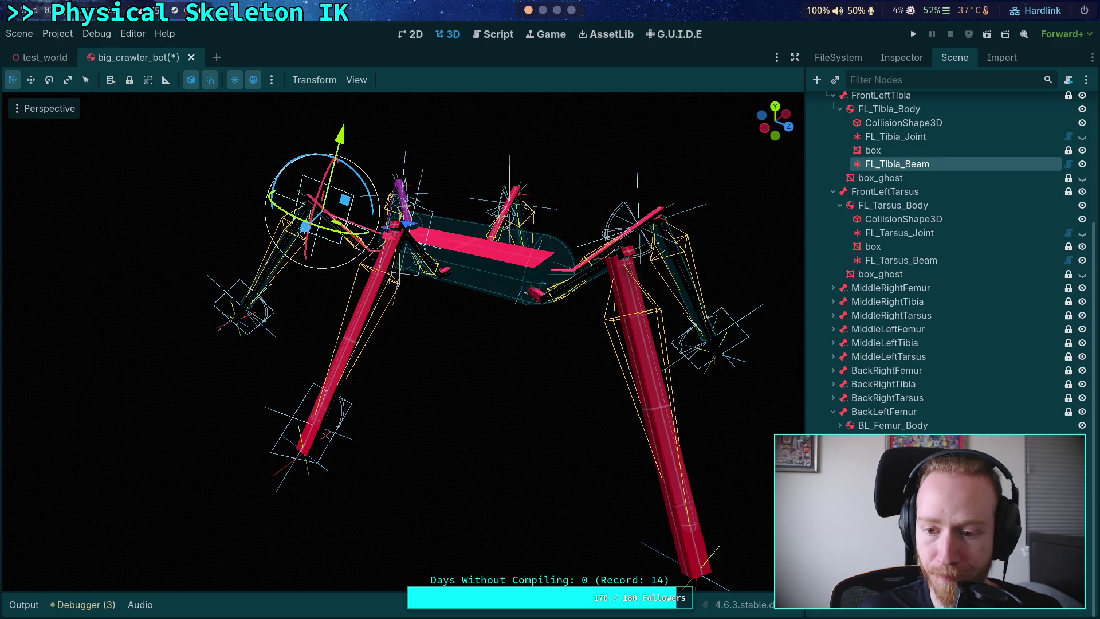
left_click(893, 425)
left_click(840, 425)
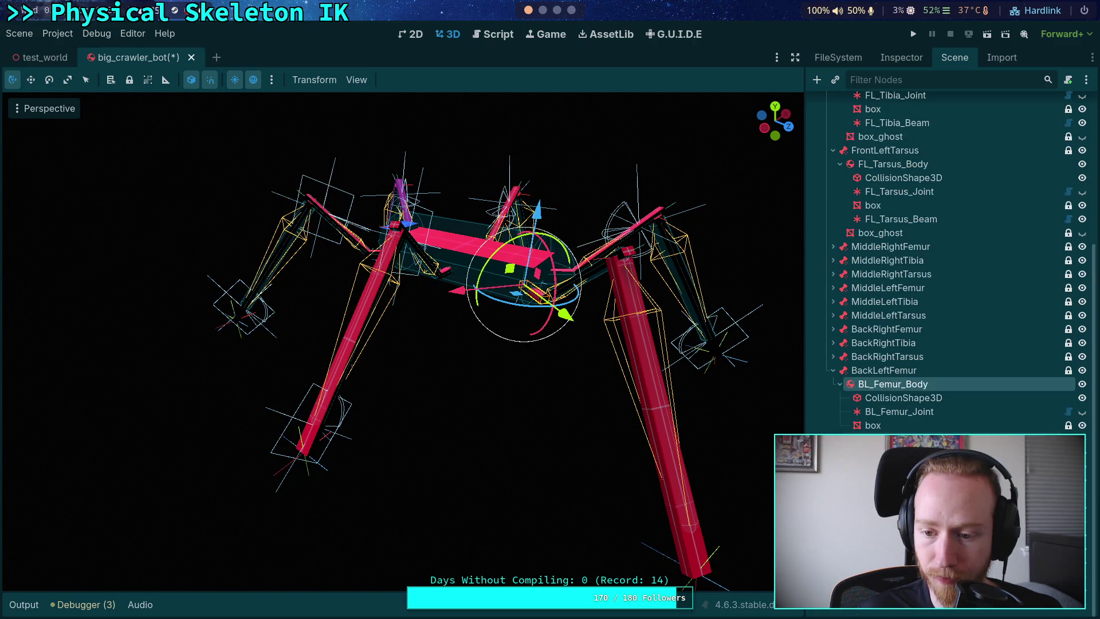
left_click(899, 439)
right_click(907, 429)
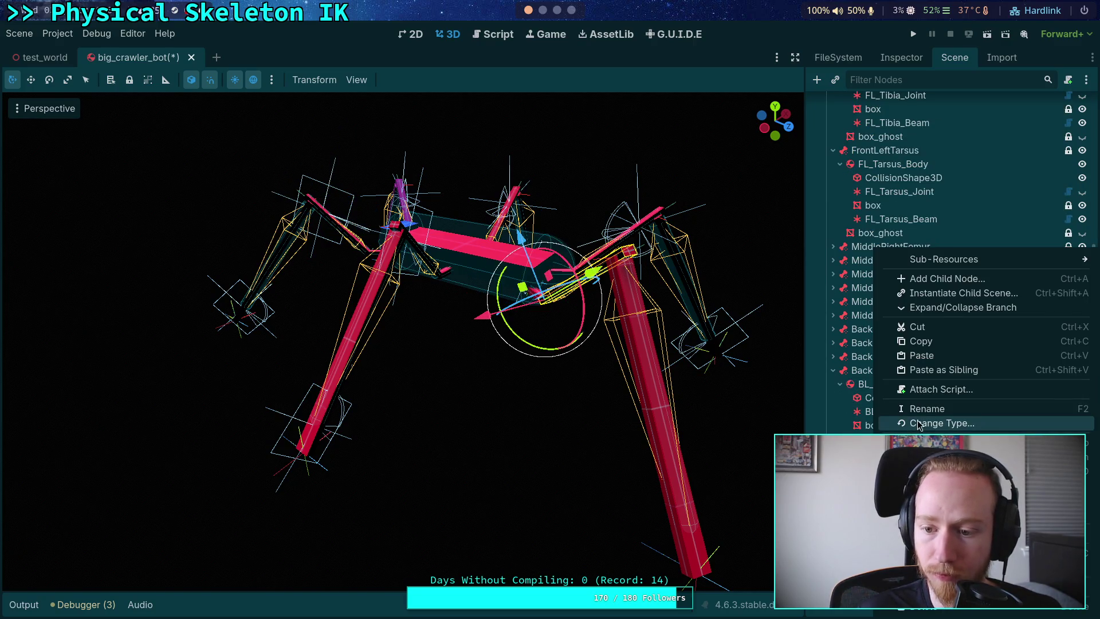
left_click(921, 355)
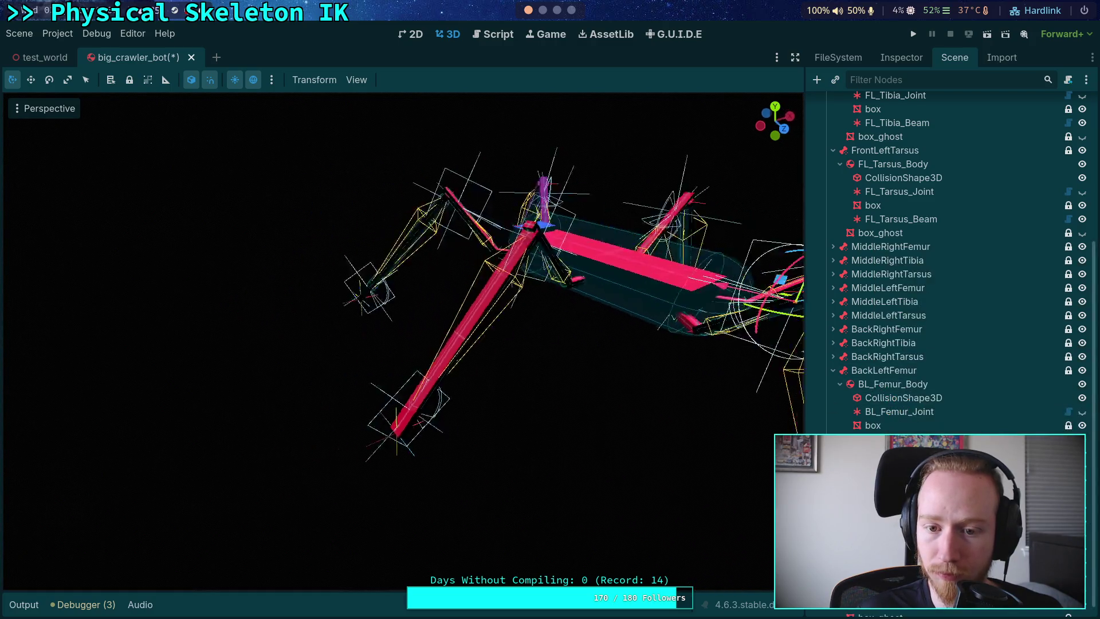
- Copy BL_Femur_Joint's Position value
left_click(939, 411)
left_click(901, 57)
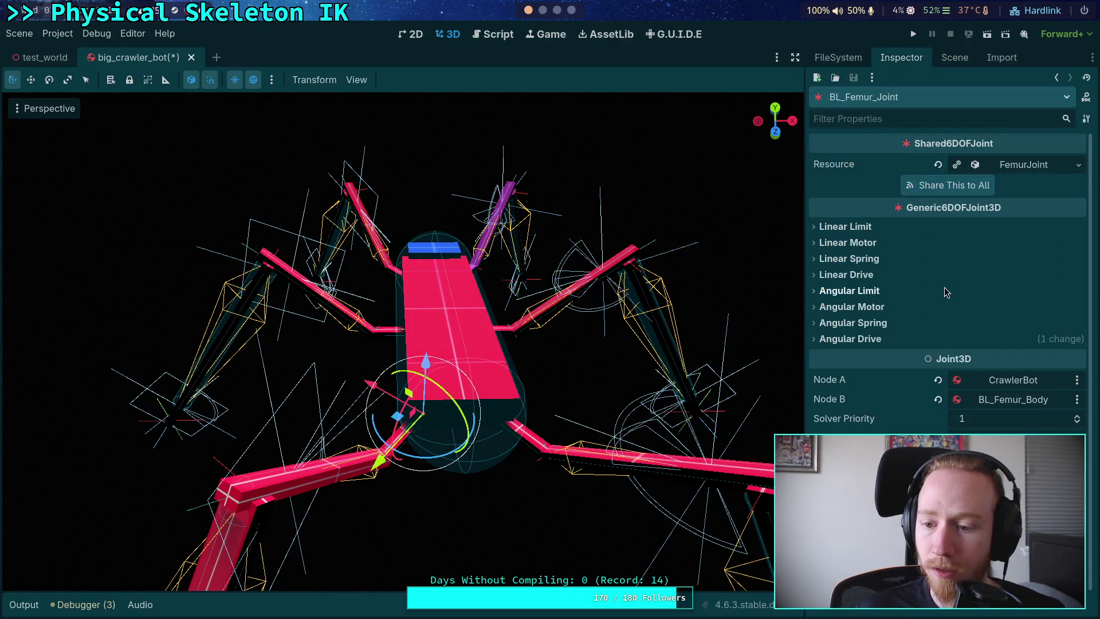
scroll(934, 414, "down", 3)
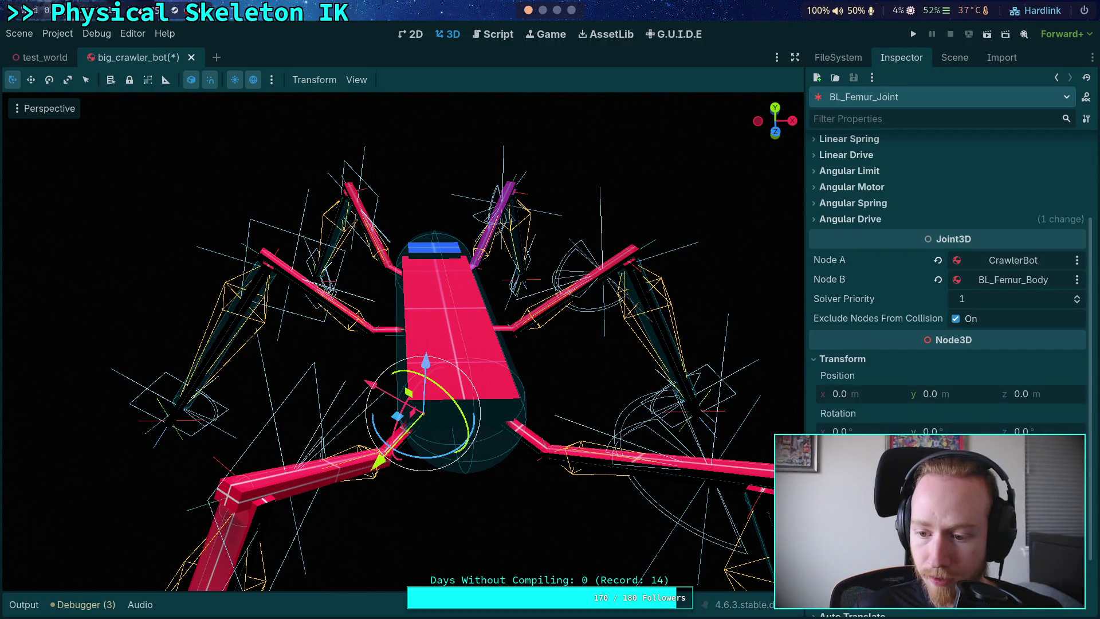
right_click(847, 379)
left_click(885, 399)
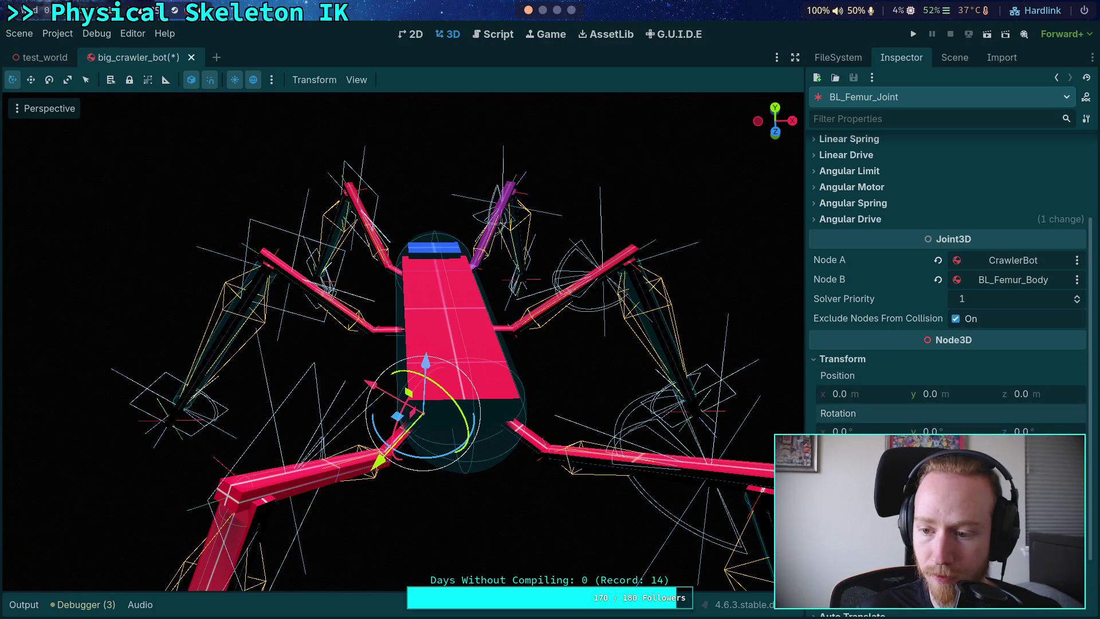
- Paste it into the new beam's Body A Position with y set to 0.95
scroll(880, 367, "up", 3)
left_click(949, 59)
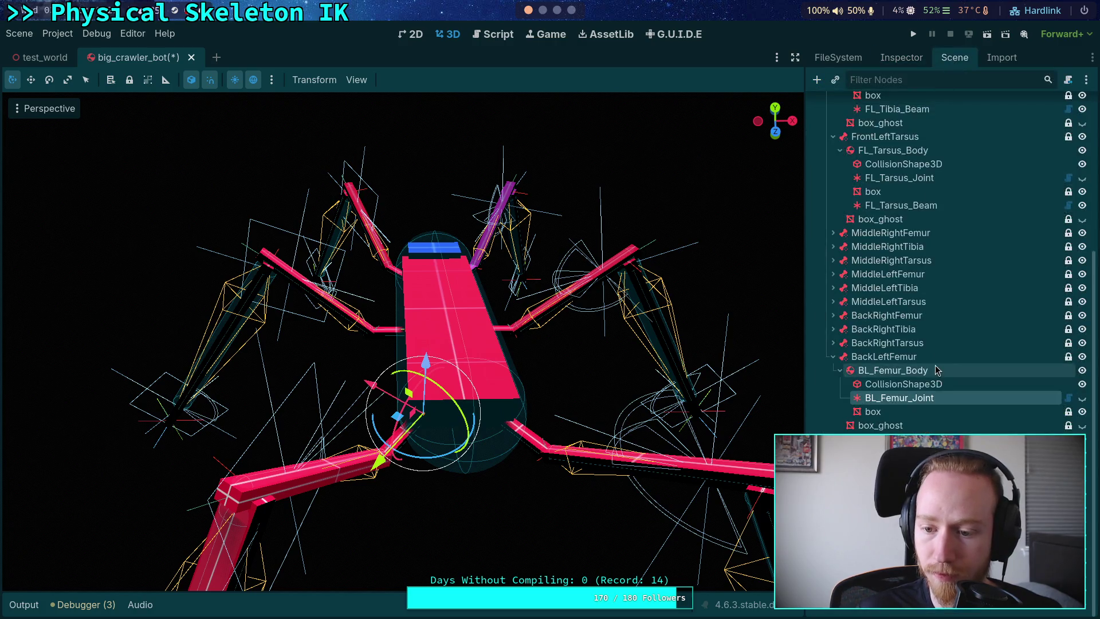
left_click(928, 179)
left_click(886, 67)
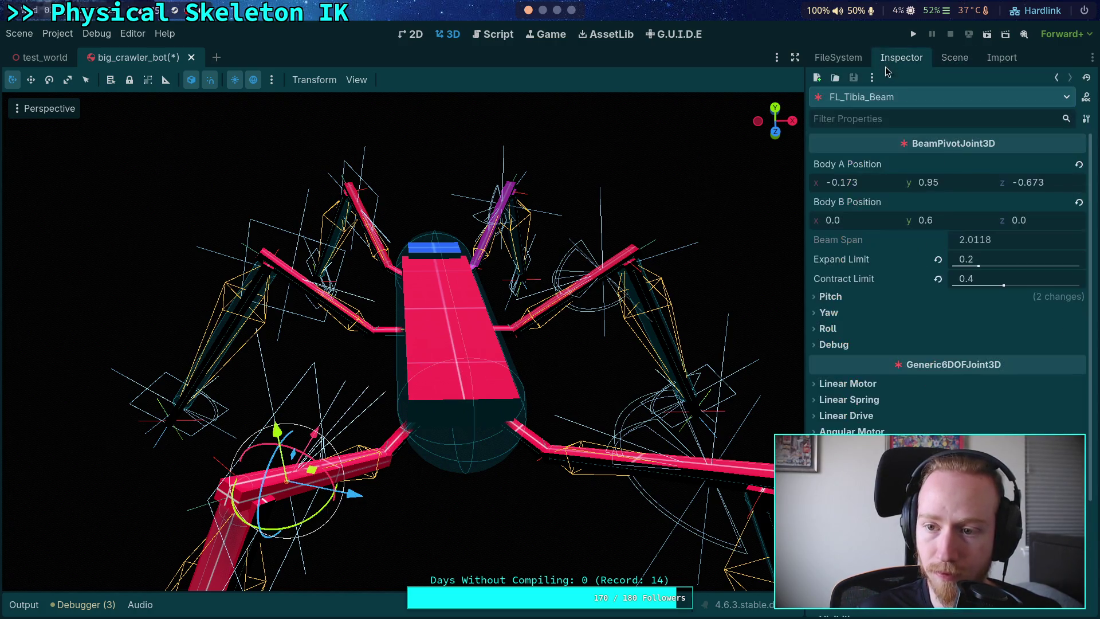
right_click(875, 171)
left_click(920, 191)
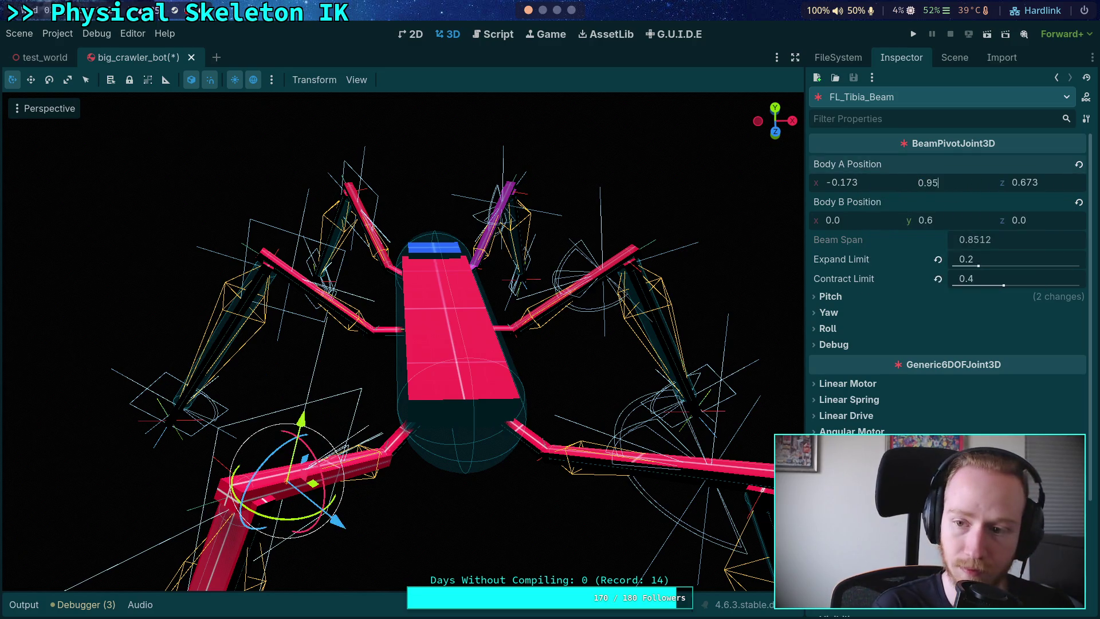
key("Return")
- Toggle the beam's Debug Show Points display on and off
left_click(832, 346)
left_click(958, 362)
left_click(958, 362)
left_click(958, 362)
left_click(958, 363)
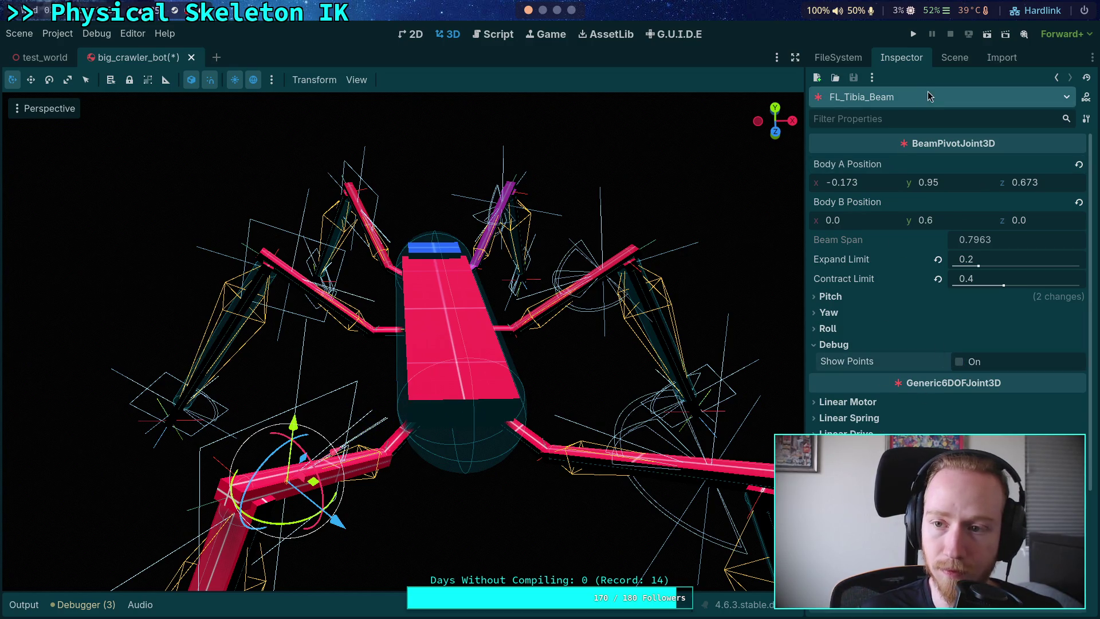
- Collapse FrontLeftTibia in the scene tree and select FL_Tarsus_Beam
left_click(929, 96)
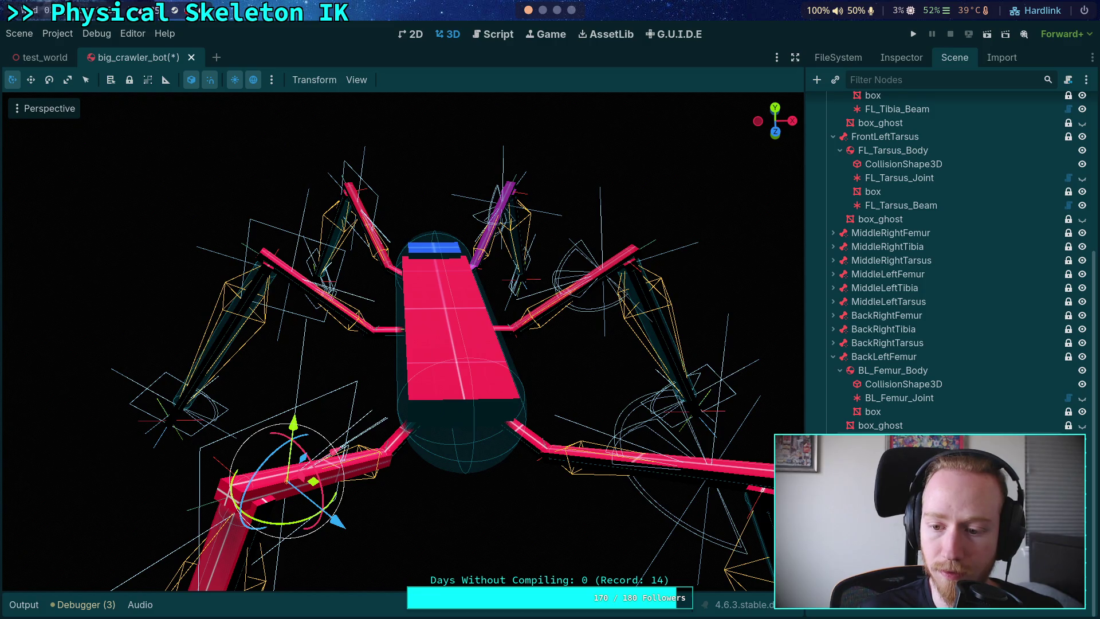
scroll(951, 258, "up", 3)
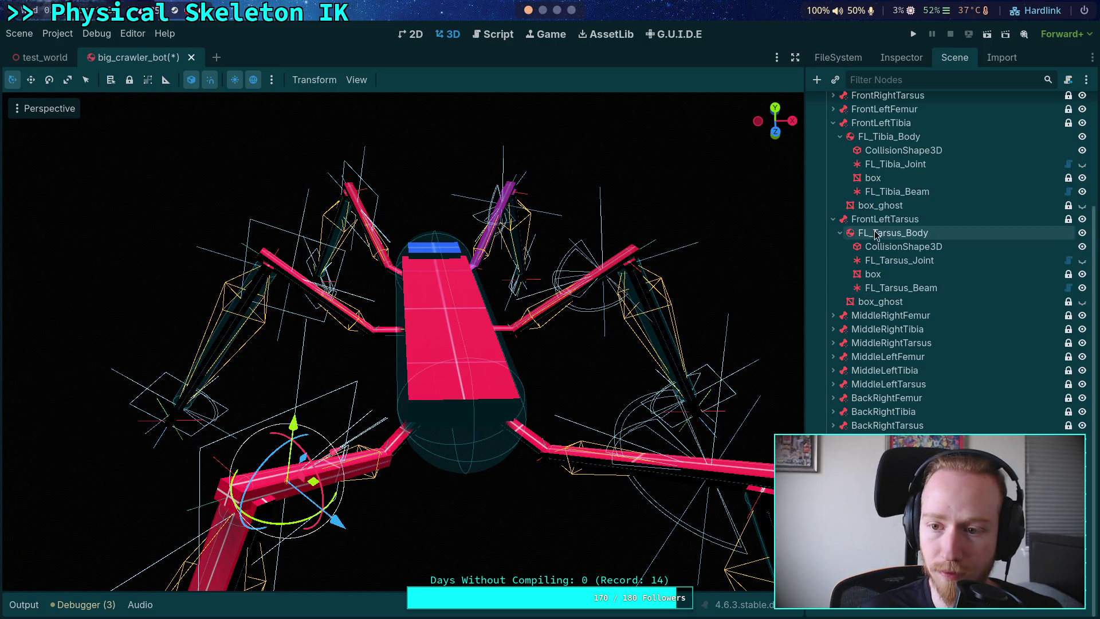
left_click(833, 122)
left_click(896, 288)
right_click(879, 287)
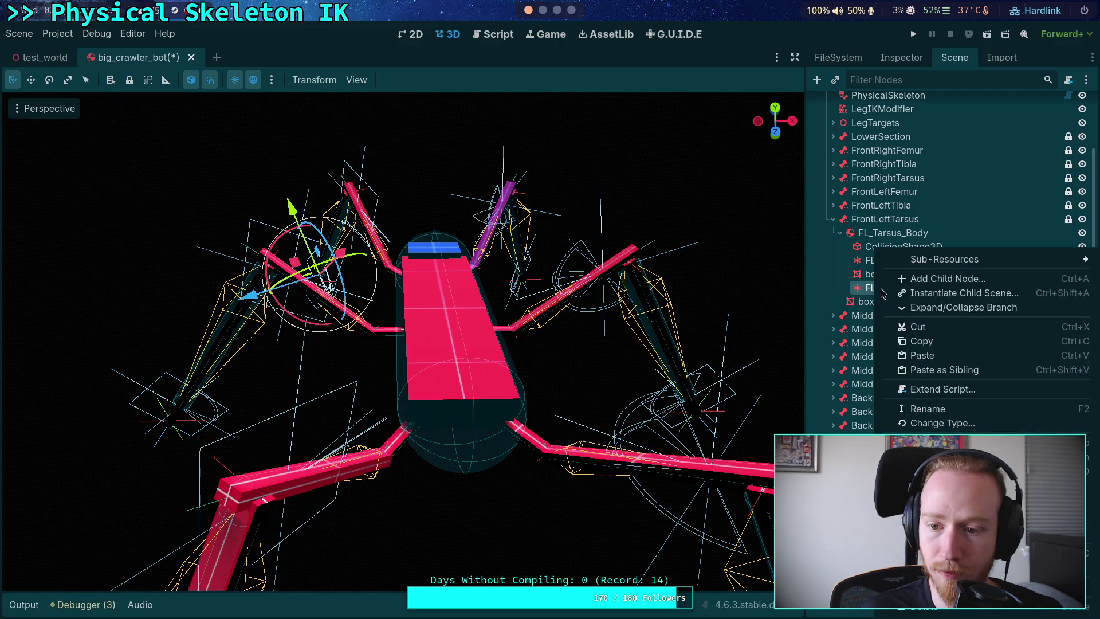
- Copy FL_Tarsus_Beam and paste it onto the back-left leg
left_click(922, 341)
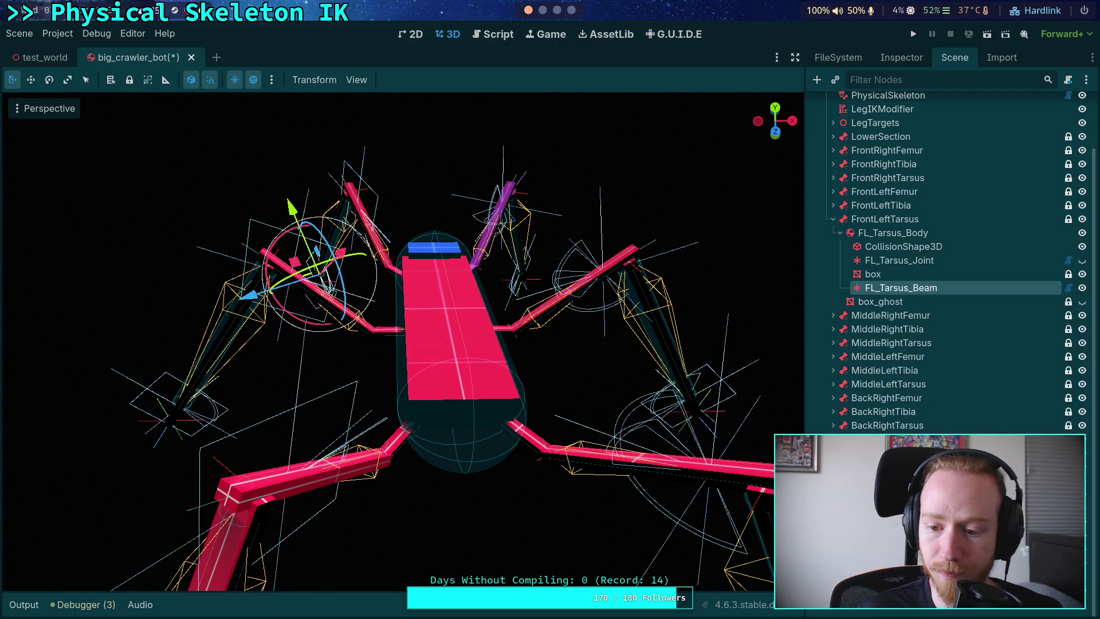
left_click(880, 452)
right_click(879, 453)
left_click(922, 356)
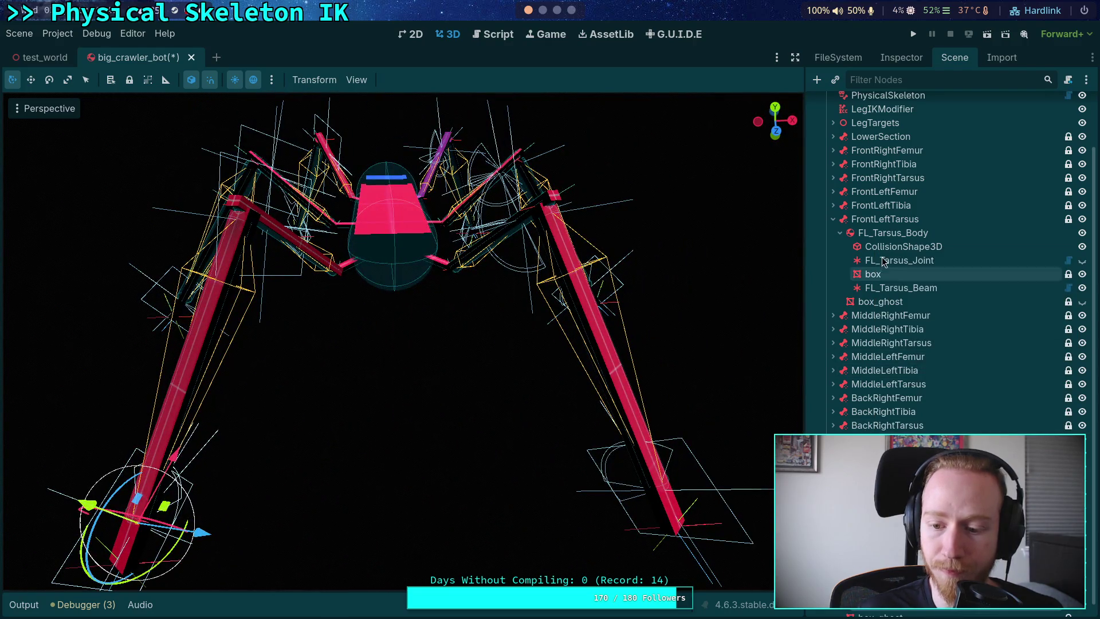
- Connect the pasted beam to BL_Tibia_Body (Beam Span 1.5106) and save big_crawler_bot
left_click(901, 58)
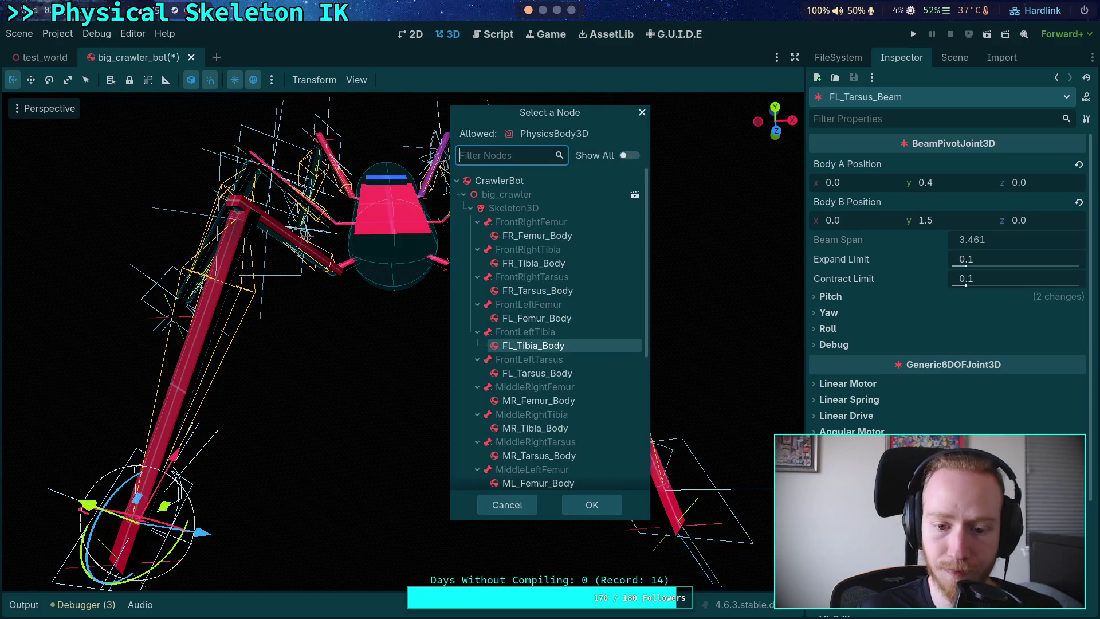
scroll(585, 421, "down", 5)
left_click(553, 455)
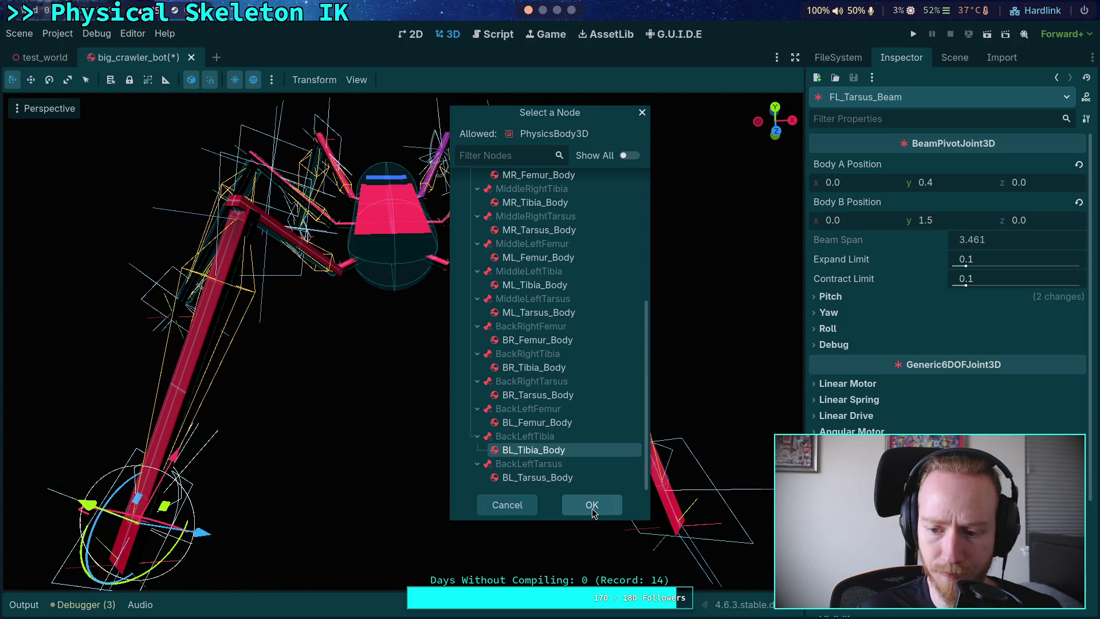
left_click(593, 512)
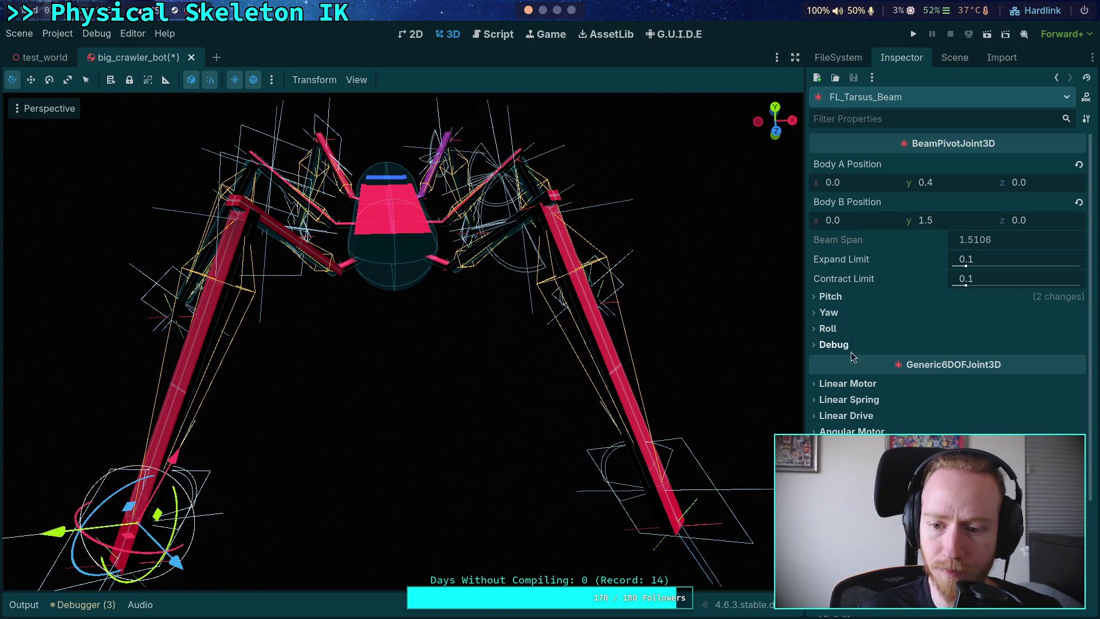
left_click(834, 344)
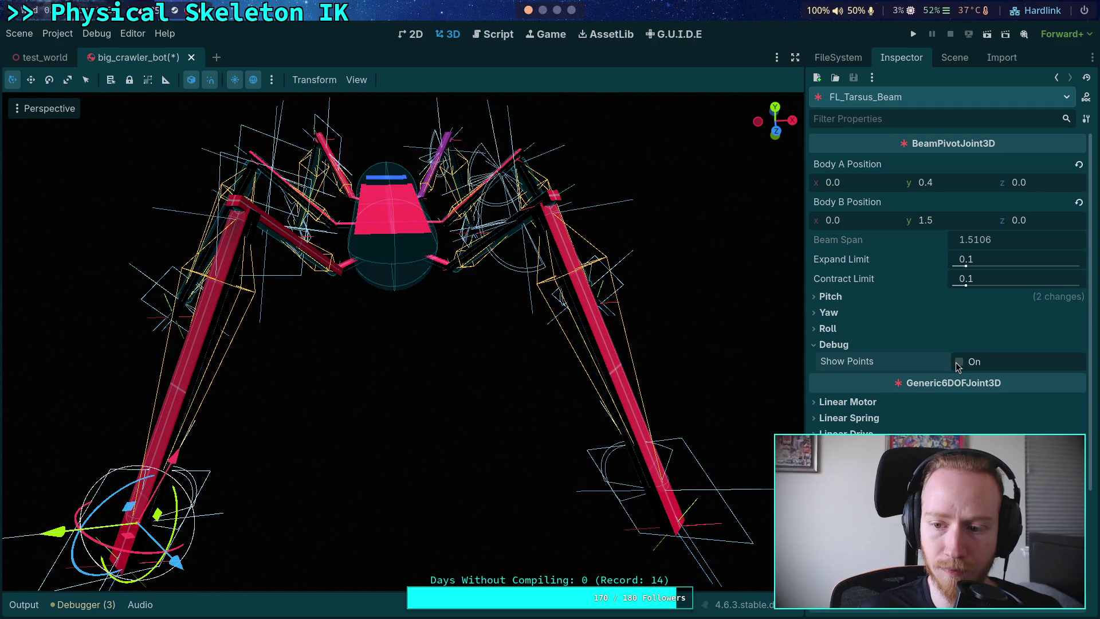
scroll(633, 353, "down", 5)
key("ctrl+s")
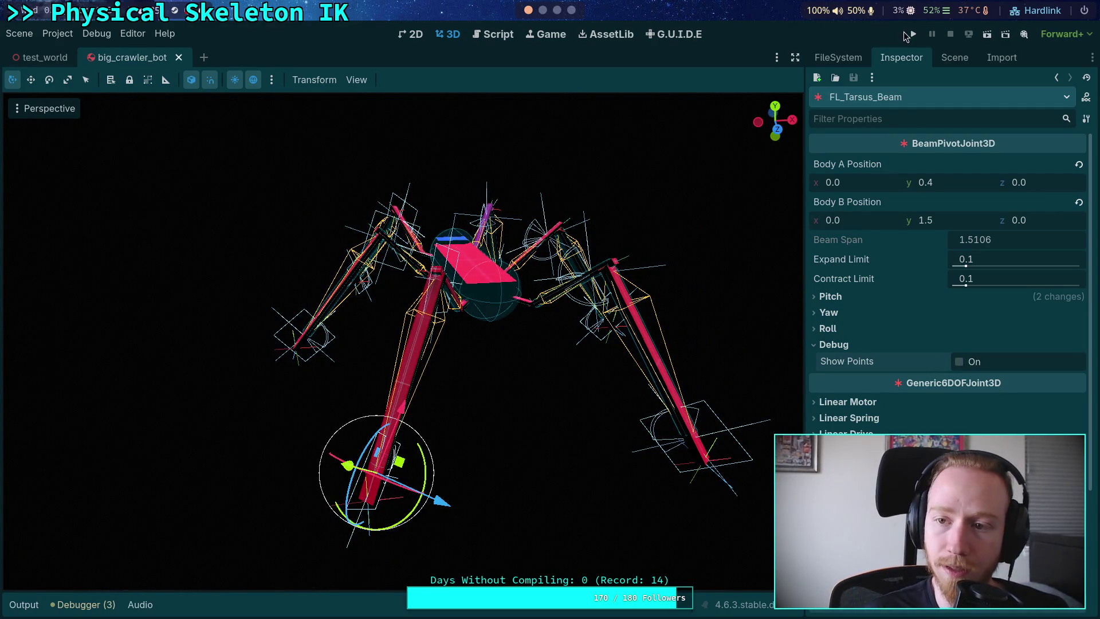
- Run the game, watch the crawler and the joint list in Output, then stop it
left_click(913, 34)
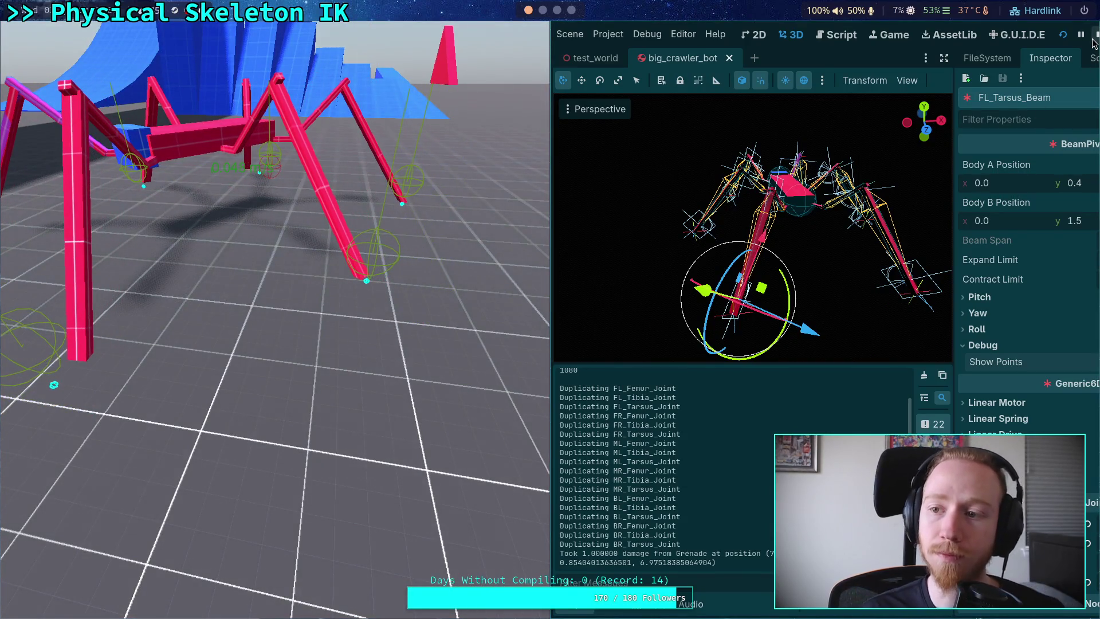
key("F8")
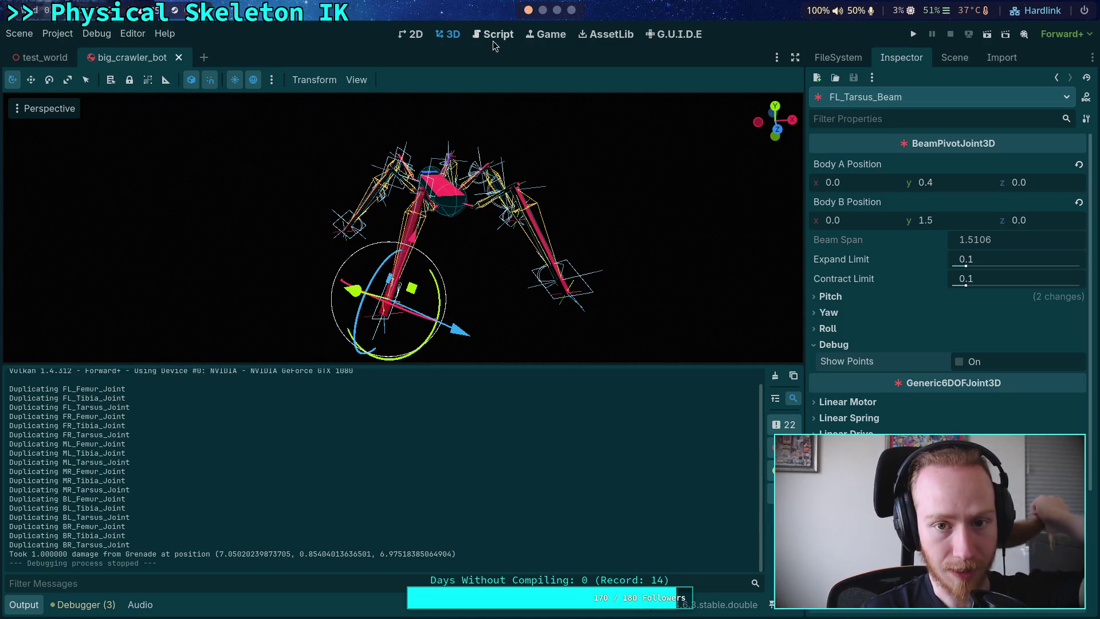
- Open physical_skeleton.gd in the script editor with the output panel hidden
left_click(493, 36)
left_click(25, 613)
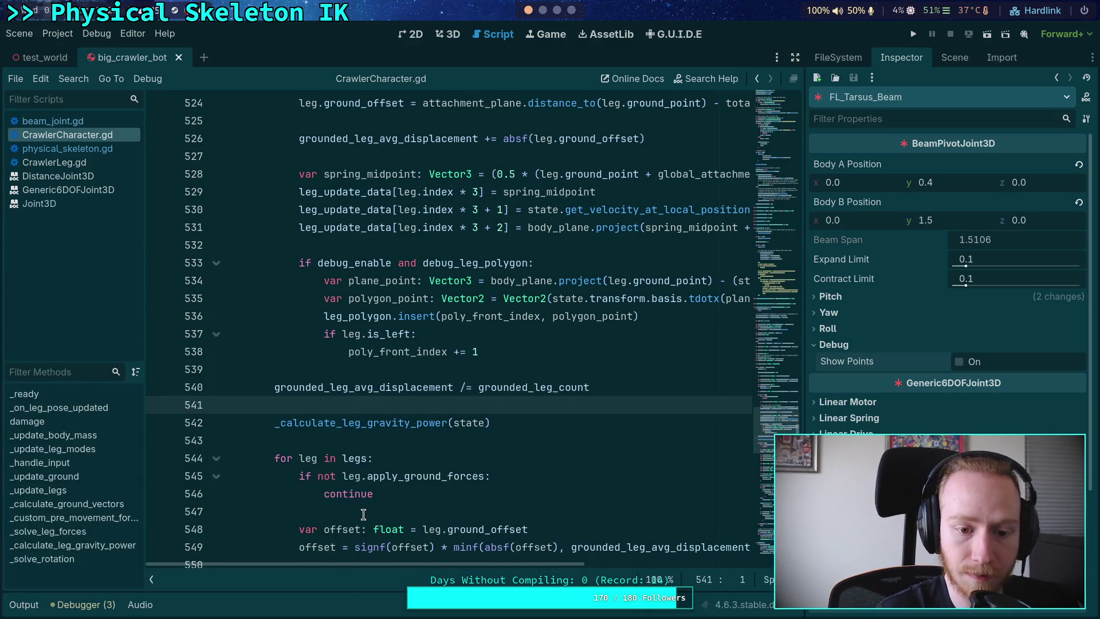
scroll(416, 428, "up", 10)
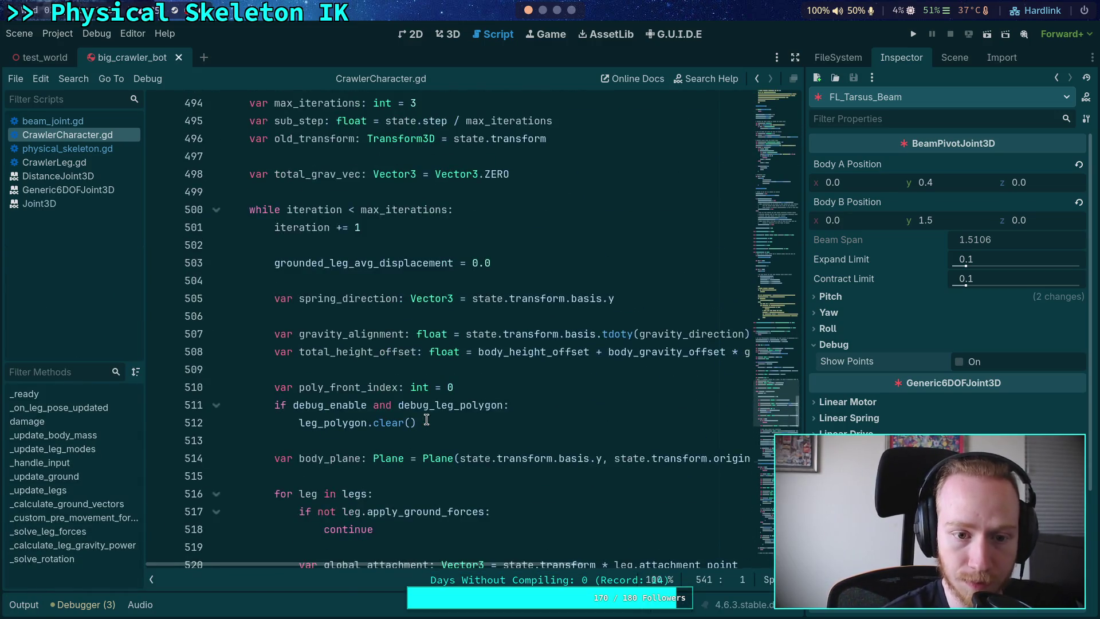
left_click(67, 149)
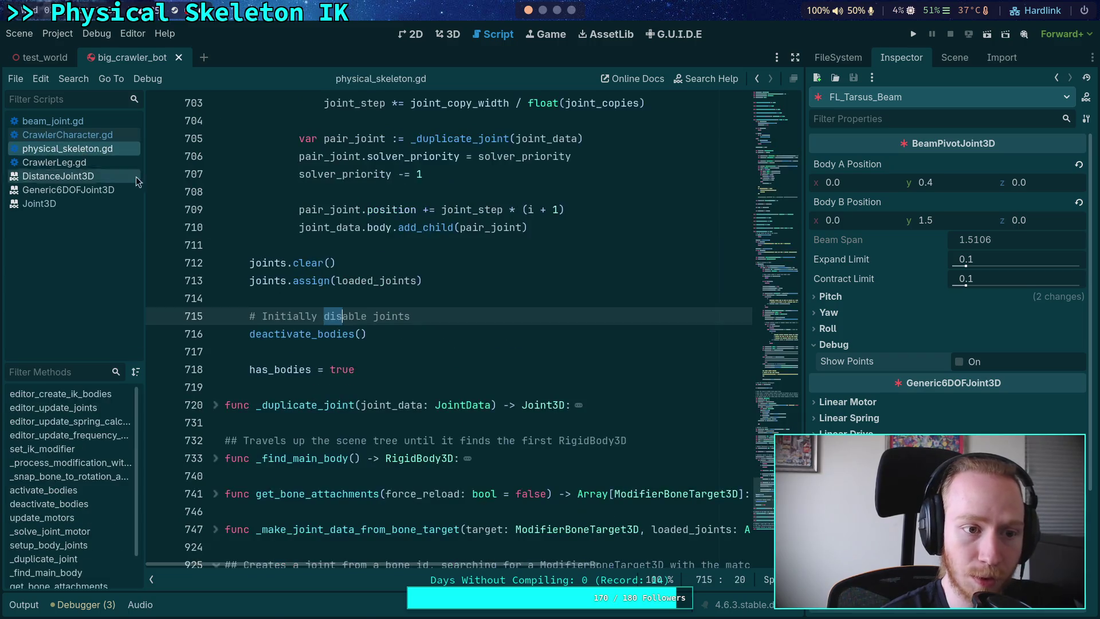
scroll(447, 412, "up", 2)
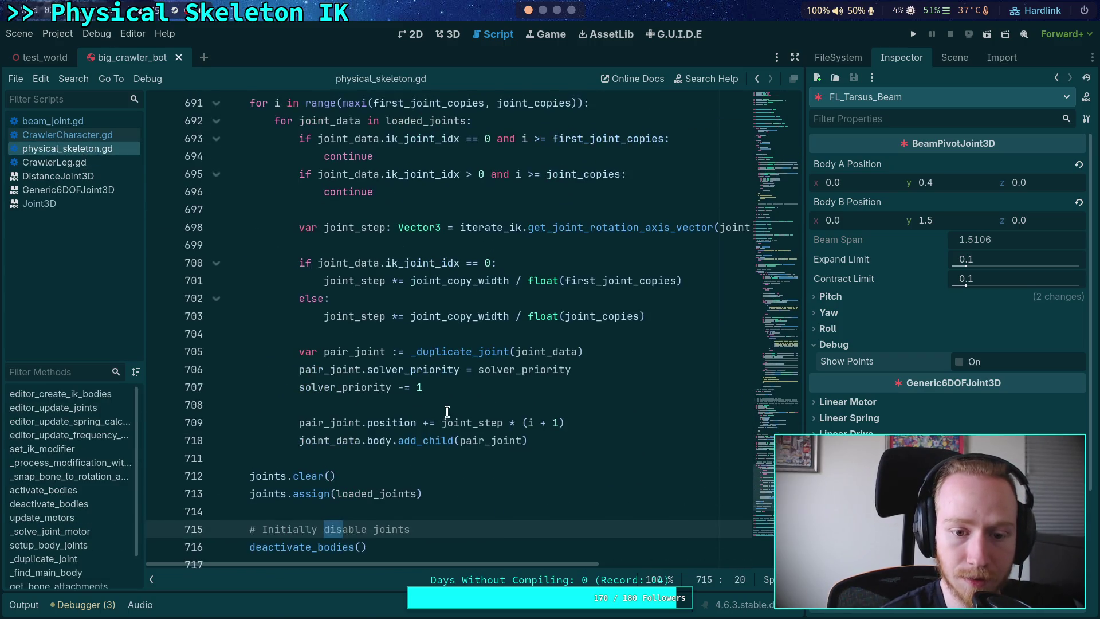
- Add print('%s: %d' % [pair_joint.name, pair_joint.solver_priority]) after the priority assignment
left_click(649, 367)
key("Return")
type("print('")
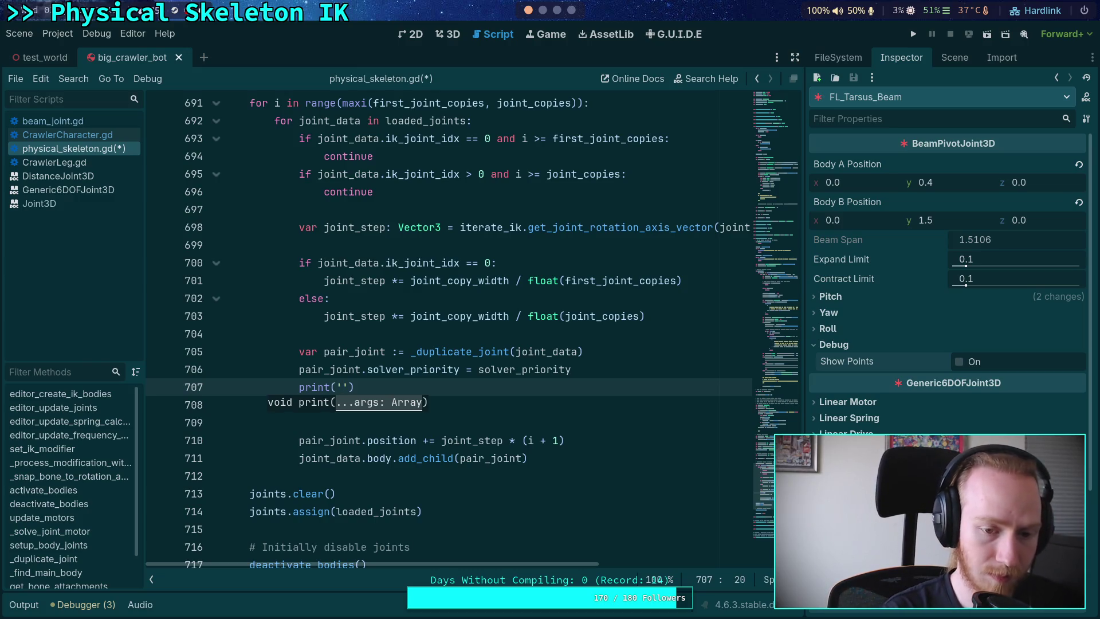
type("&s")
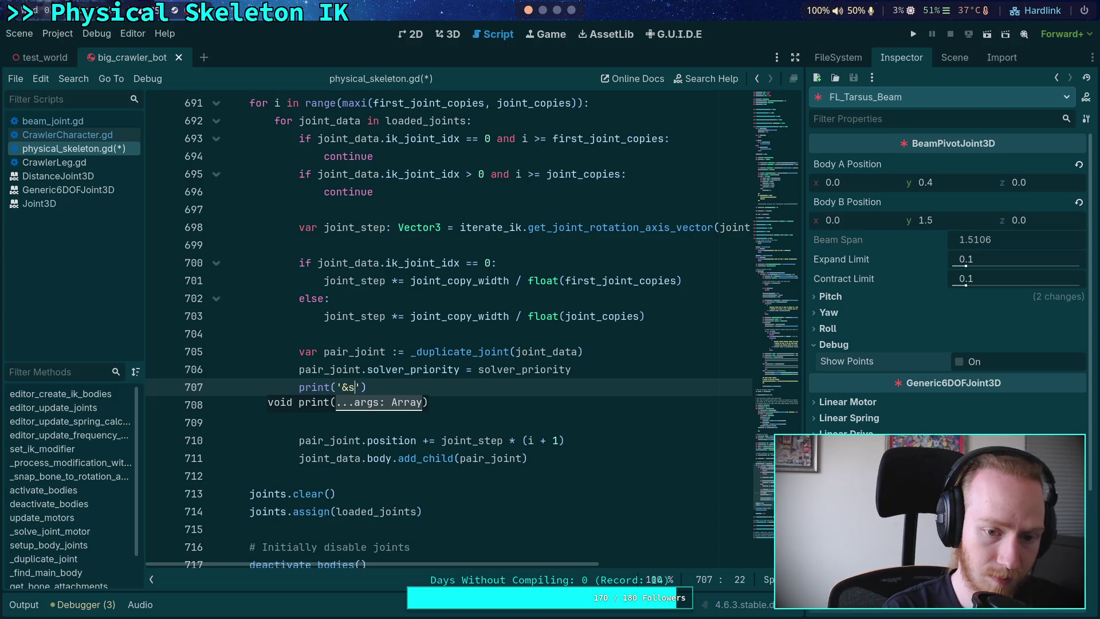
key("BackSpace")
type("s: %")
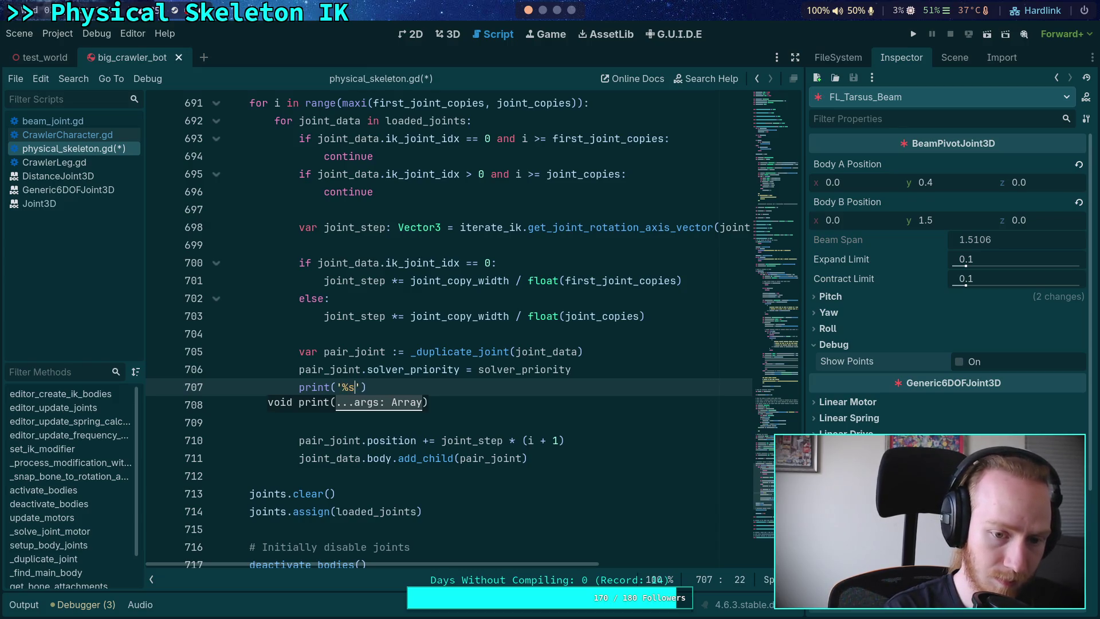
type("d' % [p")
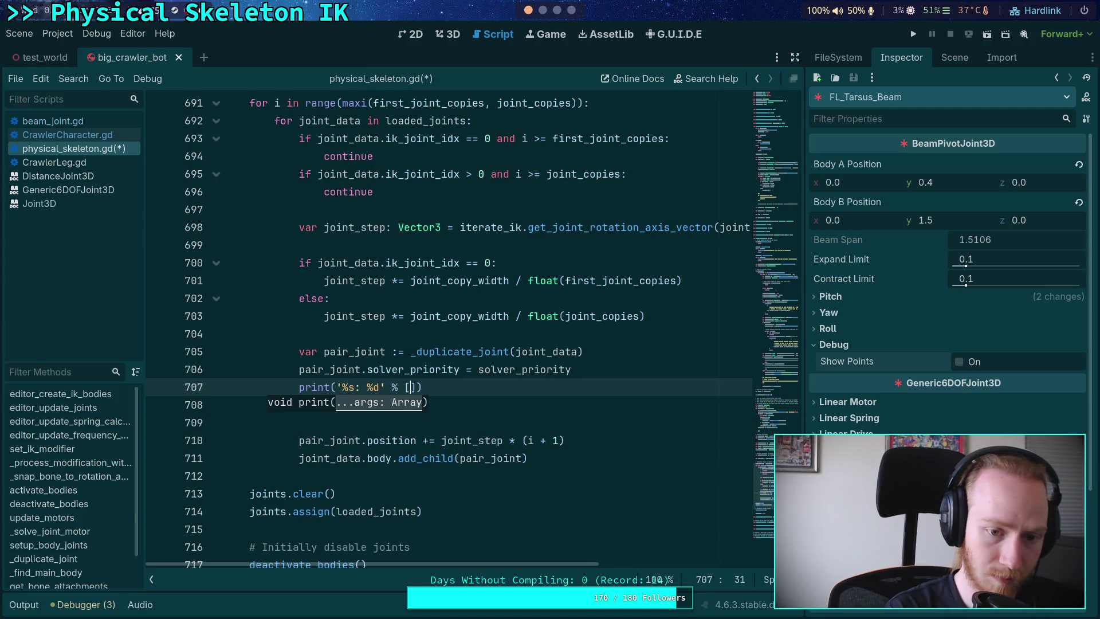
type("air_joint.")
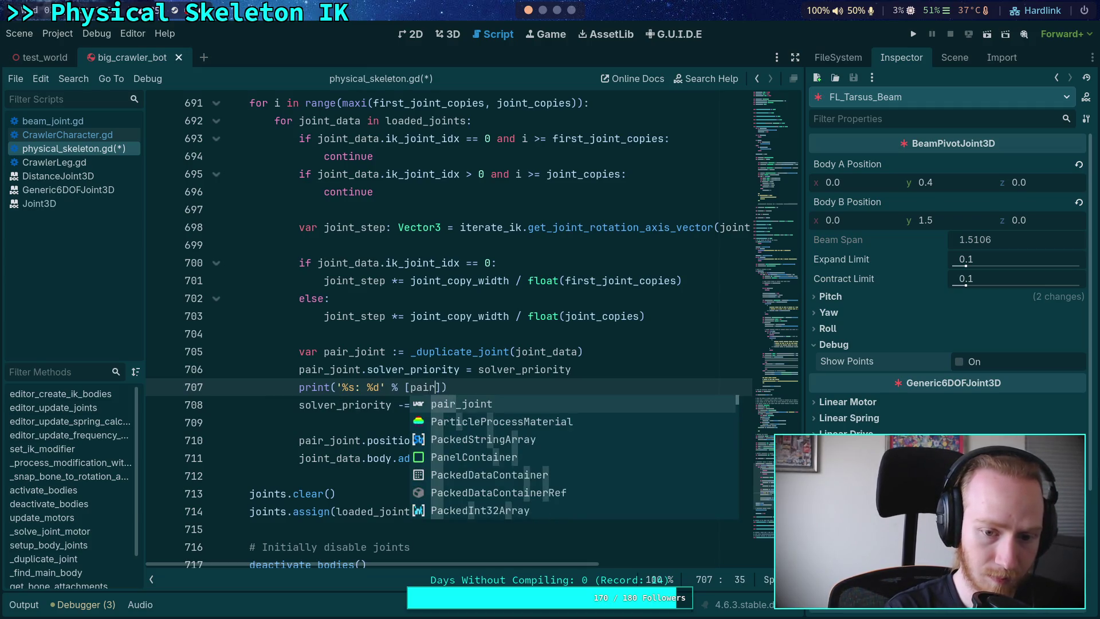
type("name, p")
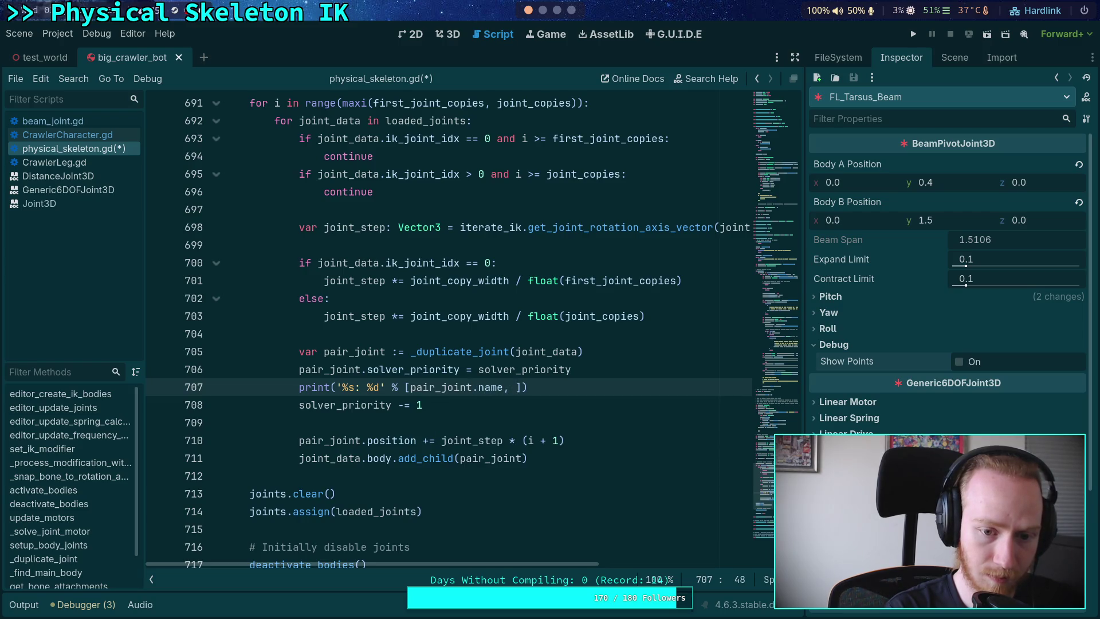
type("air_joint.so")
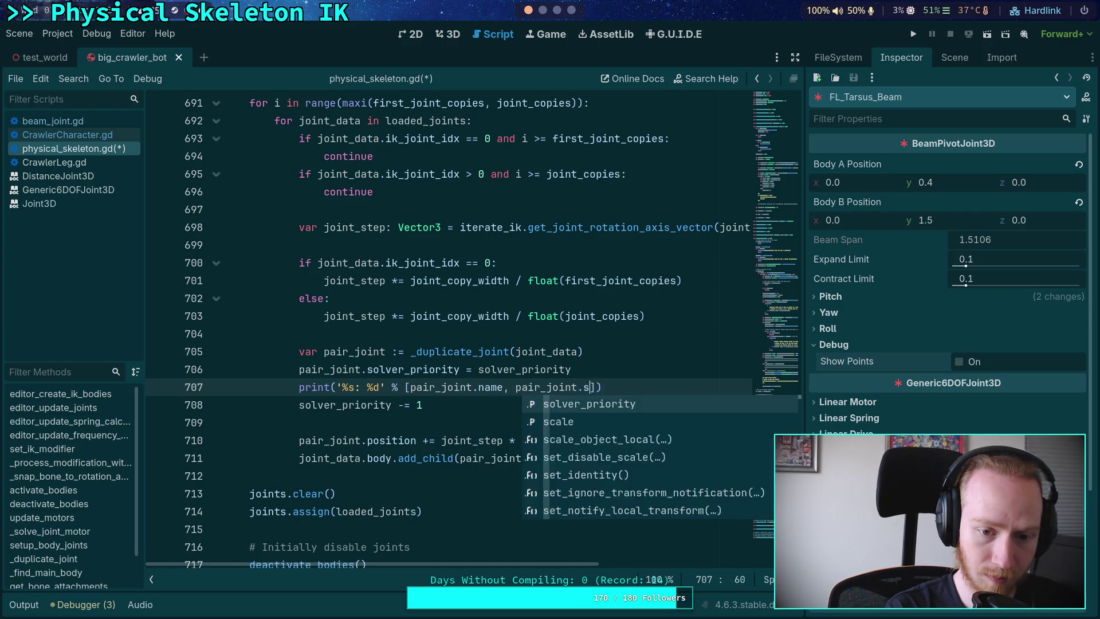
key("Return")
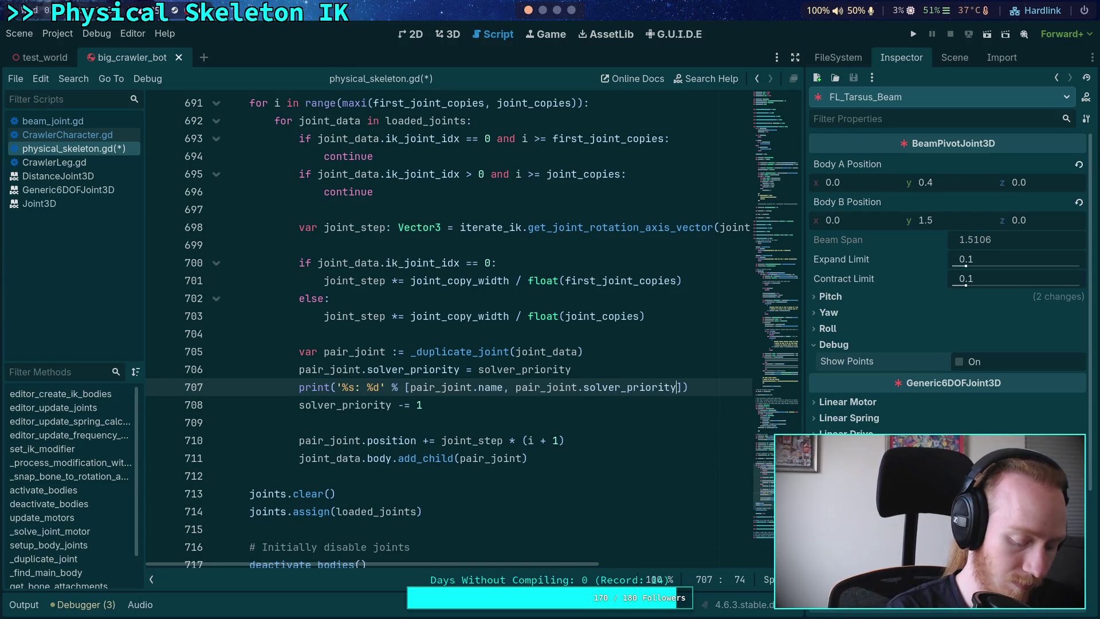
- Unfold the joint loop at line 626 and paste the print line below line 648
scroll(624, 340, "up", 8)
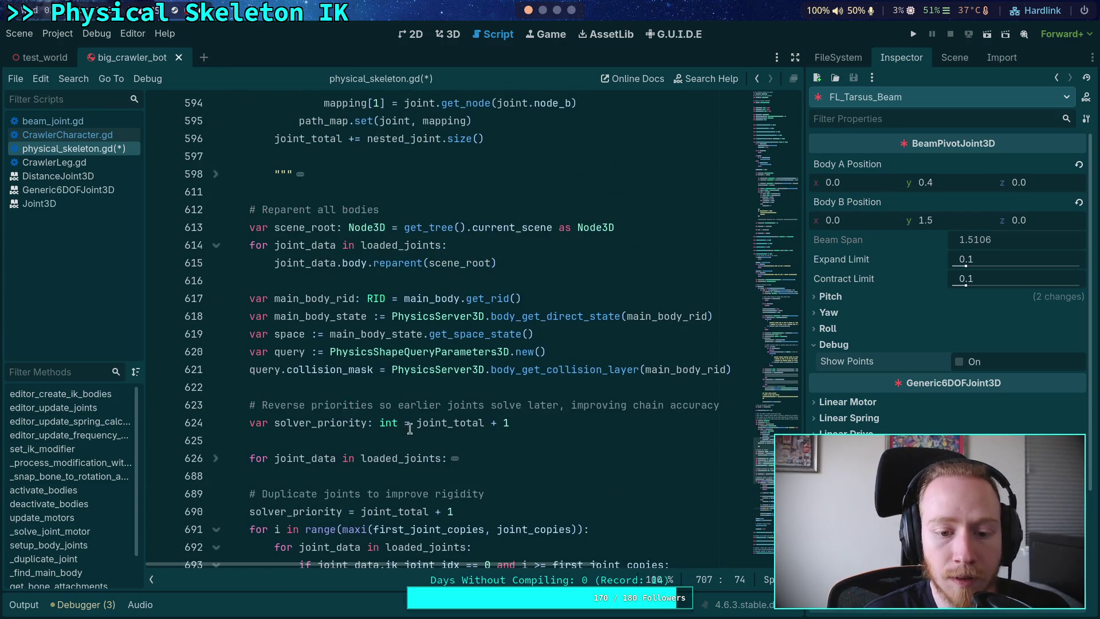
scroll(333, 412, "up", 4)
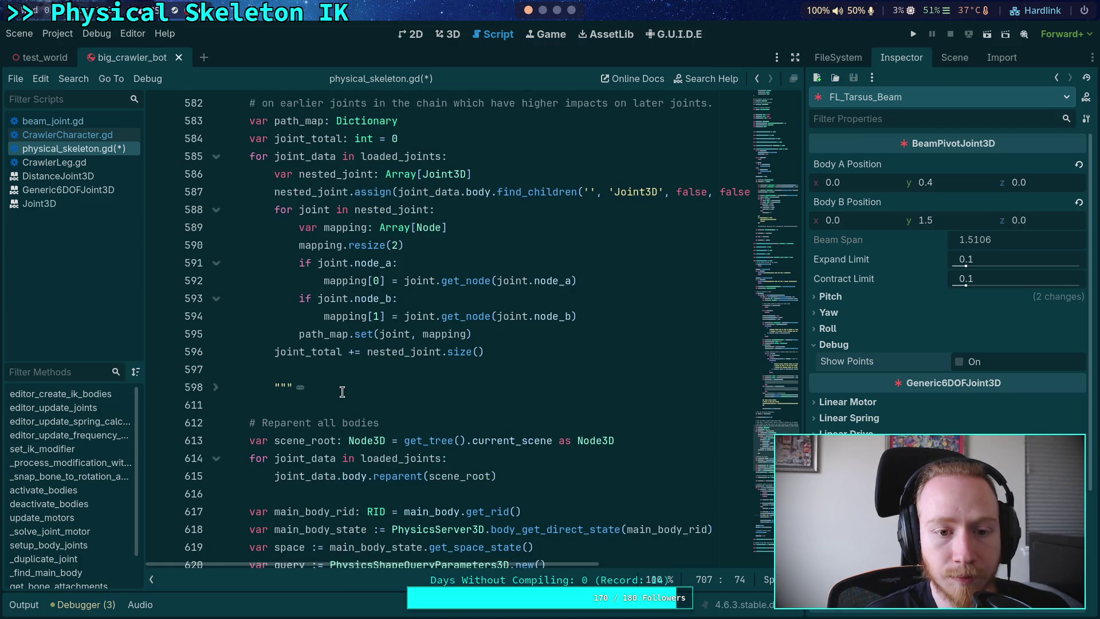
scroll(342, 392, "down", 4)
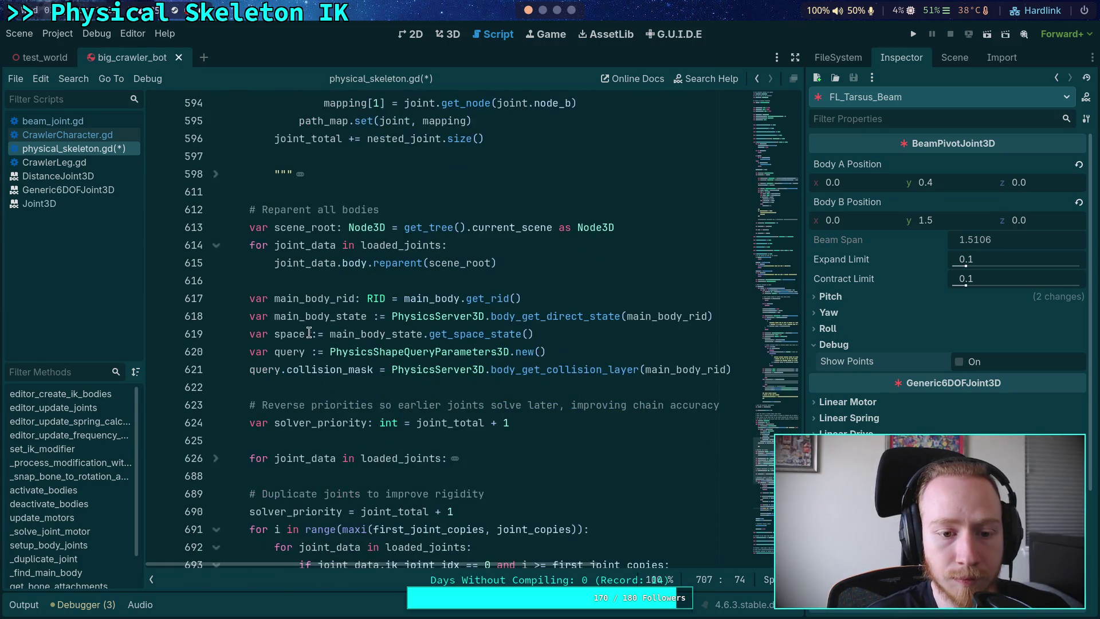
scroll(273, 360, "down", 2)
left_click(217, 360)
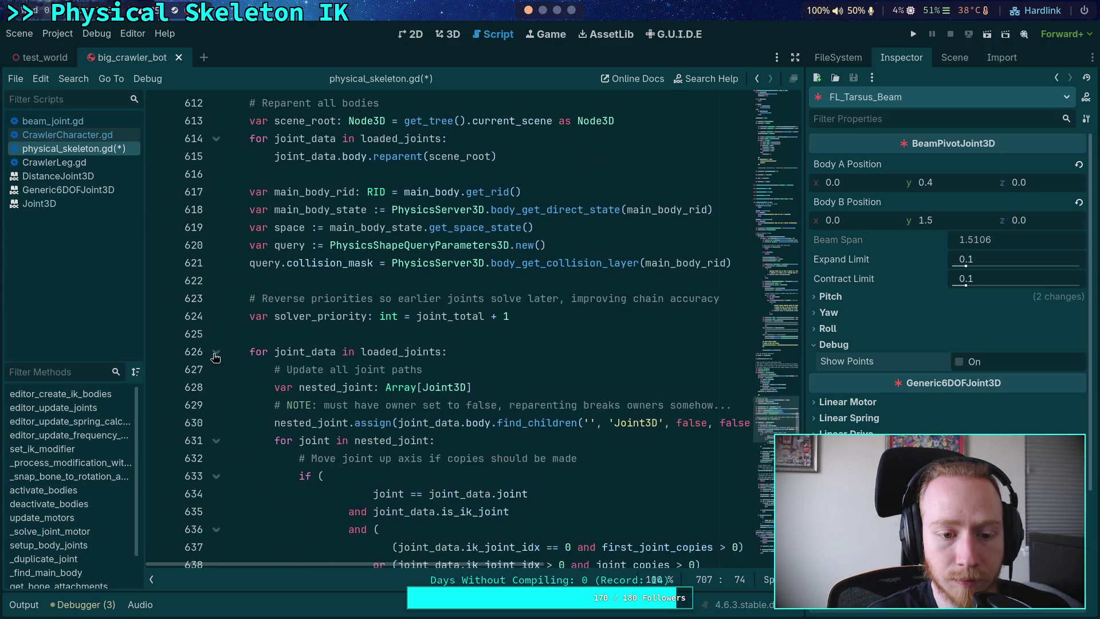
scroll(364, 360, "down", 8)
left_click(543, 321)
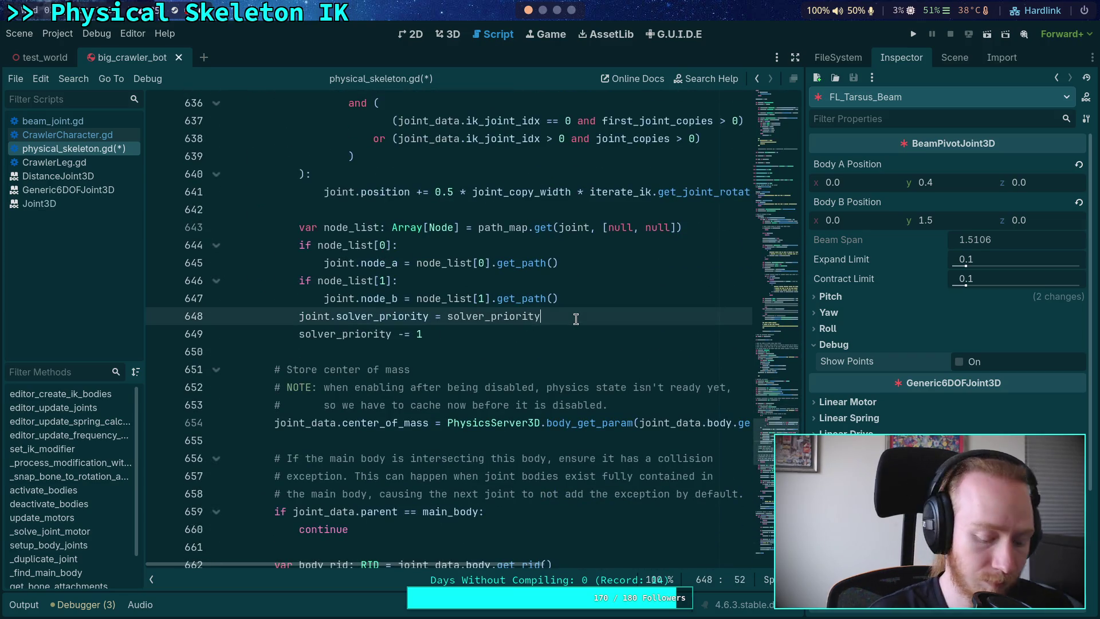
type("print('%s: %d' % [pair_joint.name, pair_joint.solver_priority])")
key("alt+Down")
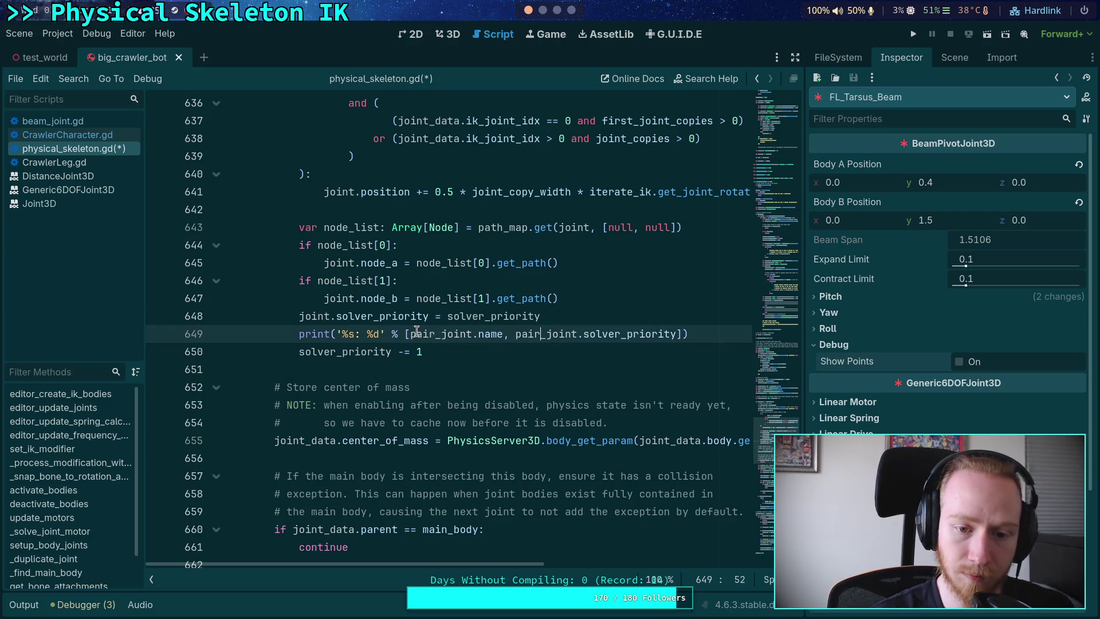
- Remove both pair_ prefixes on line 649, save the script and rerun the project
left_click_drag(441, 333, 411, 333)
key("BackSpace")
left_click_drag(485, 333, 517, 333)
key("BackSpace")
key("ctrl+s")
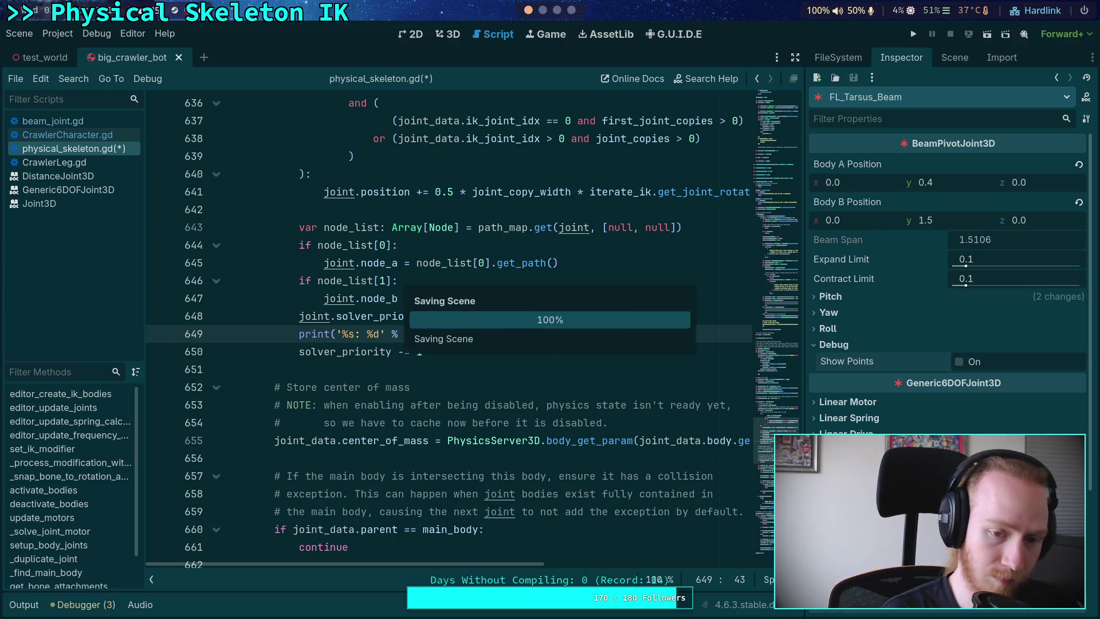
key("F5")
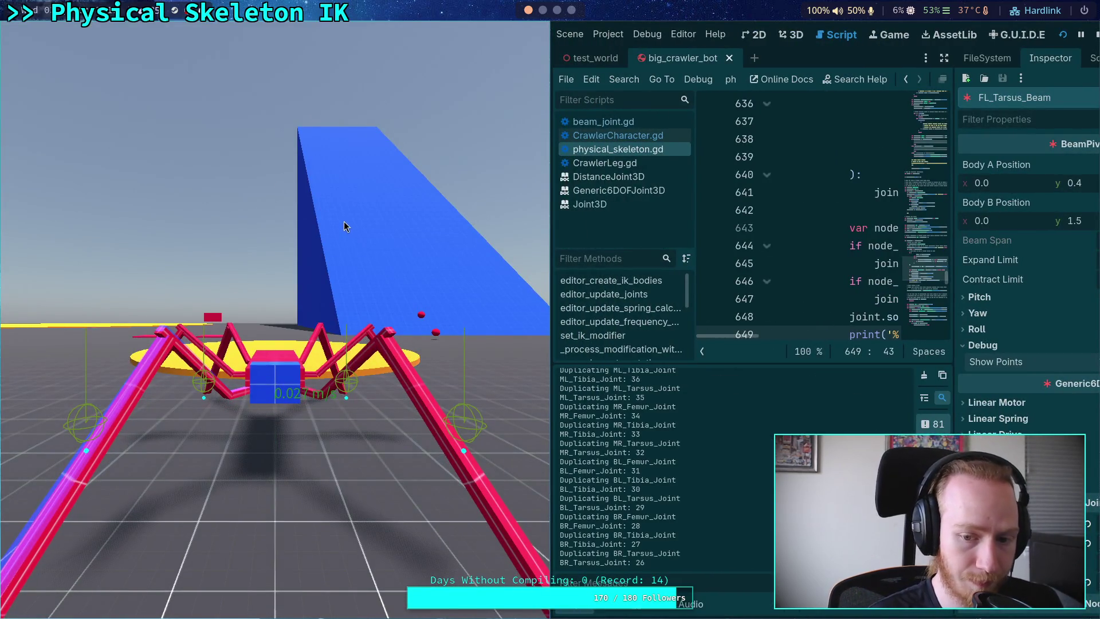
- Stop the game and comment out the 'Duplicating' print on line 725 in _duplicate_joint
key("F8")
scroll(576, 270, "down", 10)
scroll(336, 251, "down", 10)
scroll(326, 239, "down", 5)
scroll(326, 240, "up", 3)
left_click(217, 193)
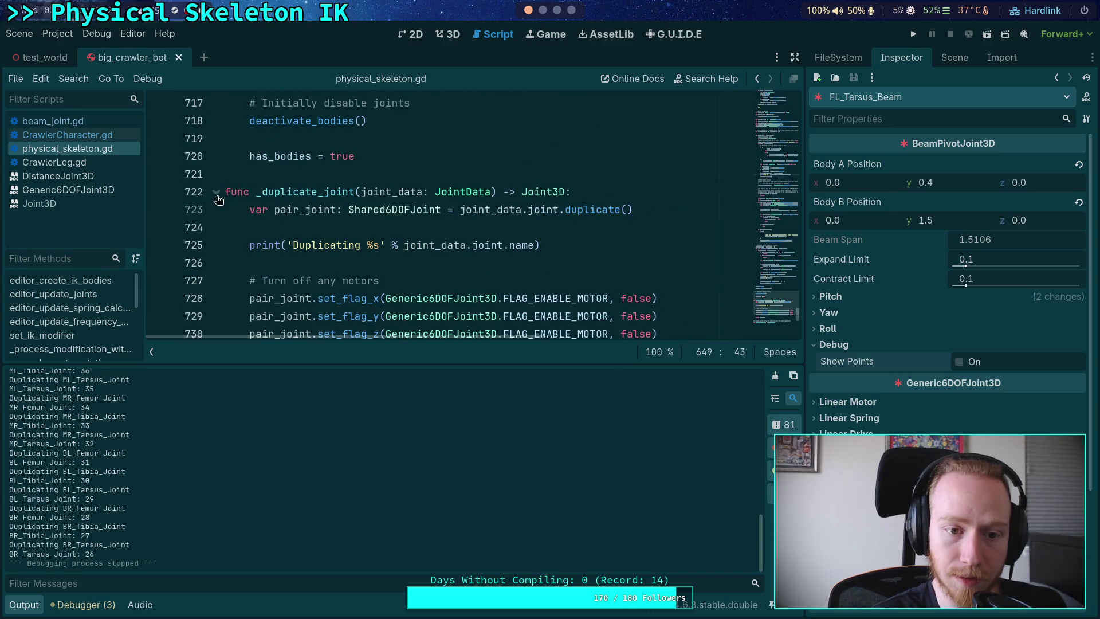
left_click(246, 249)
type("#")
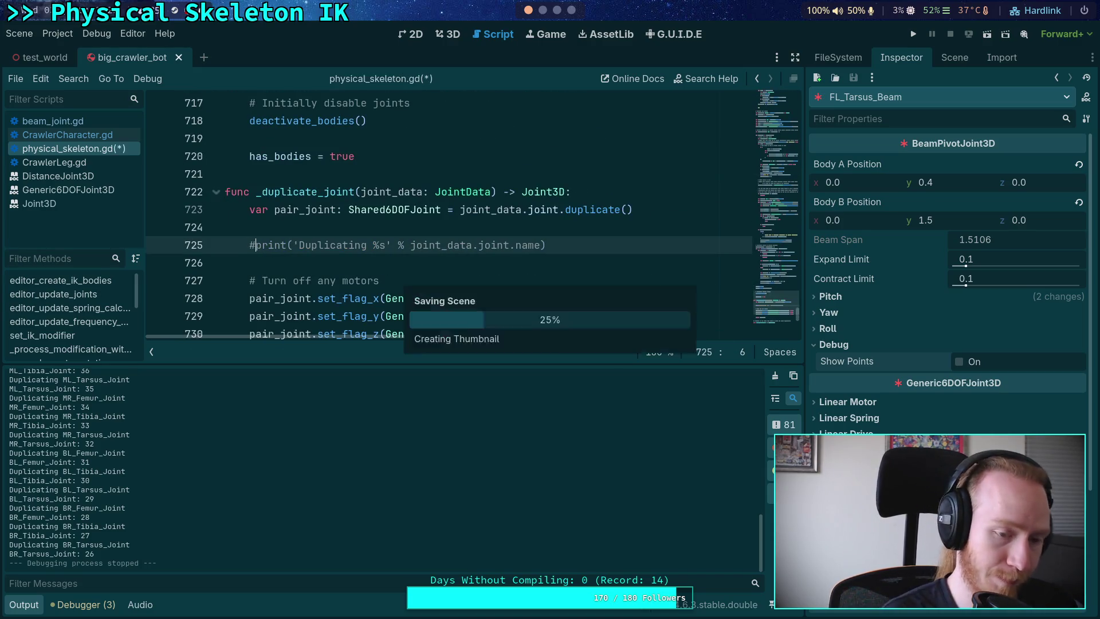
- Rerun the project and enlarge the Output dock to read each joint's solver priority
left_click(909, 35)
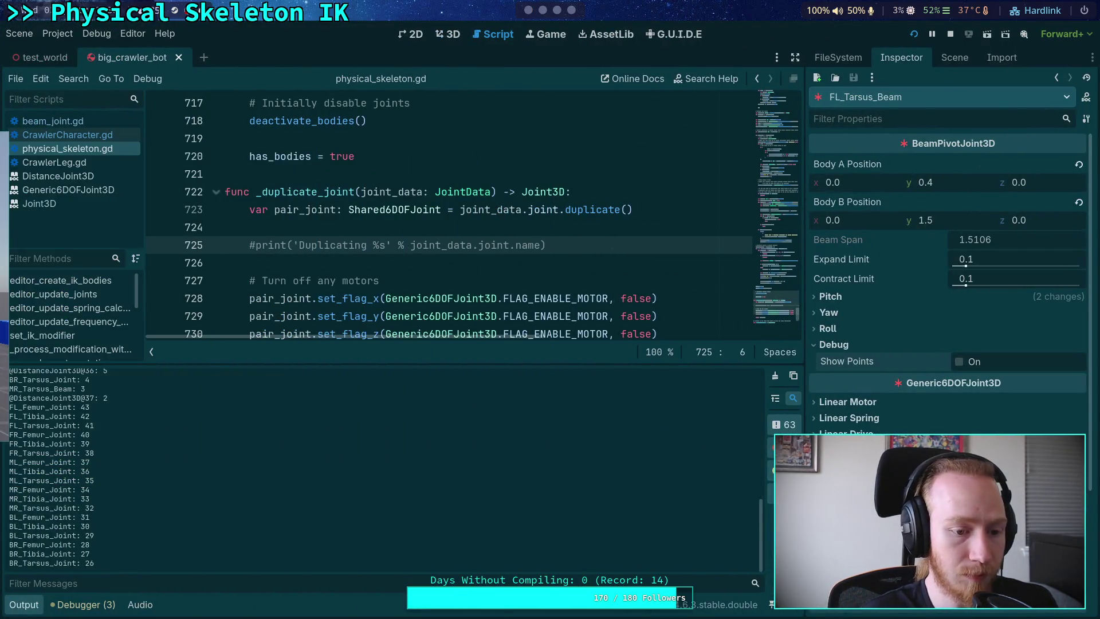
left_click_drag(357, 365, 348, 151)
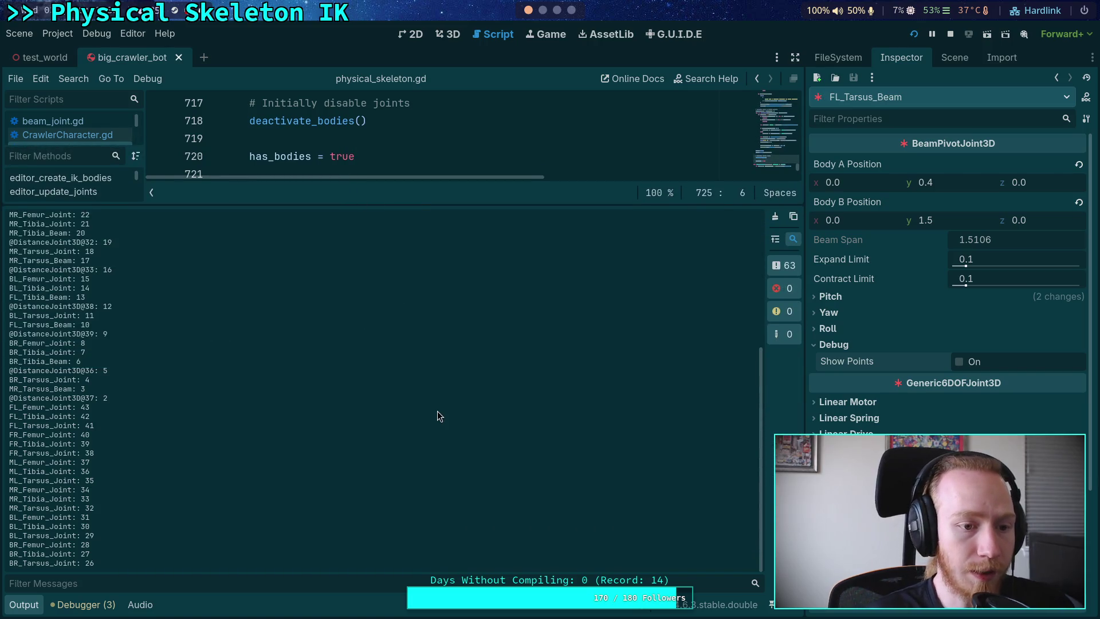
scroll(453, 407, "up", 5)
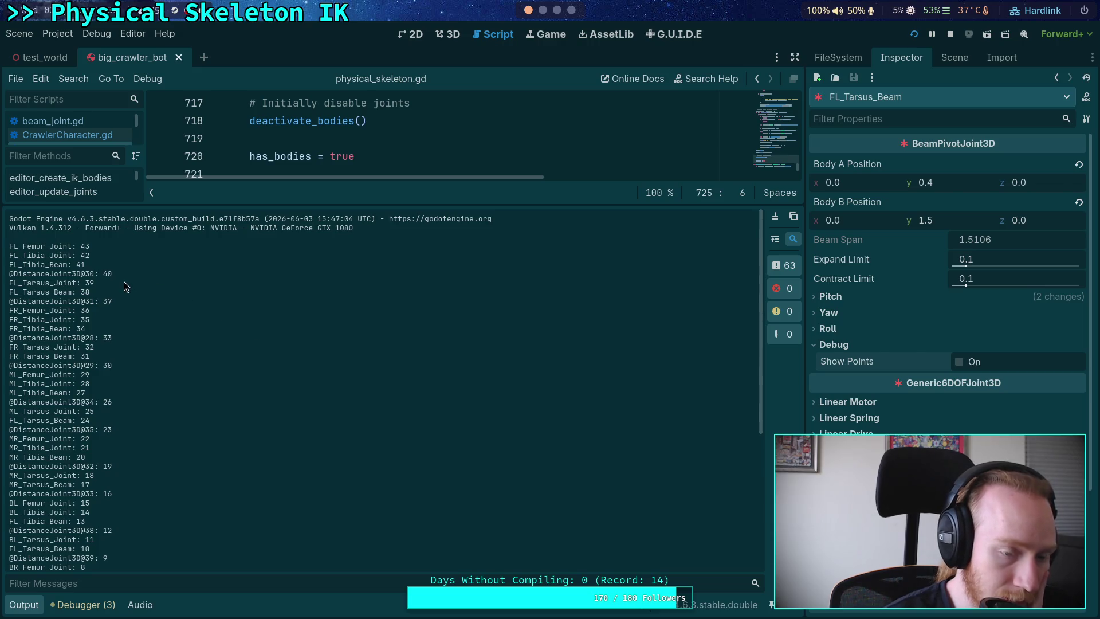
scroll(129, 304, "down", 5)
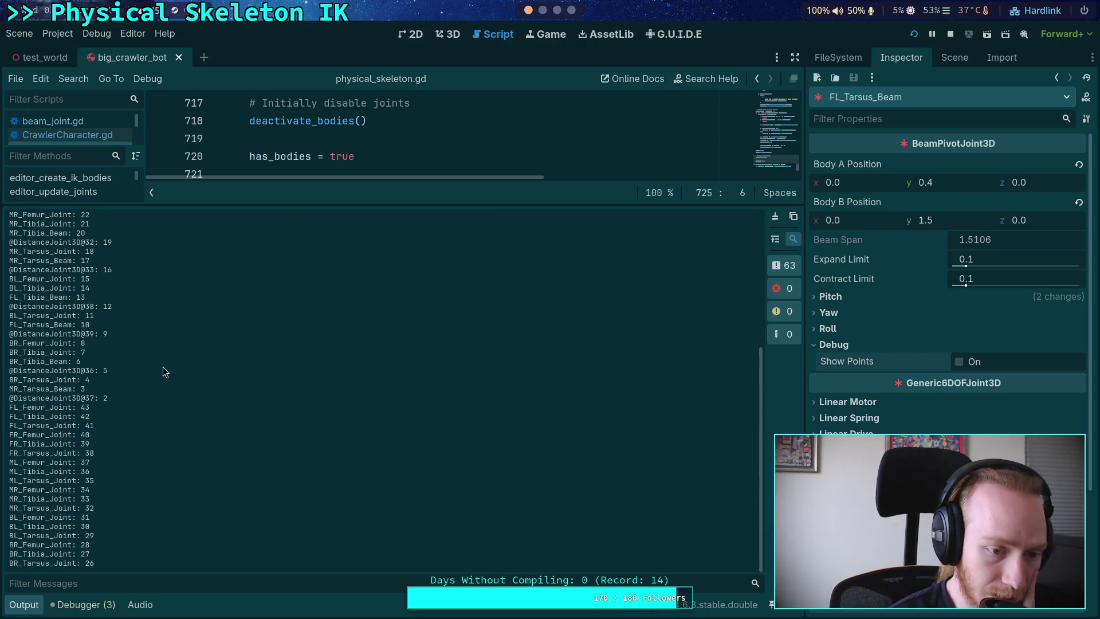
scroll(126, 421, "up", 3)
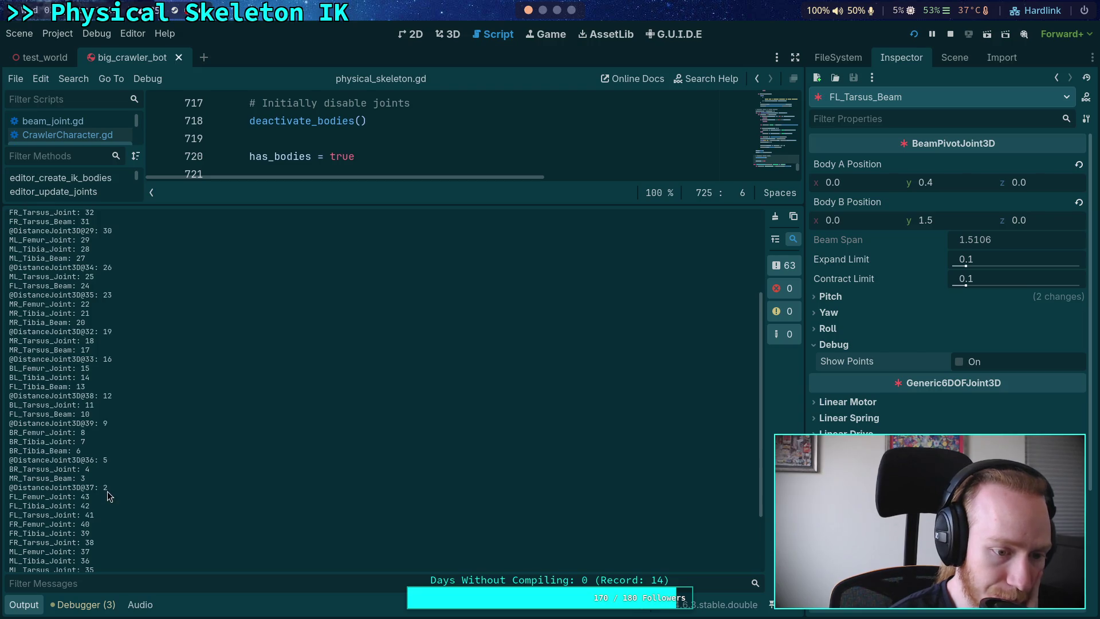
scroll(107, 491, "up", 3)
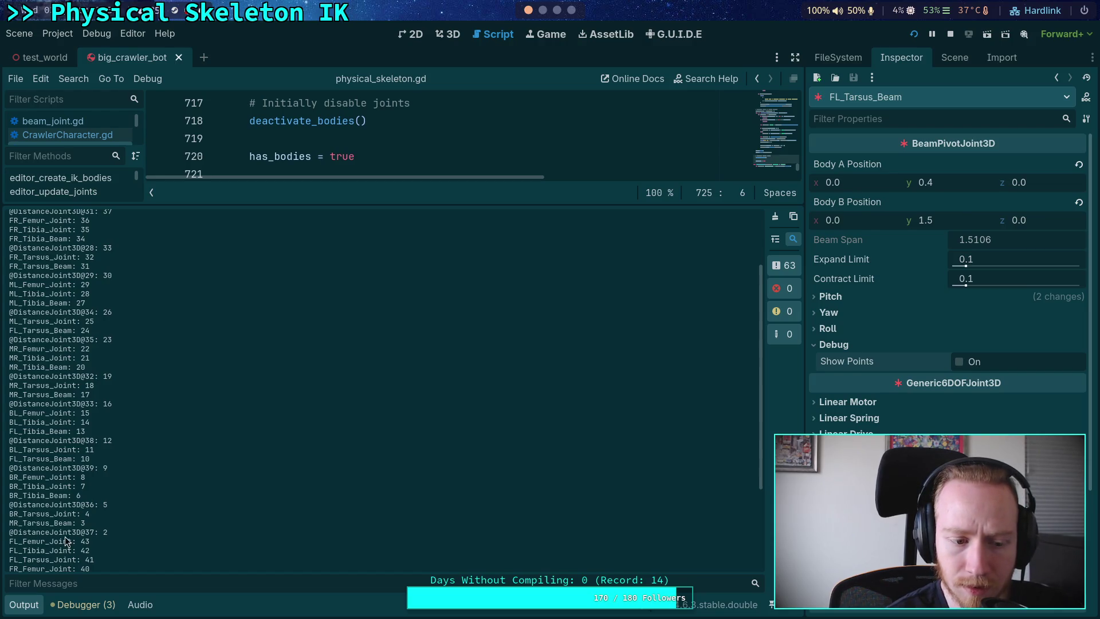
left_click(24, 605)
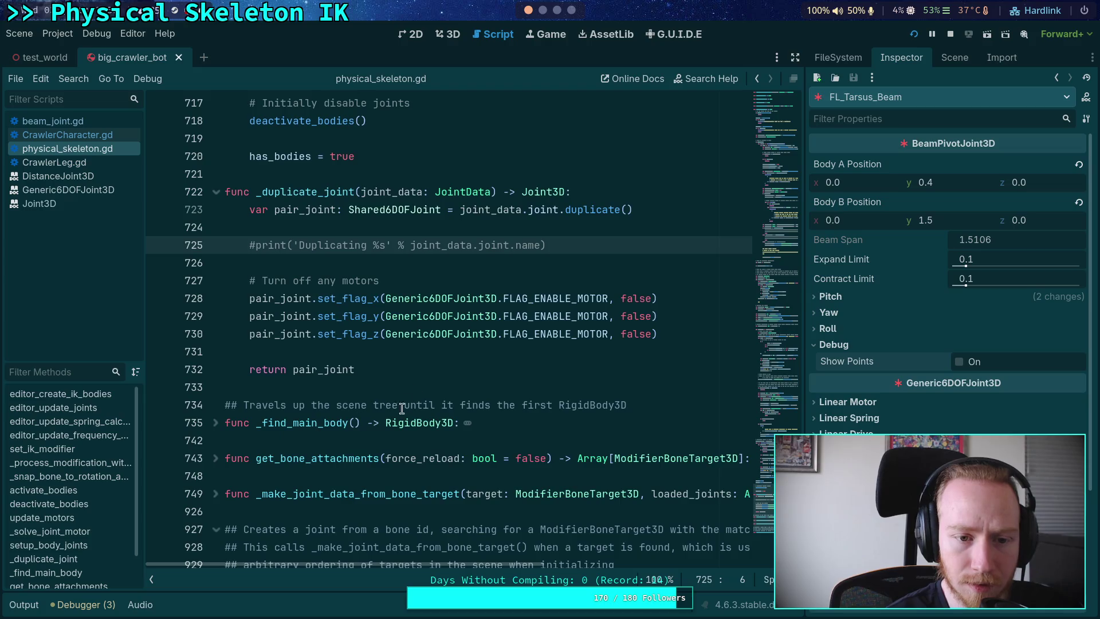
scroll(395, 411, "up", 1)
left_click(427, 314)
scroll(428, 315, "up", 6)
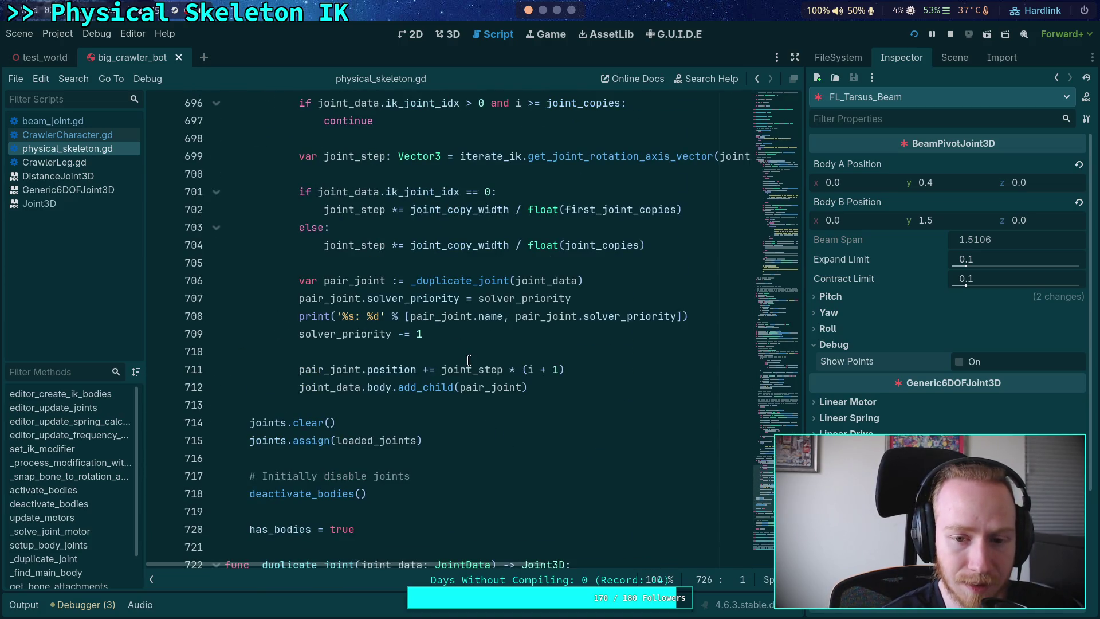
scroll(468, 360, "up", 3)
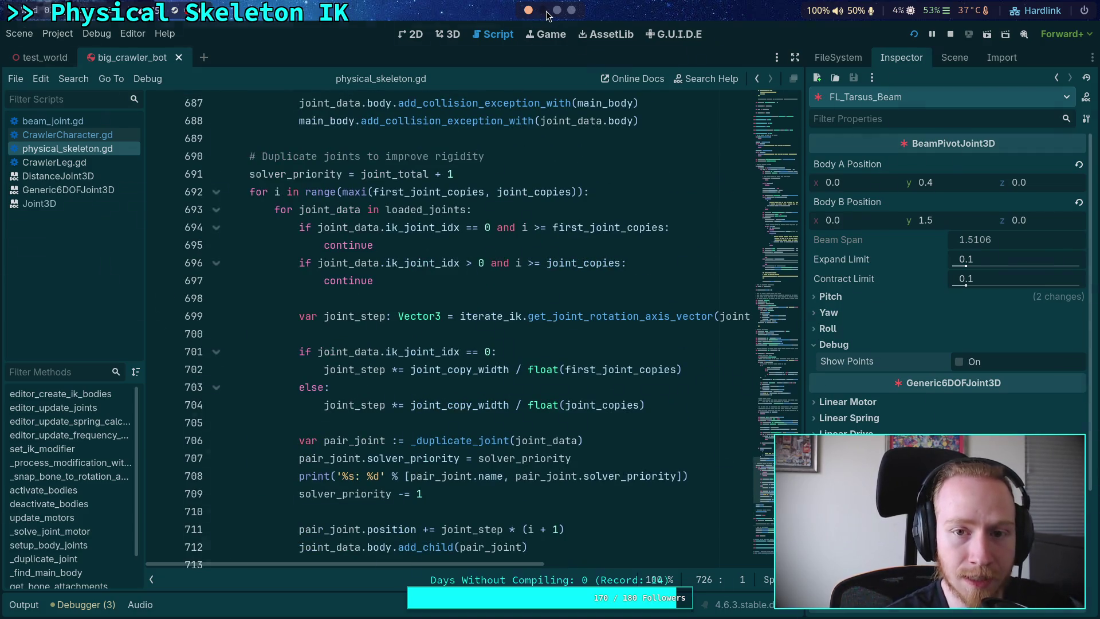
left_click(544, 11)
left_click(529, 10)
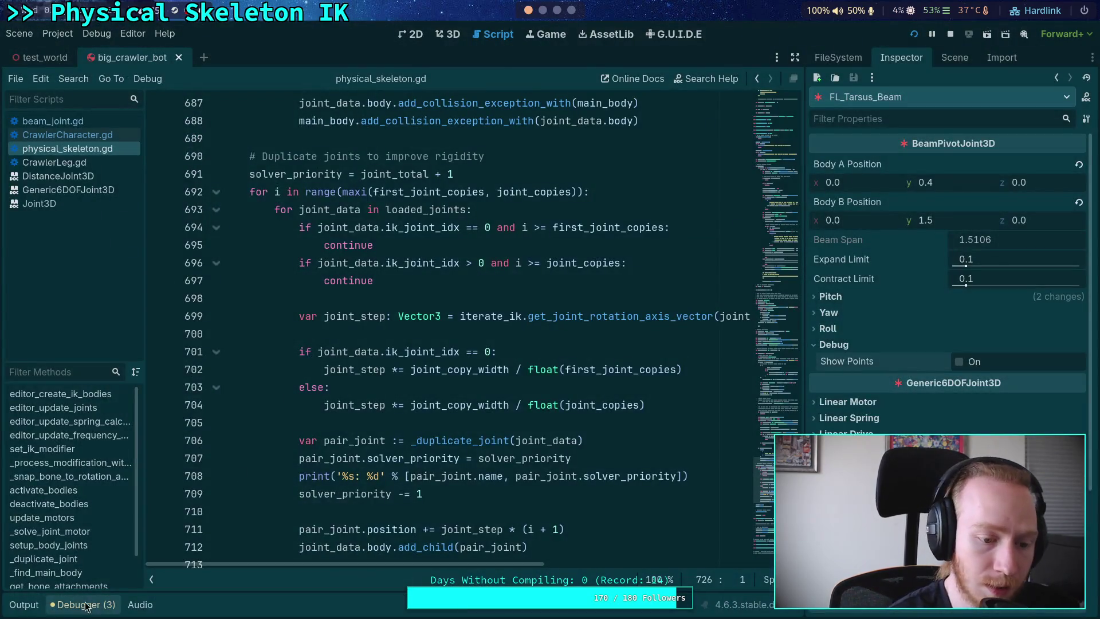
left_click(24, 605)
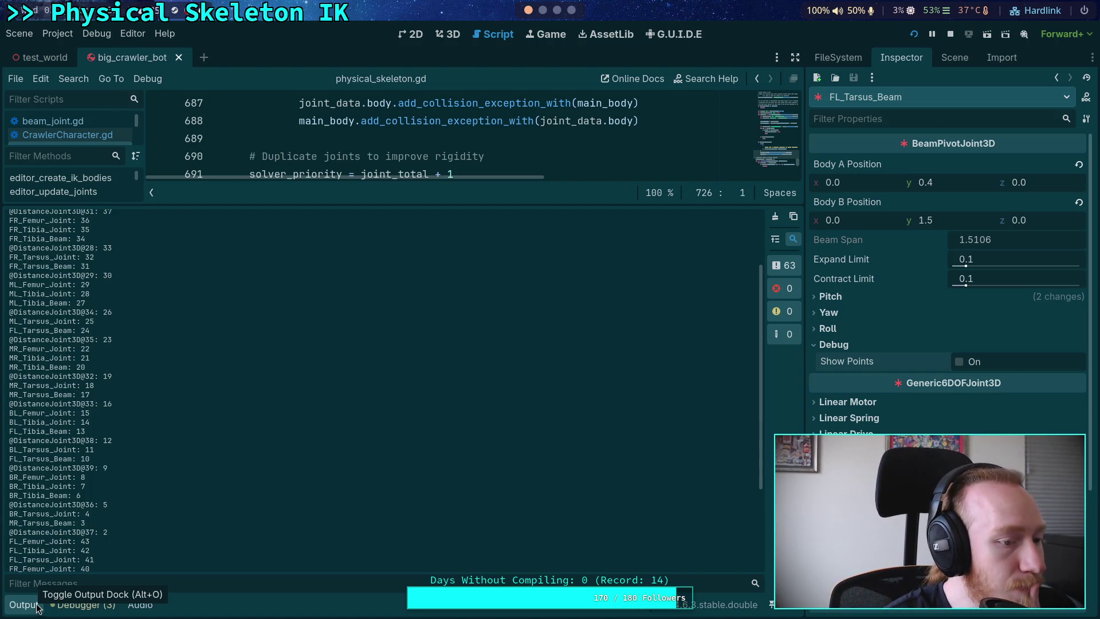
left_click(30, 601)
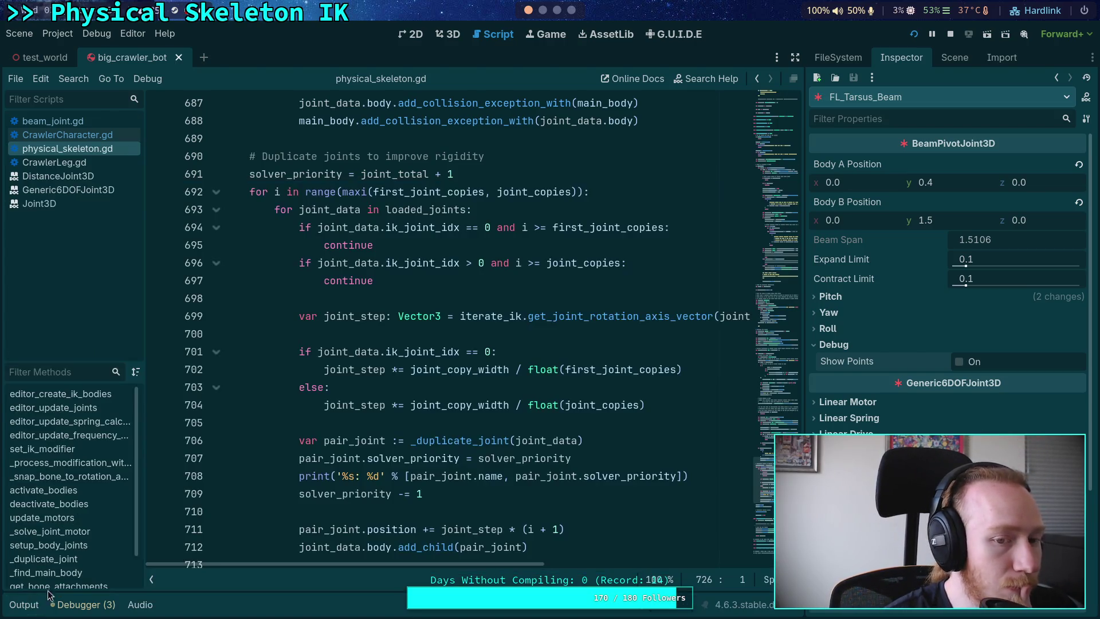
- Open beam_joint.gd and look up the add_sibling documentation for line 190
left_click(87, 122)
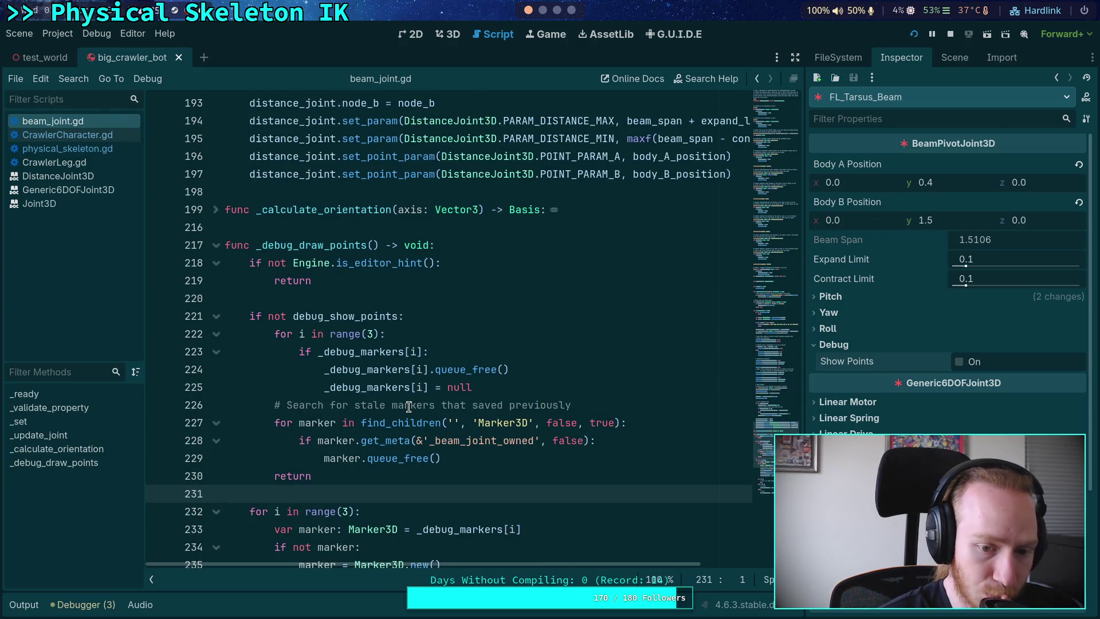
scroll(409, 406, "up", 4)
left_click(216, 405)
scroll(290, 382, "up", 3)
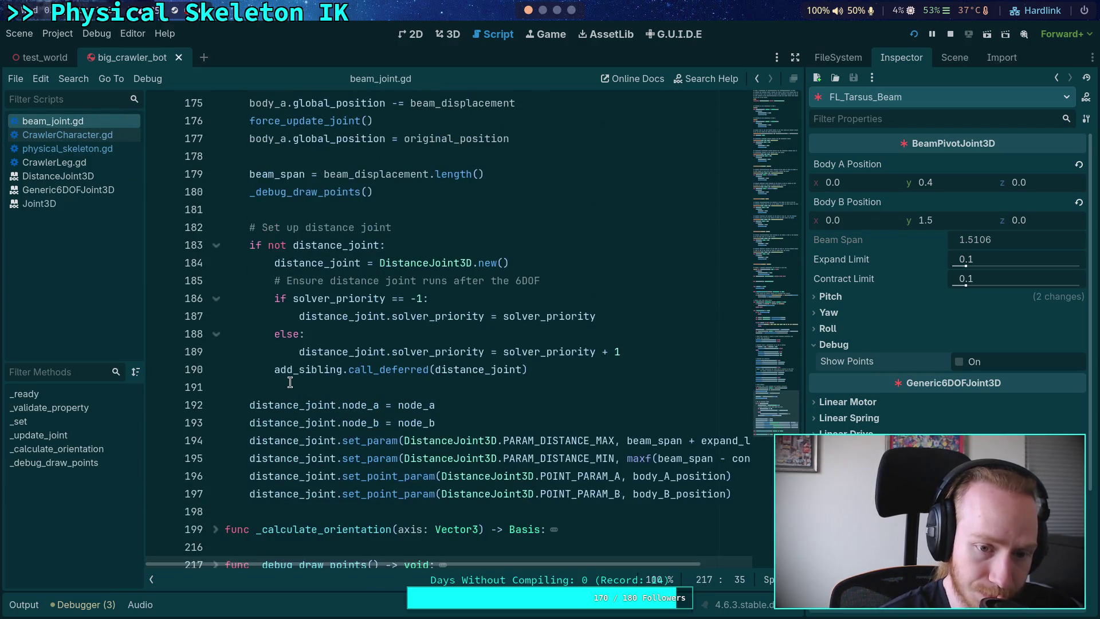
double_click(312, 369)
mouse_move(313, 370)
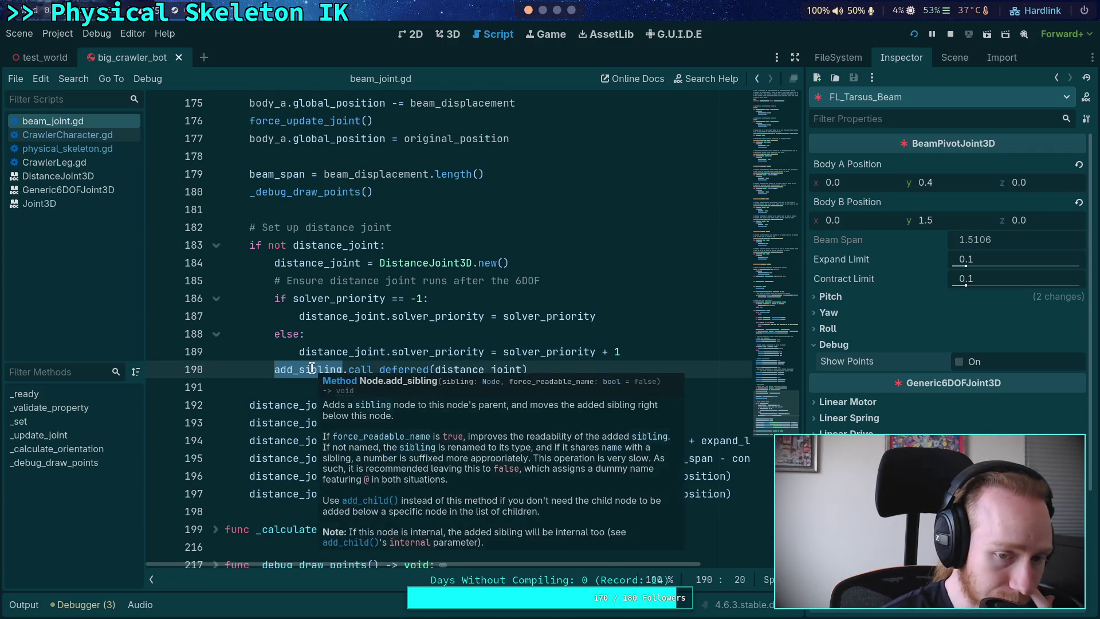
mouse_move(258, 399)
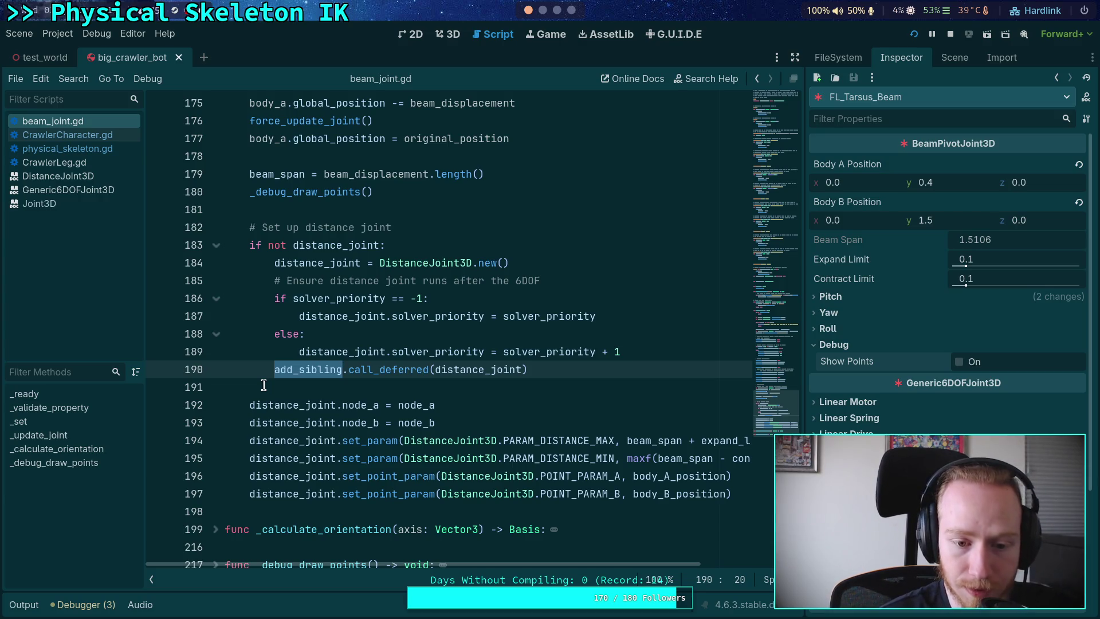
mouse_move(548, 562)
left_mouse_down()
mouse_move(616, 566)
mouse_move(549, 557)
left_mouse_up()
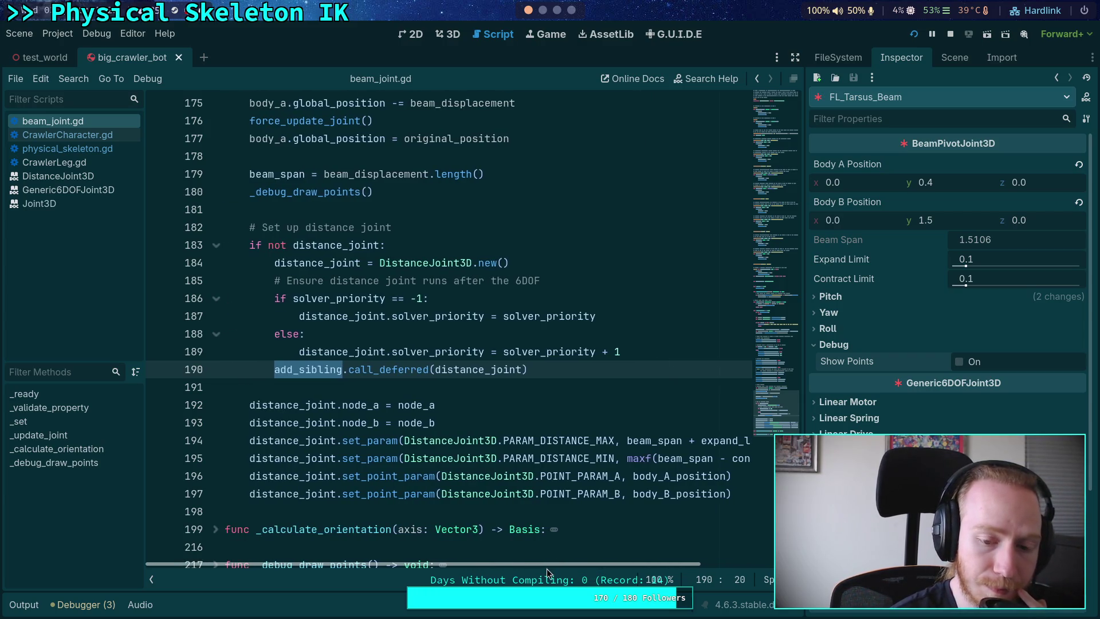
mouse_move(736, 493)
left_mouse_down()
mouse_move(653, 479)
mouse_move(627, 480)
mouse_move(733, 494)
mouse_move(252, 481)
left_mouse_up()
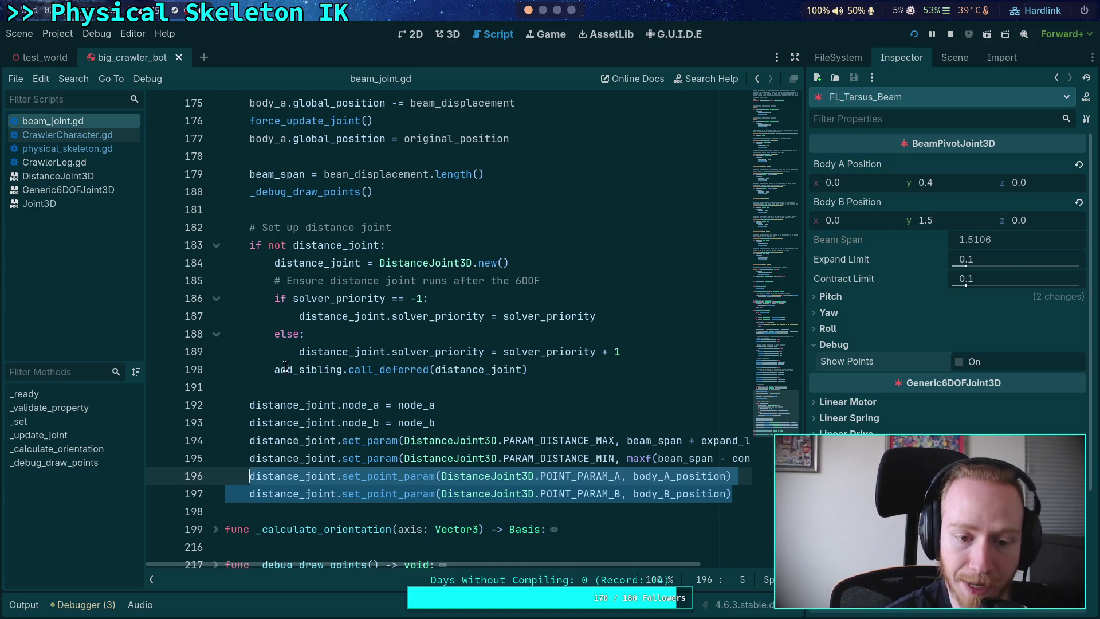
- Change add_sibling to add_child on line 190 and save the script
mouse_move(277, 371)
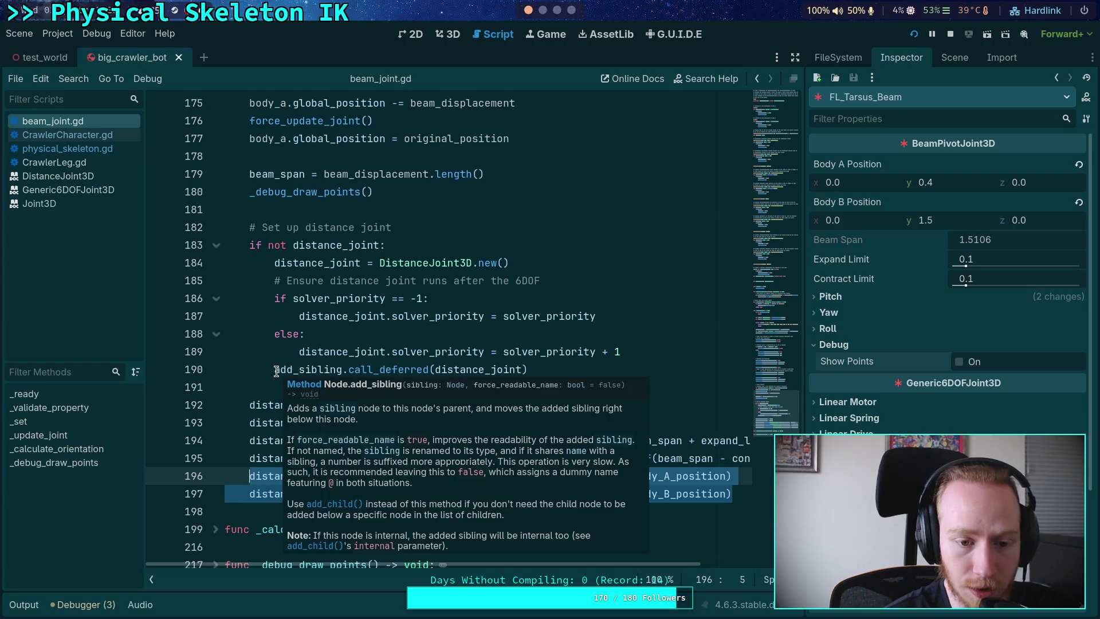
mouse_move(277, 371)
left_mouse_down()
mouse_move(342, 369)
mouse_move(299, 369)
left_mouse_up()
left_click(344, 369)
type("child")
key("ctrl+s")
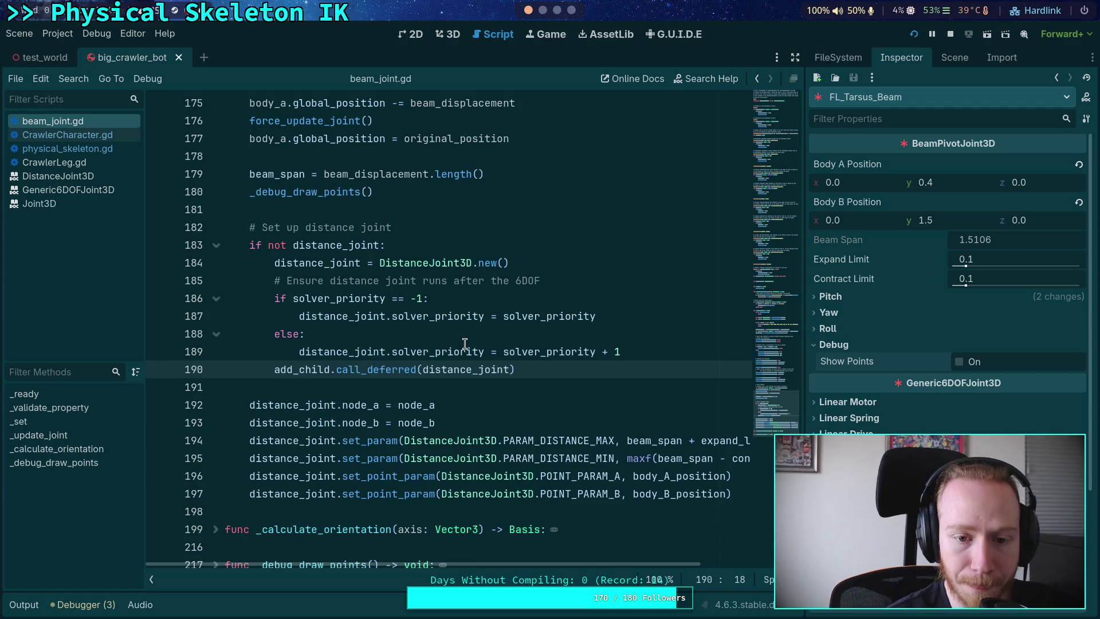
scroll(464, 344, "up", 1)
double_click(343, 353)
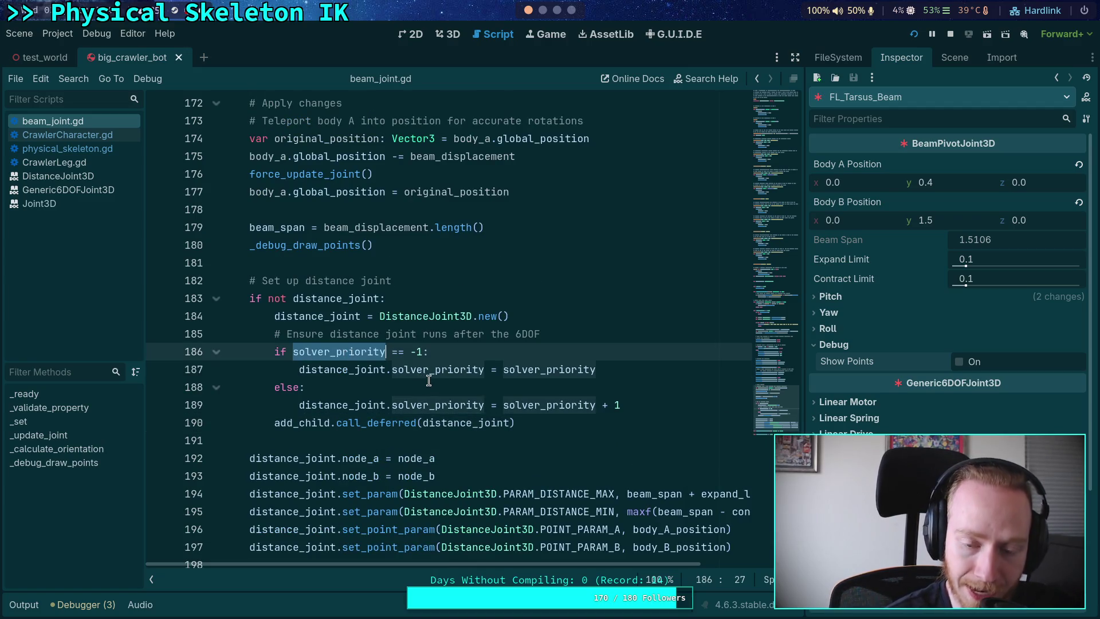
left_click(32, 612)
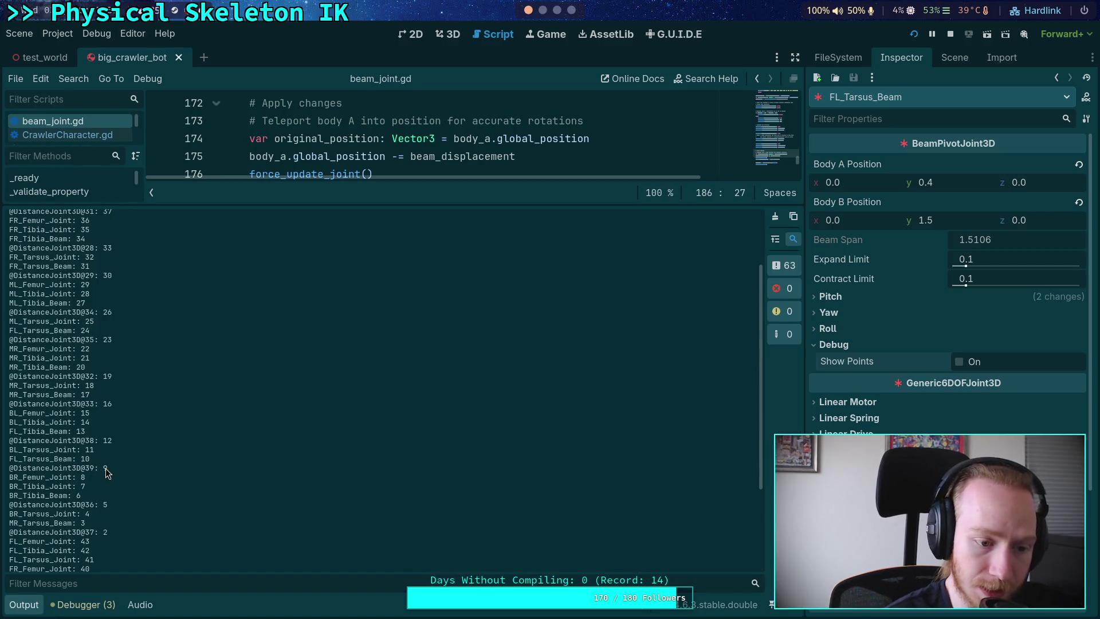
mouse_move(108, 469)
left_mouse_down()
mouse_move(19, 469)
mouse_move(60, 459)
mouse_move(45, 459)
left_mouse_up()
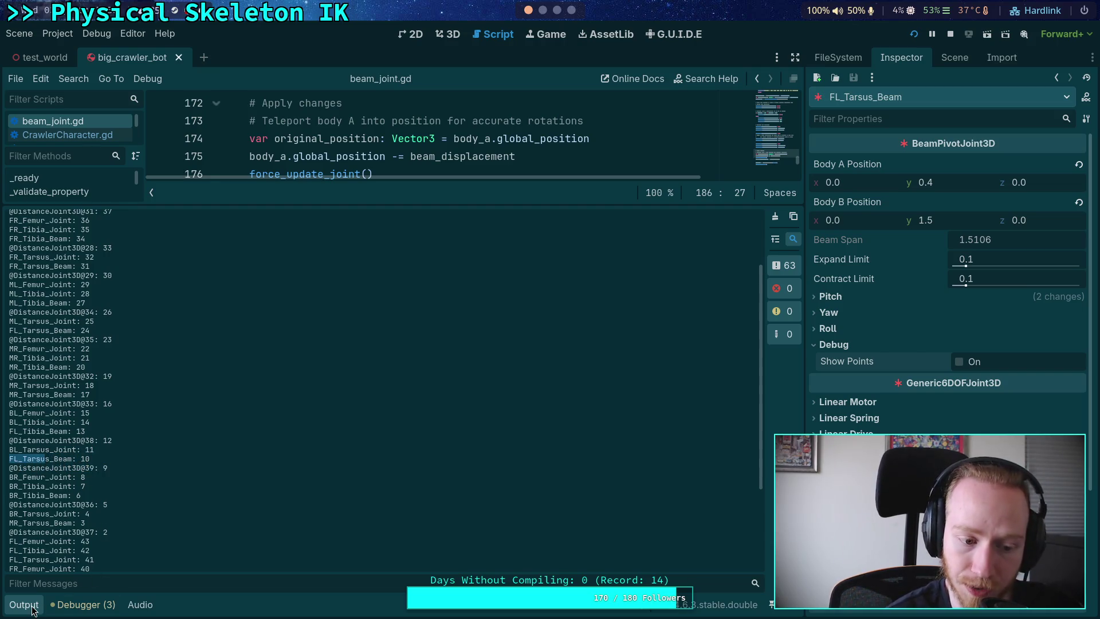
left_click(100, 467)
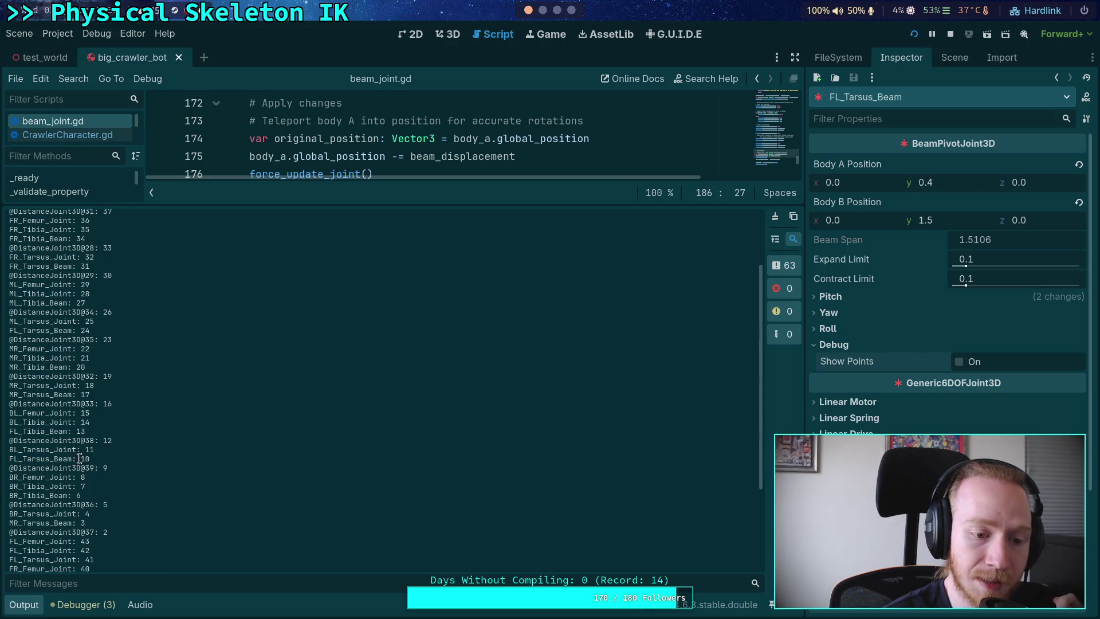
triple_click(11, 460)
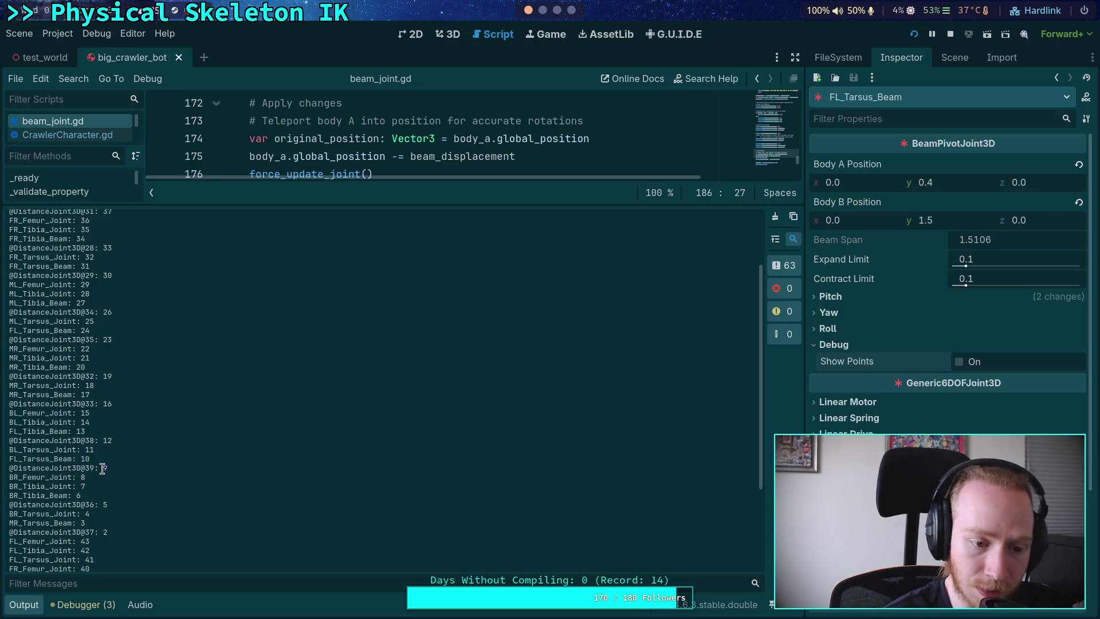
left_click(24, 605)
left_click(515, 427)
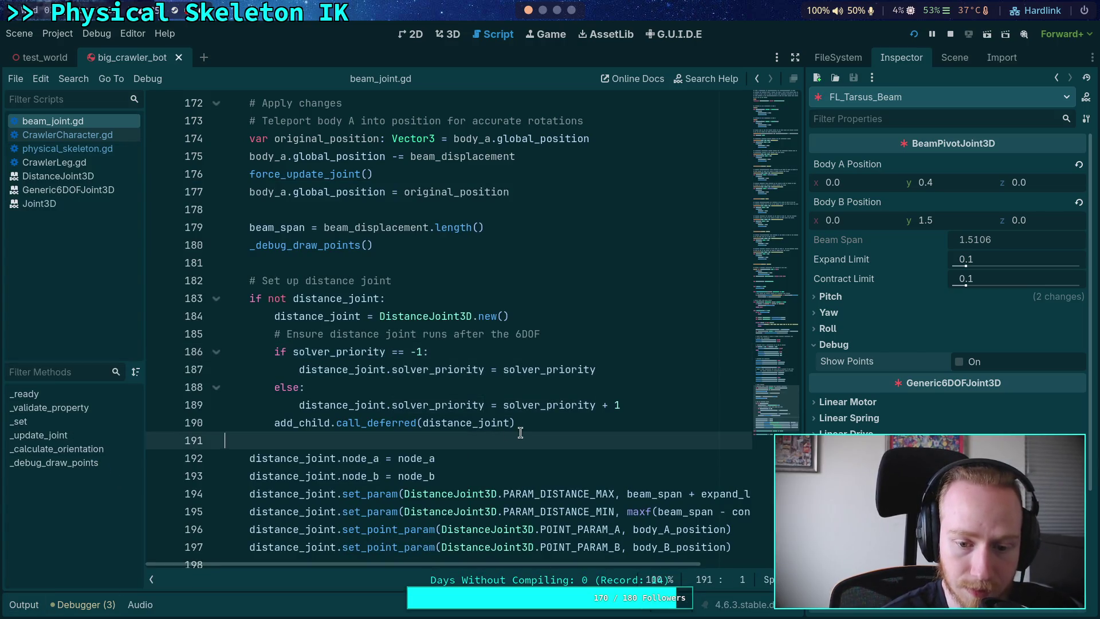
left_click(538, 381)
double_click(551, 370)
scroll(388, 340, "up", 3)
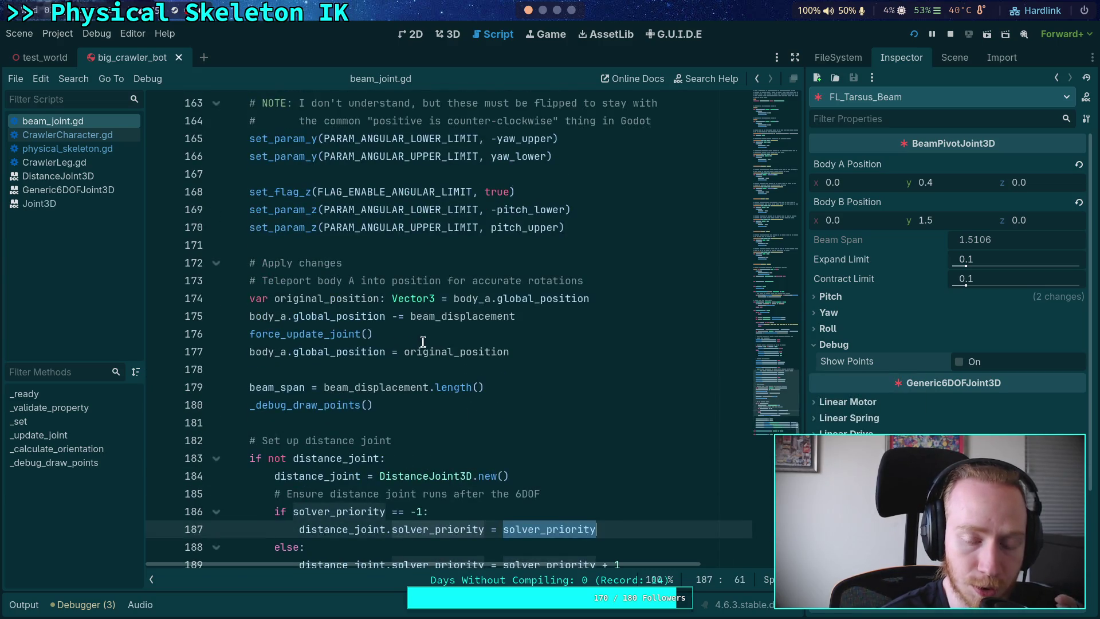
scroll(423, 343, "down", 2)
scroll(459, 353, "up", 15)
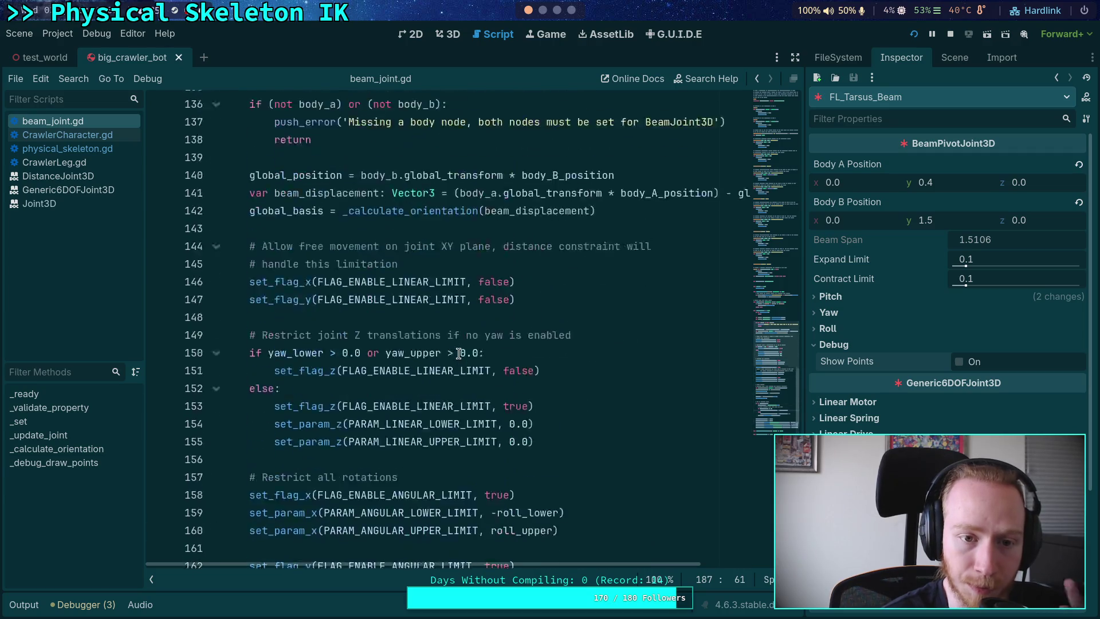
scroll(458, 353, "down", 15)
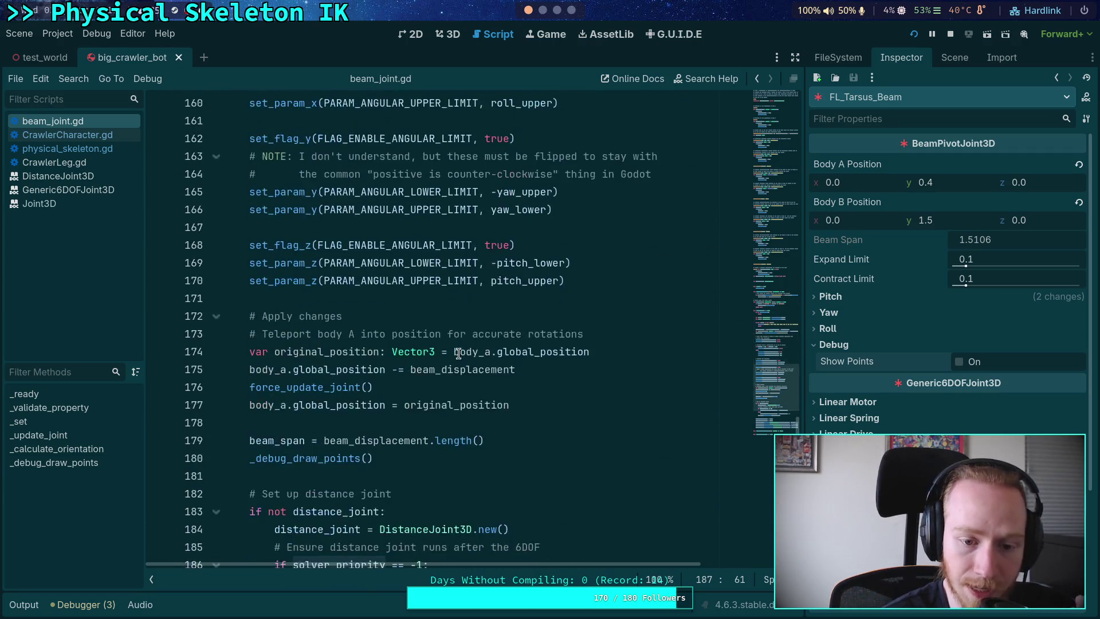
scroll(520, 424, "down", 1)
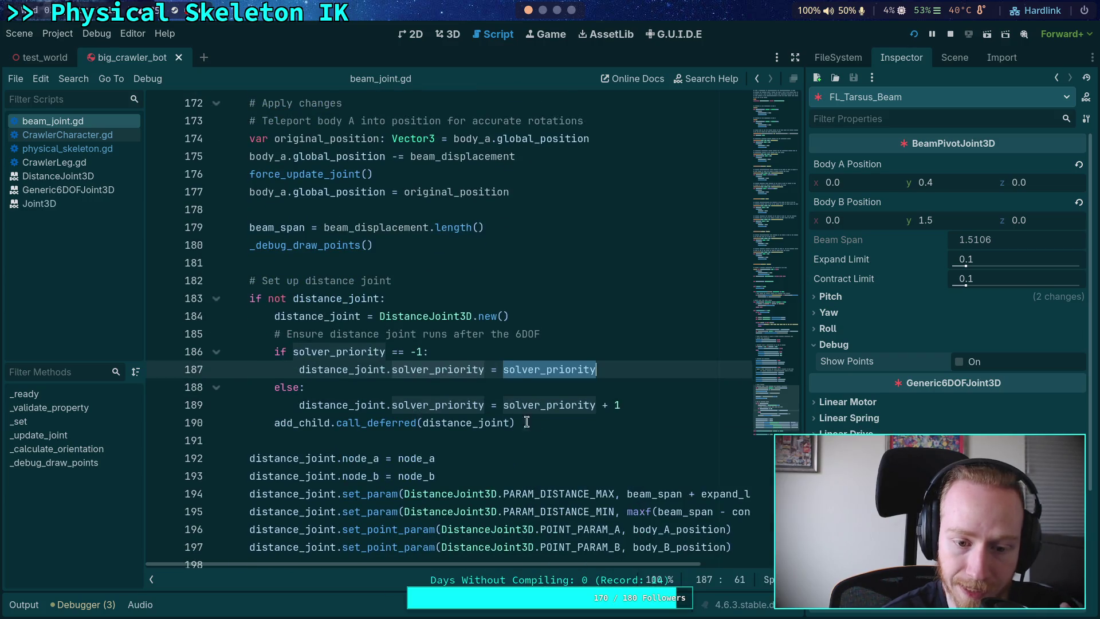
left_click(653, 411)
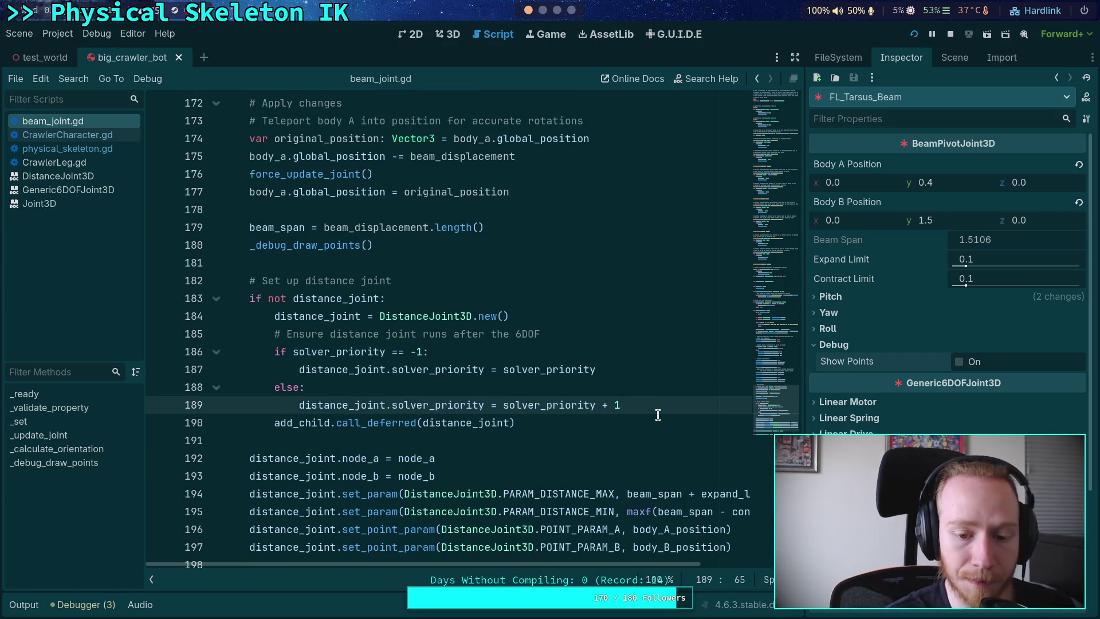
key("Return")
type("print('")
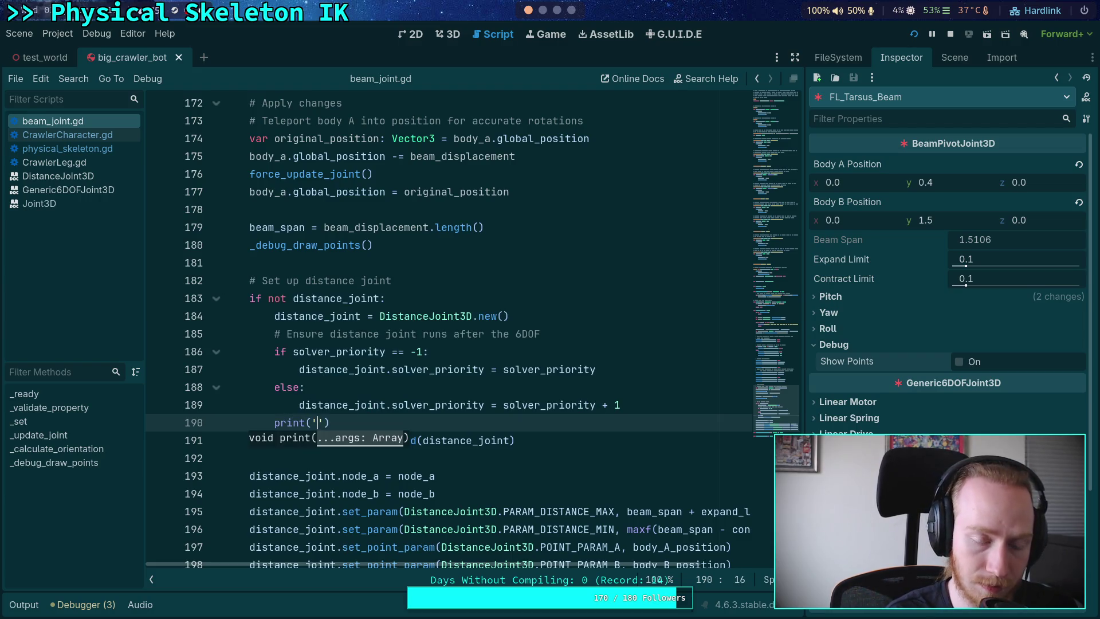
type("%s")
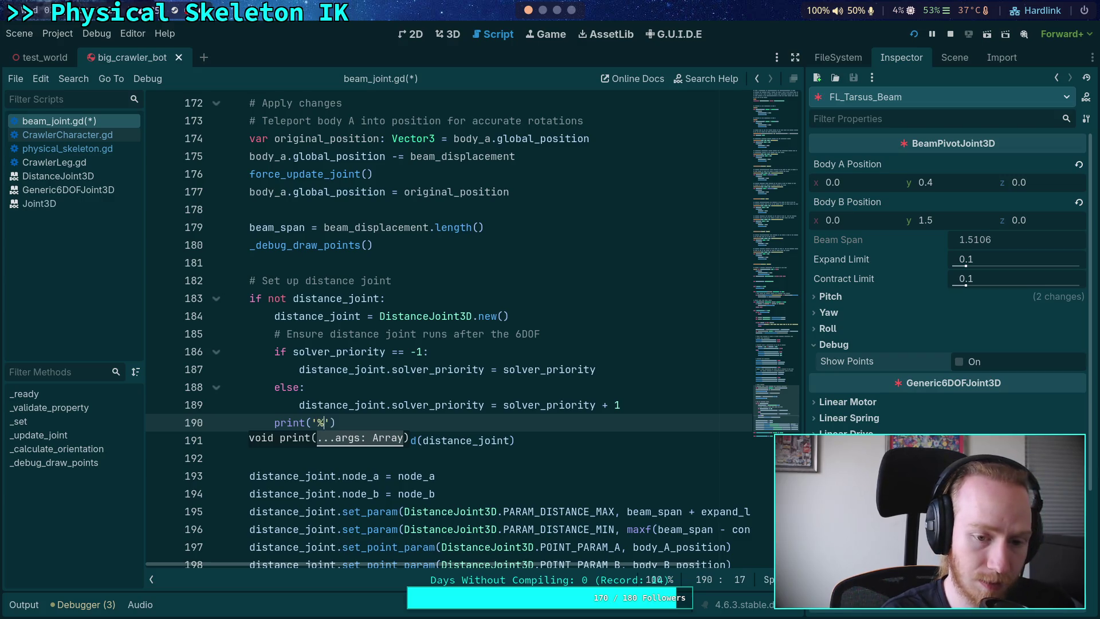
- Paste a block-level print('%s: %d') of name and solver_priority, without the pair_joint. prefix
key("BackSpace")
key("BackSpace")
key("BackSpace")
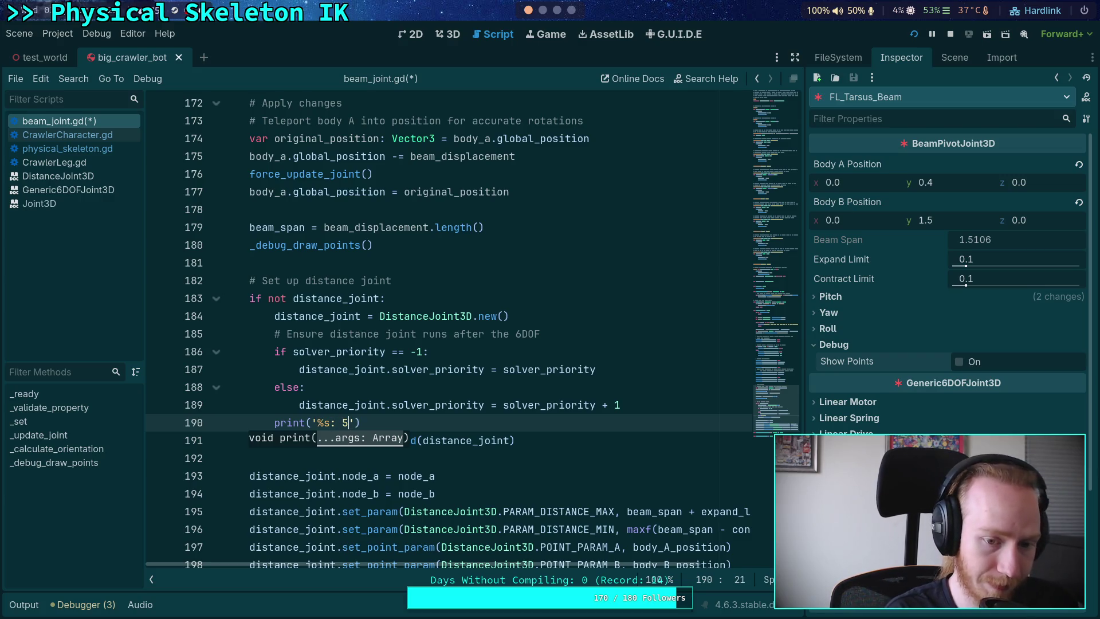
key("BackSpace")
key("BackSpace")
key("BackSpace")
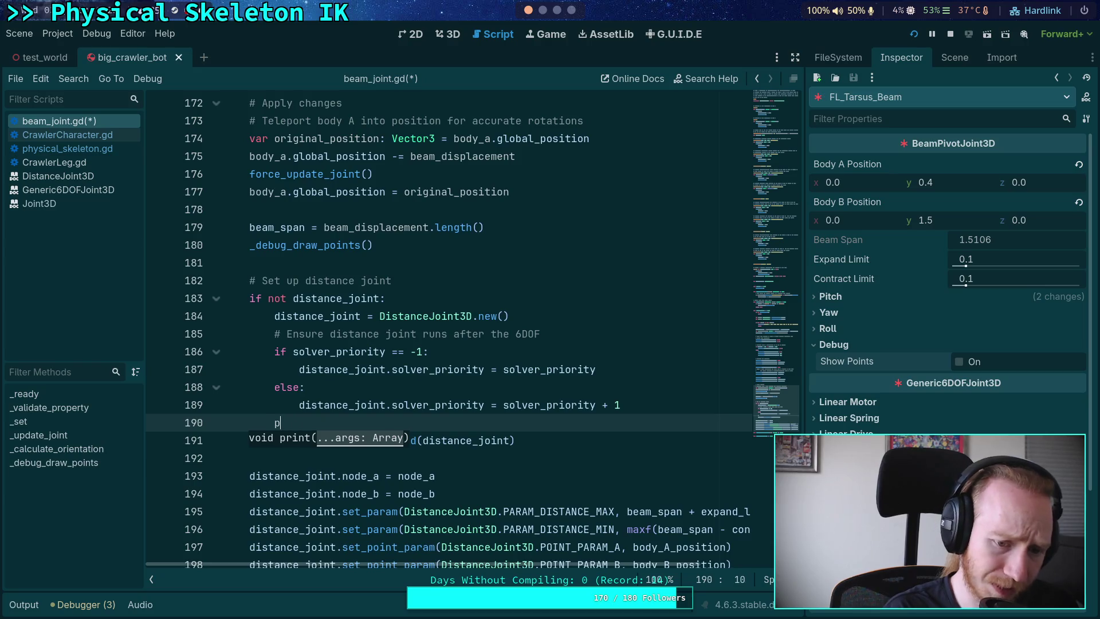
type("print('%s: %d' % [pair_joint.name, pair_joint.solver_priority])")
key("Up")
key("shift+Tab")
key("shift+Tab")
key("shift+Tab")
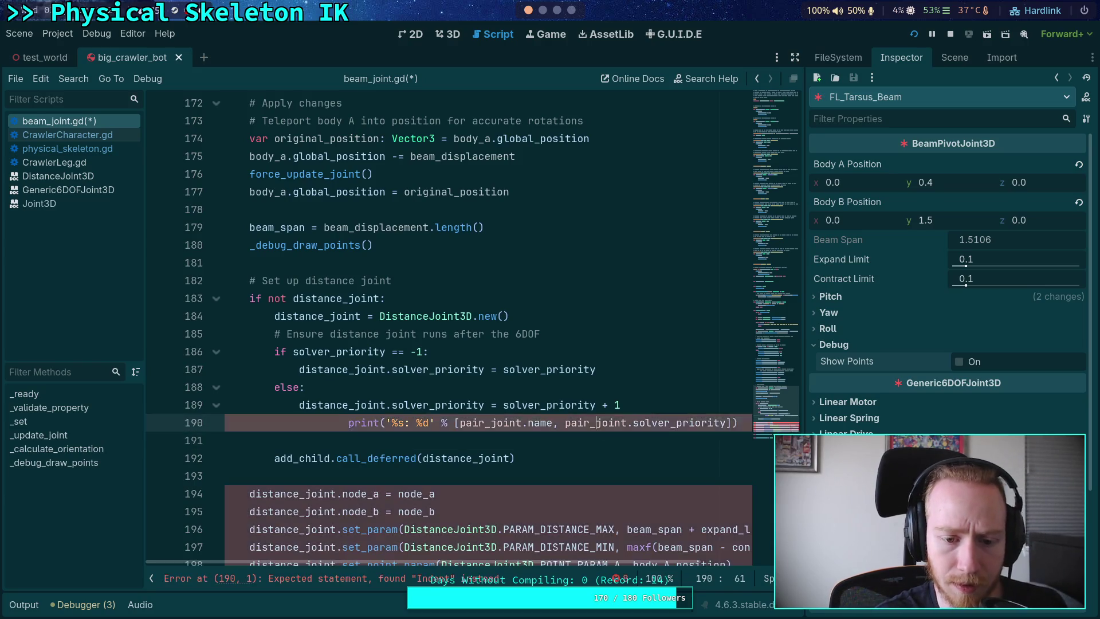
key("End")
key("Delete")
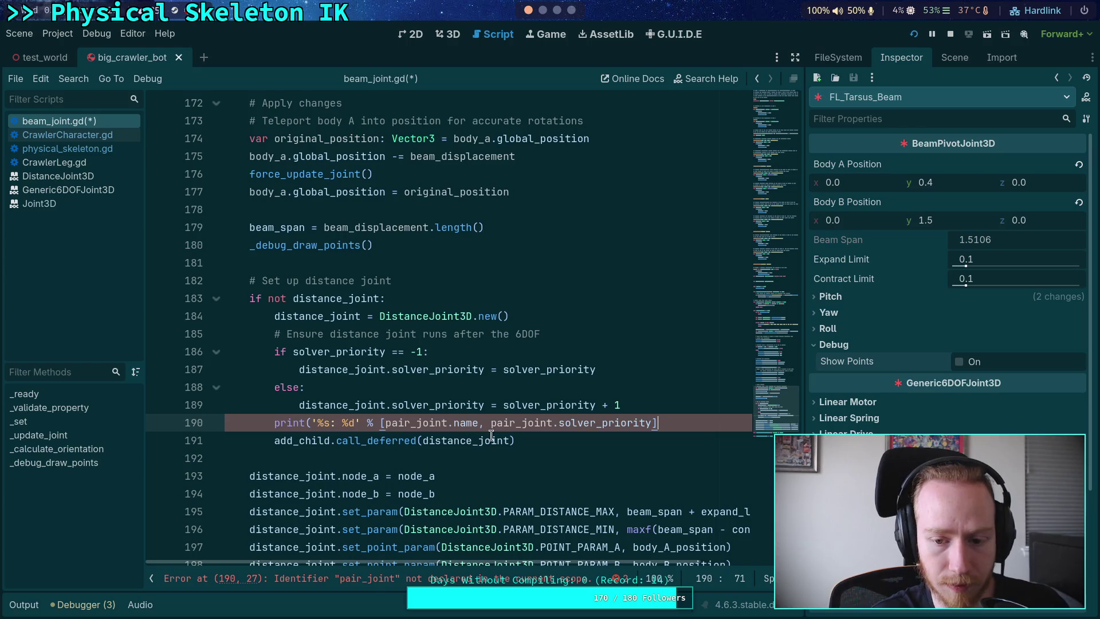
left_click_drag(385, 424, 490, 424)
key("BackSpace")
key("BackSpace")
left_click(625, 423)
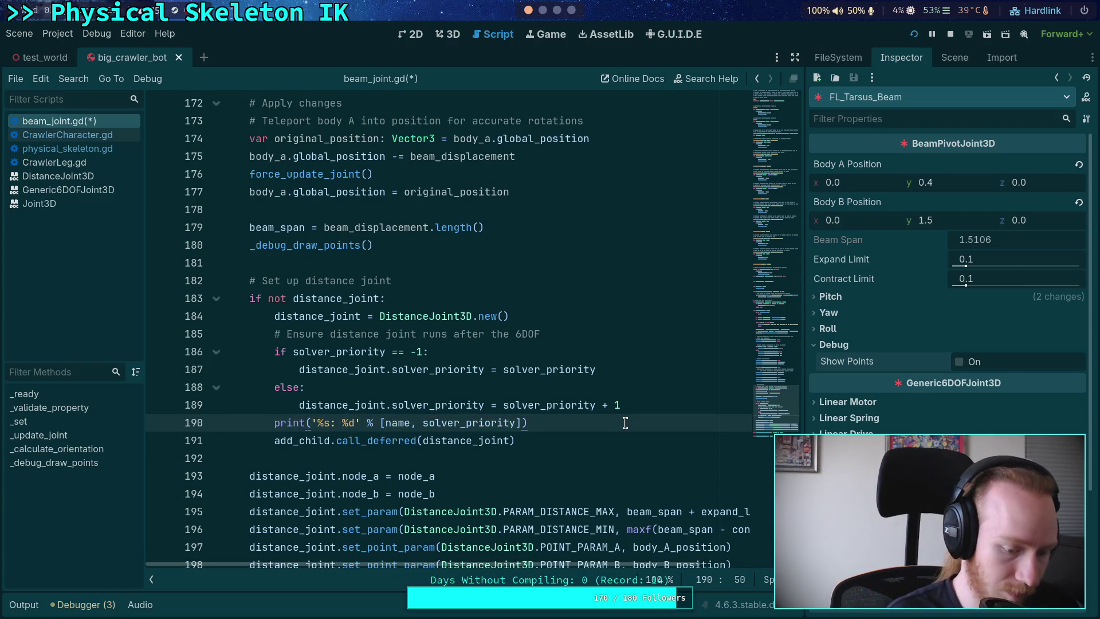
- Duplicate the print line for distance_joint's name and solver_priority, and save
key("ctrl+shift+d")
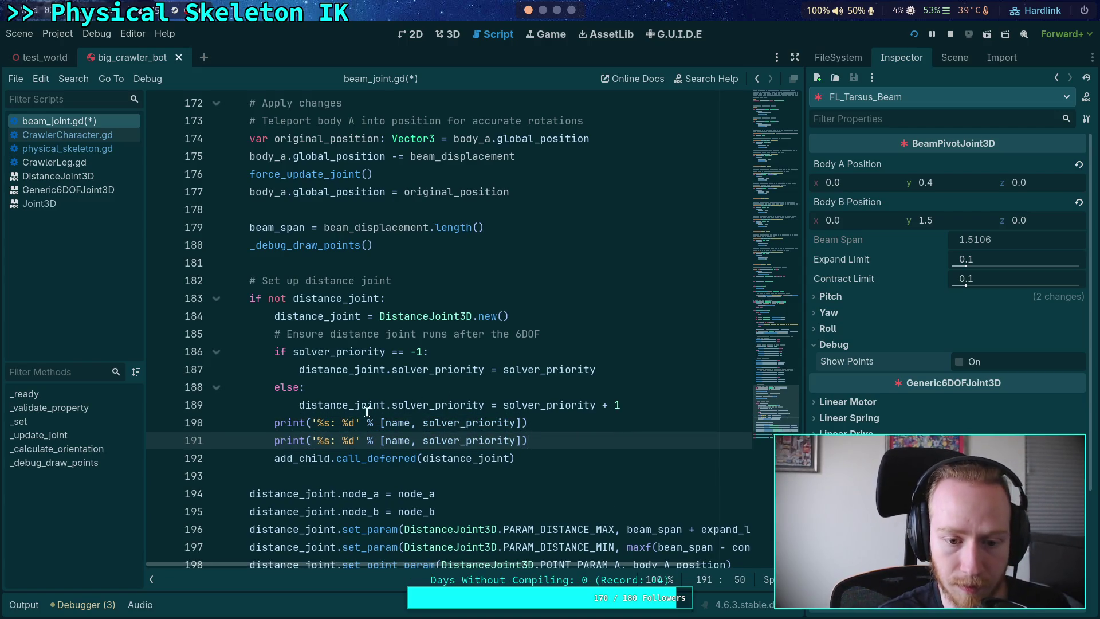
double_click(364, 405)
right_click(363, 405)
left_click(380, 428)
left_click(382, 441)
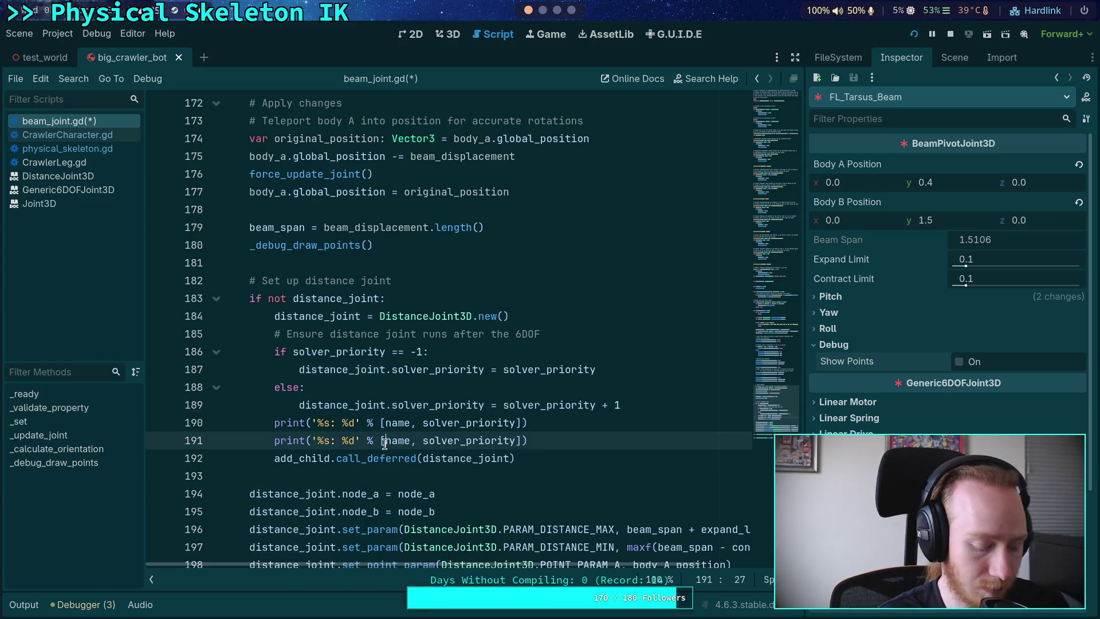
key("ctrl+v")
type(".")
left_click(516, 441)
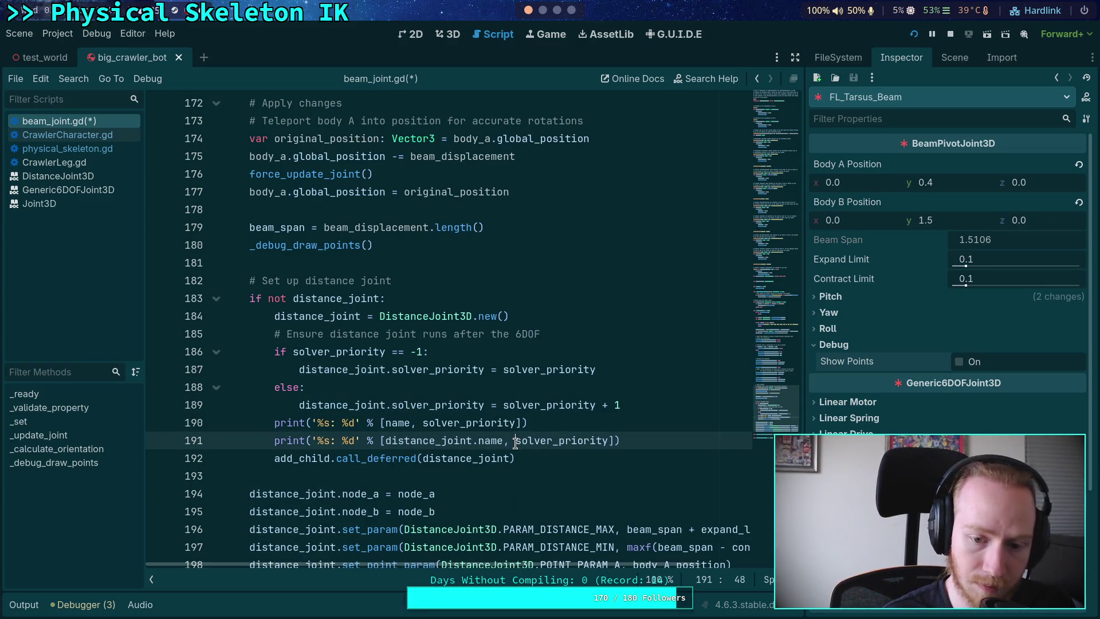
key("ctrl+v")
type(".")
key("ctrl+s")
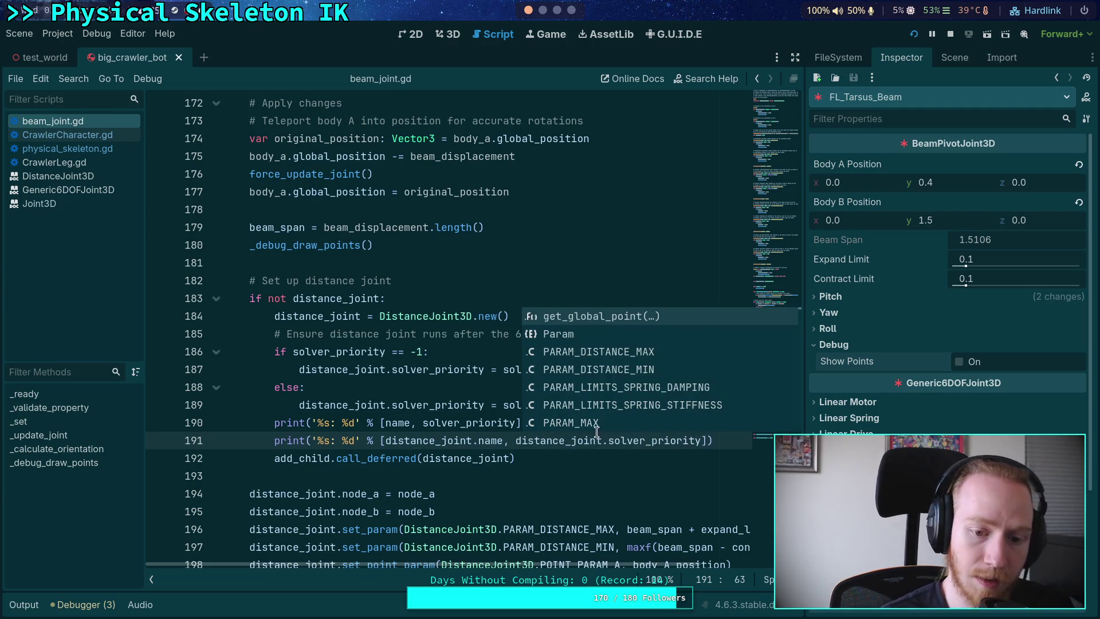
left_click(539, 457)
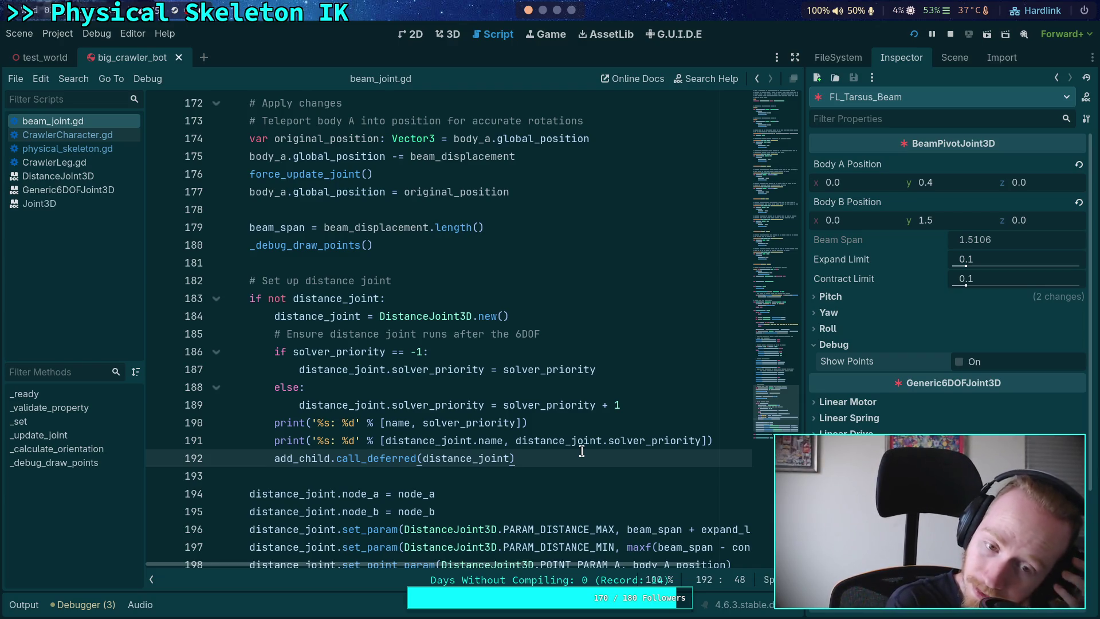
- Delete the if/else, keeping the solver_priority + 1 assignment, save, and stop the game
left_click_drag(299, 406, 276, 352)
key("BackSpace")
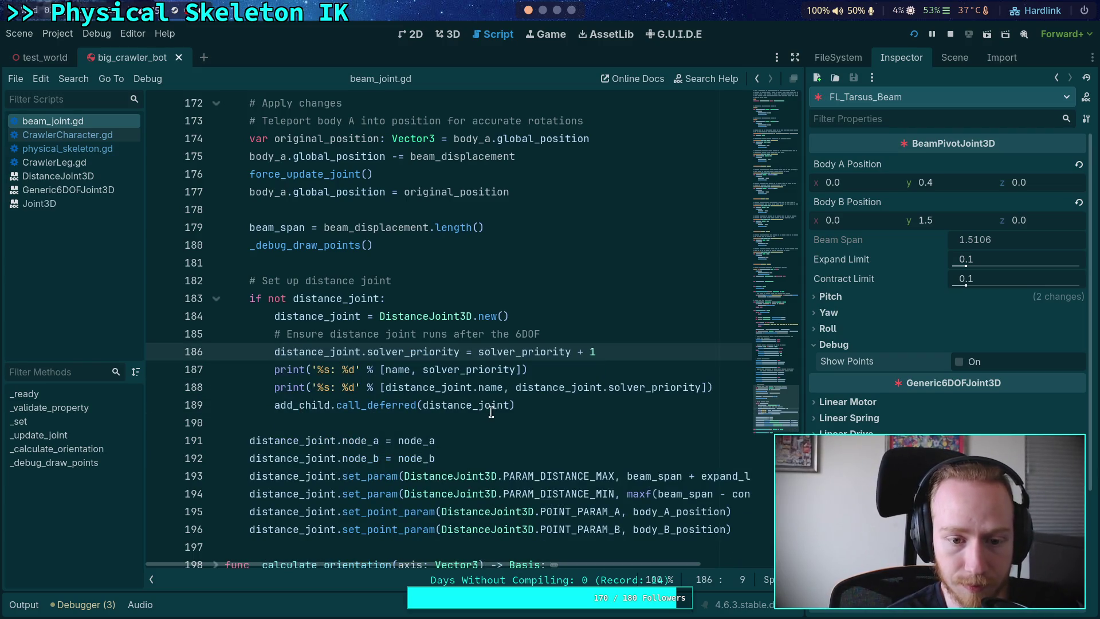
left_click(620, 338)
key("ctrl+s")
left_click(951, 34)
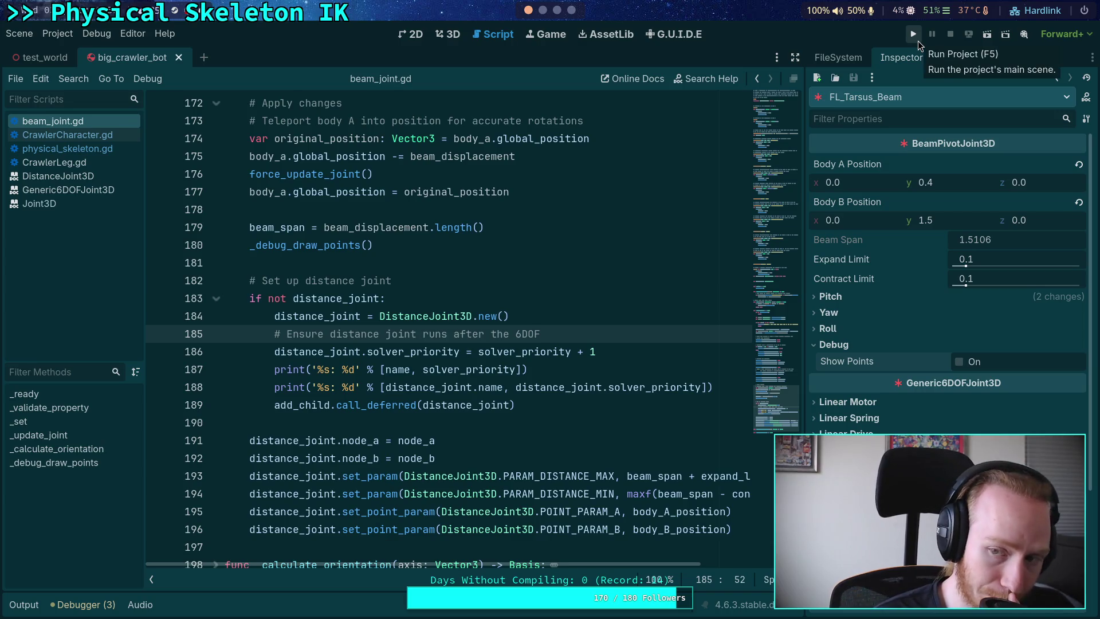
- Rerun the game from physical_skeleton.gd to check printed priorities, stop it, and open beam_joint.gd
left_click(67, 148)
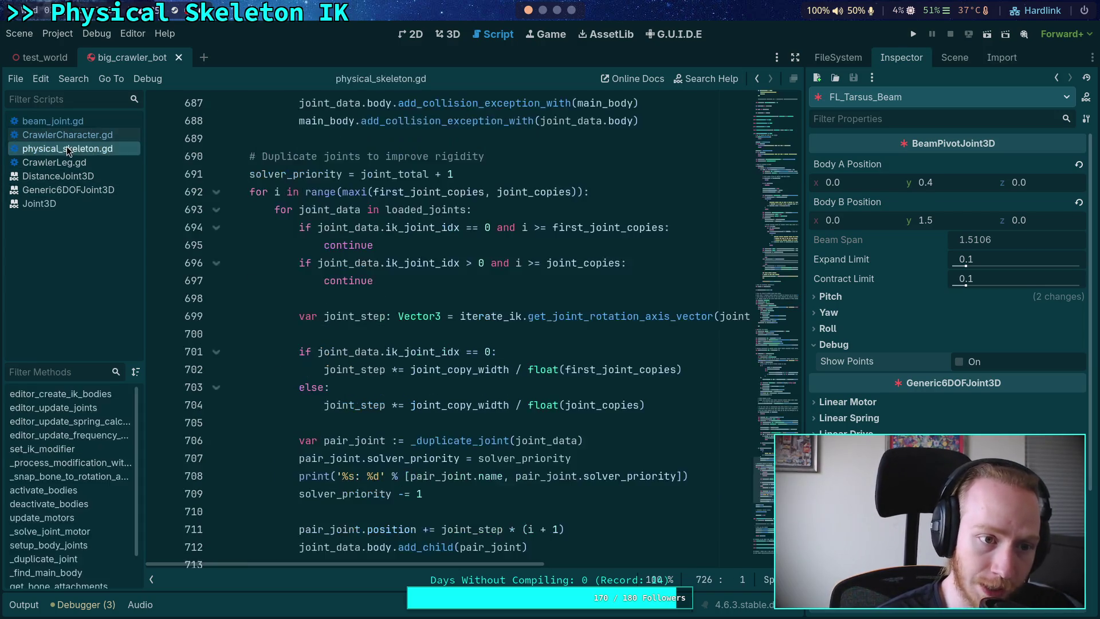
scroll(458, 344, "up", 10)
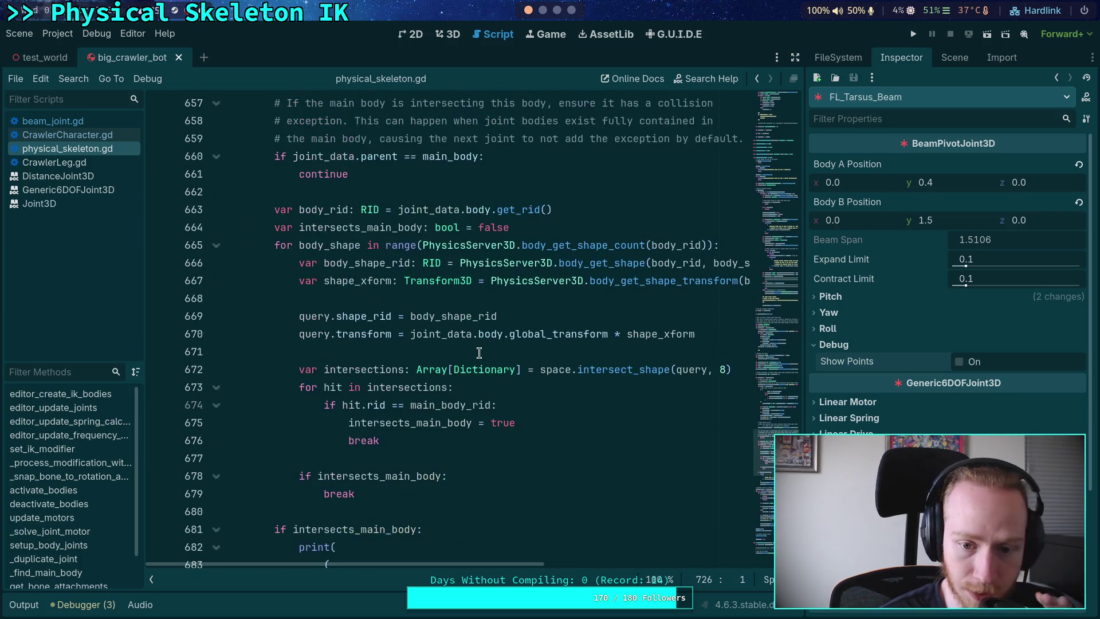
scroll(479, 352, "up", 12)
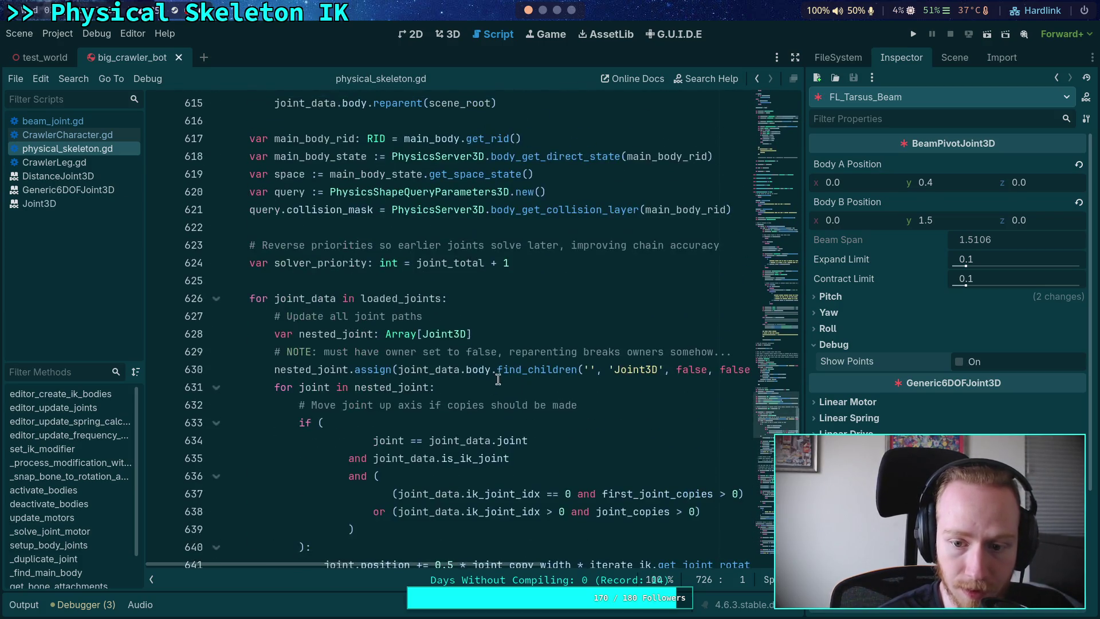
left_click(912, 34)
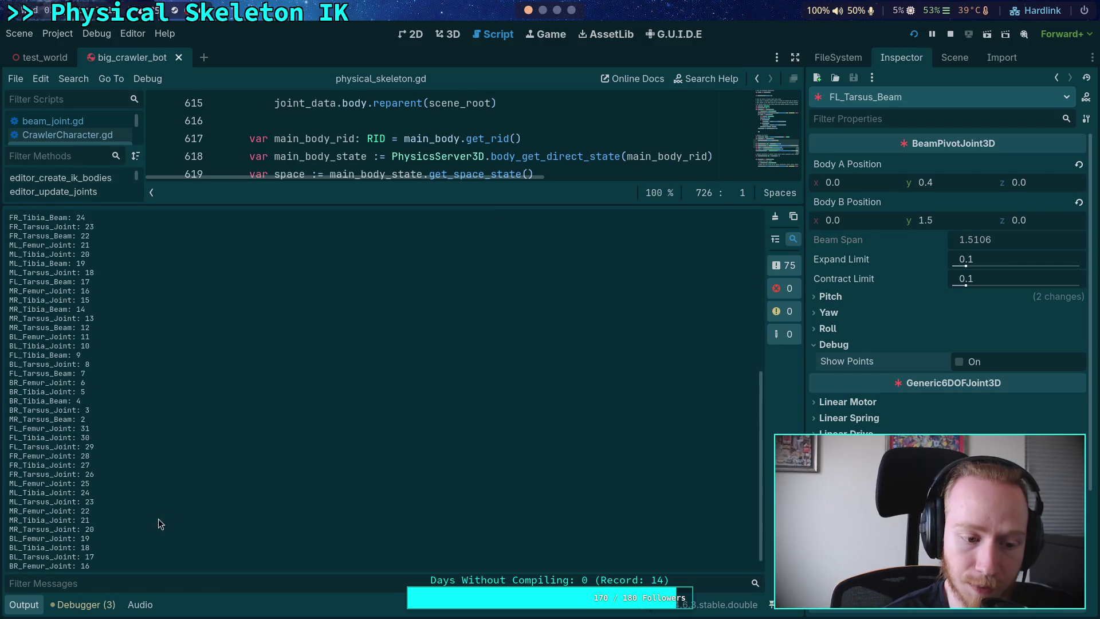
left_click(951, 34)
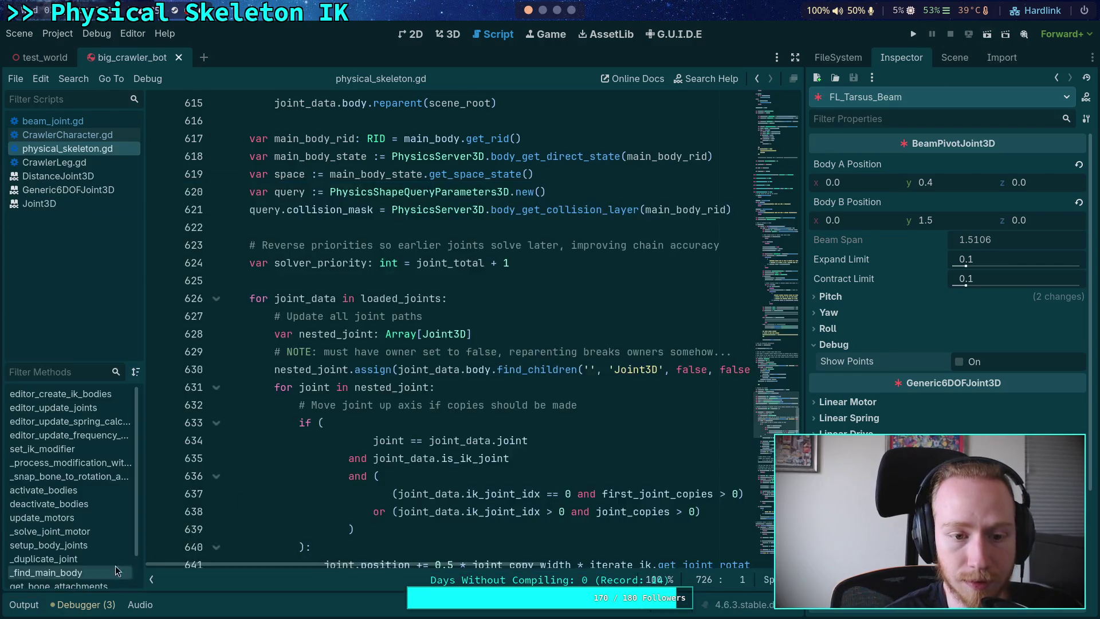
scroll(436, 396, "up", 10)
left_click(53, 121)
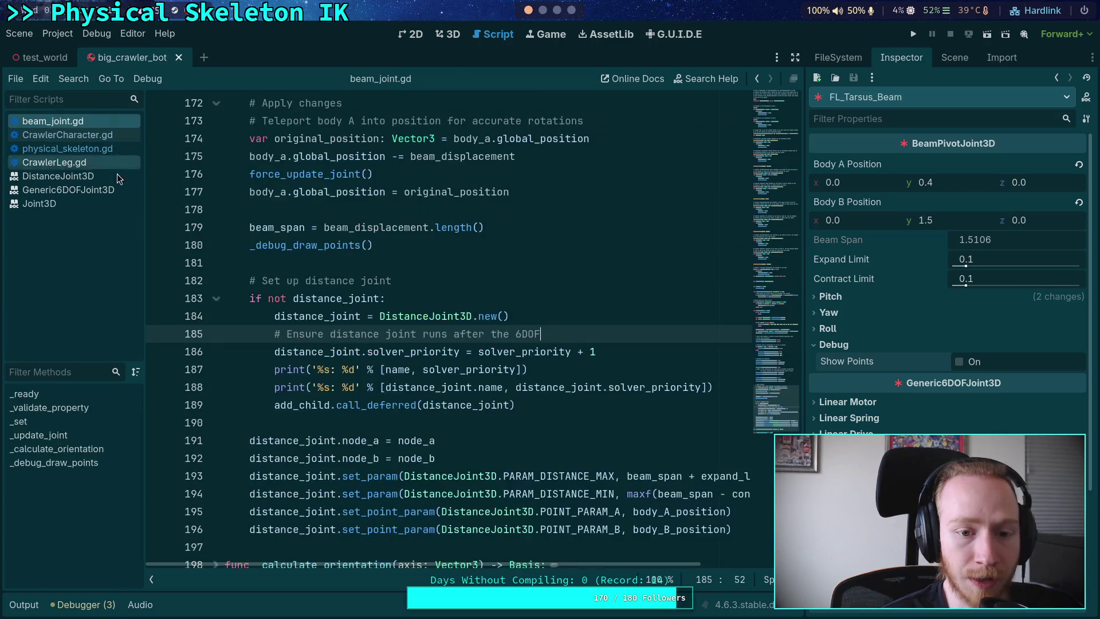
- Add an elif branch for &'solver_priority' in _set after the node_a/node_b branch
scroll(373, 360, "up", 5)
scroll(373, 360, "up", 5)
scroll(373, 359, "up", 4)
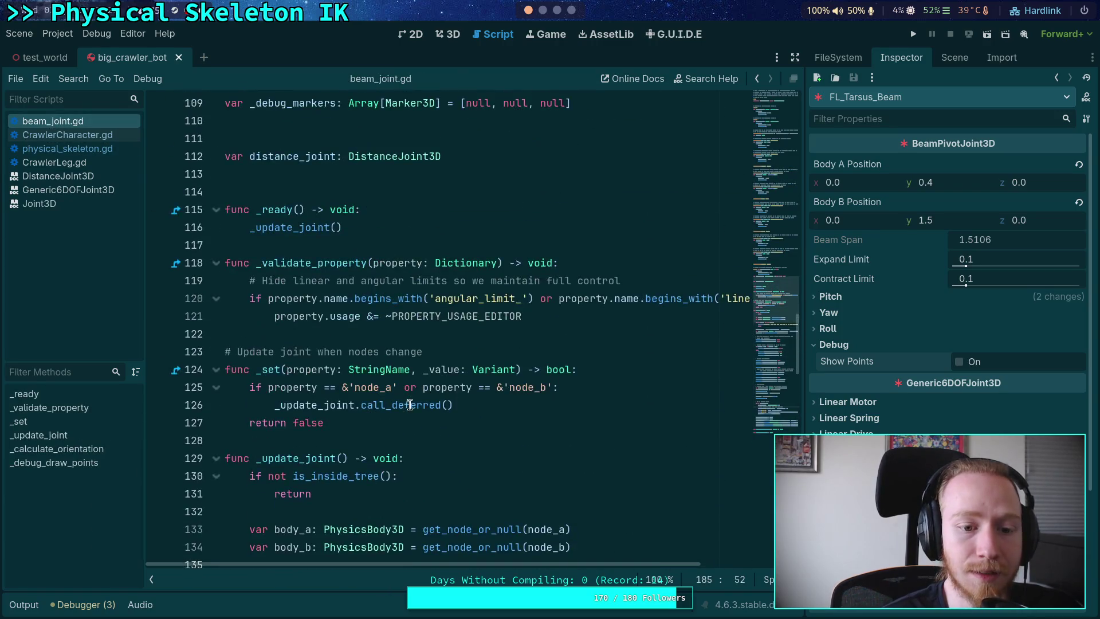
scroll(518, 358, "down", 2)
left_click(549, 352)
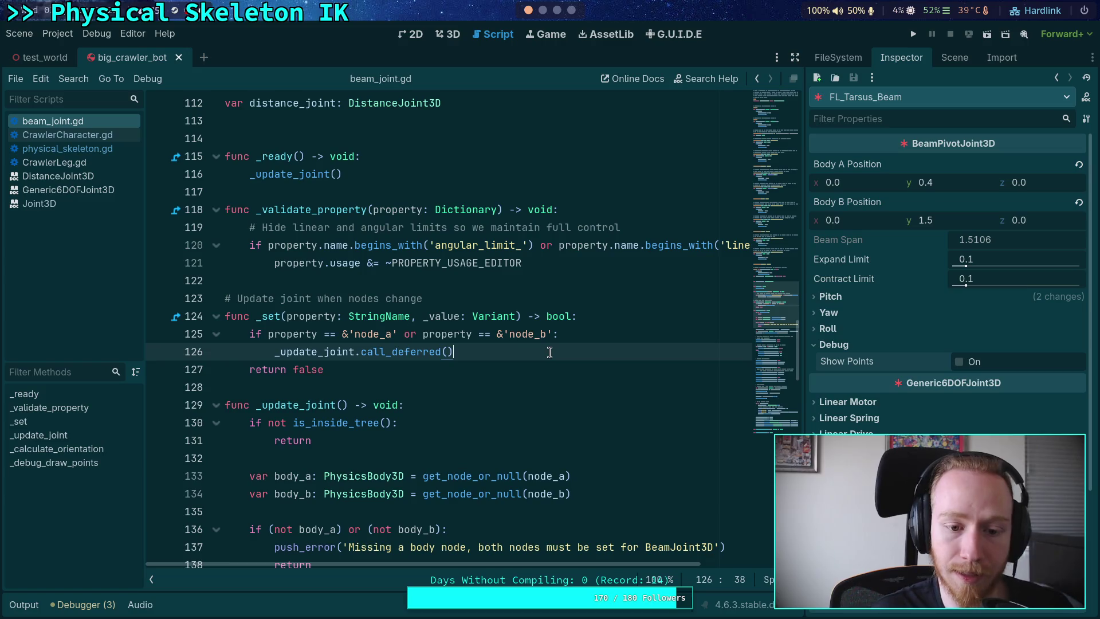
key("Return")
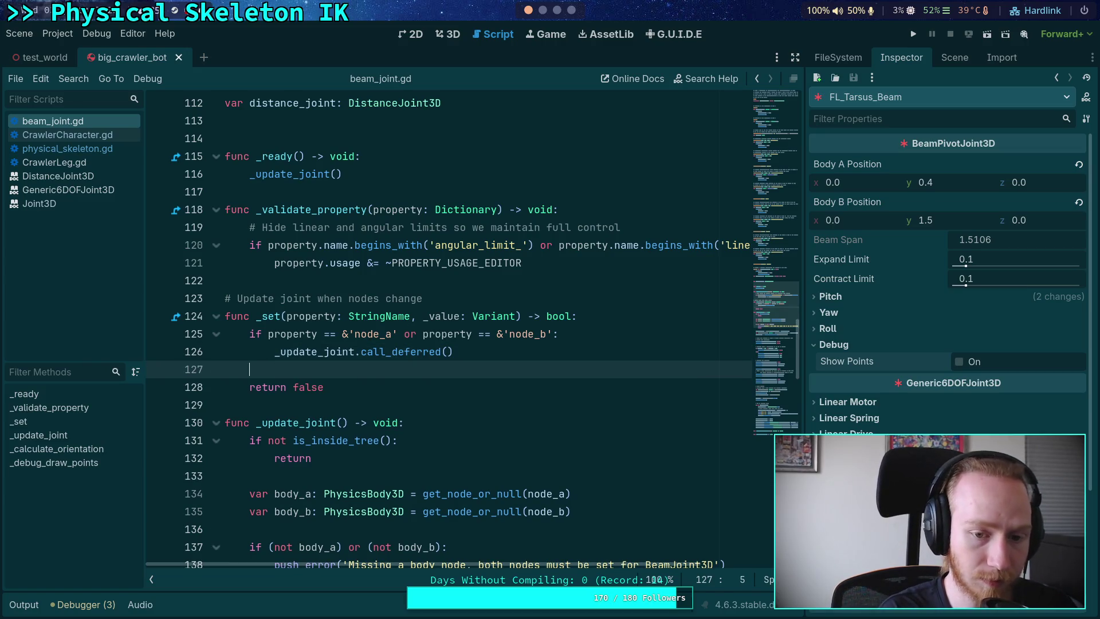
type("elif pr")
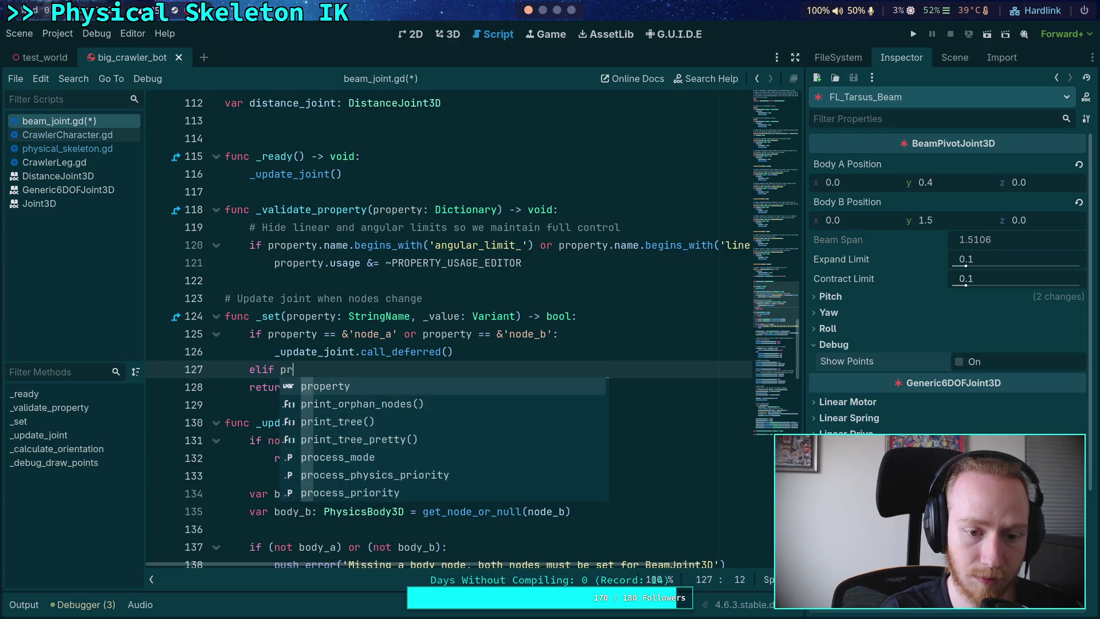
key("Return")
type("== &'solv")
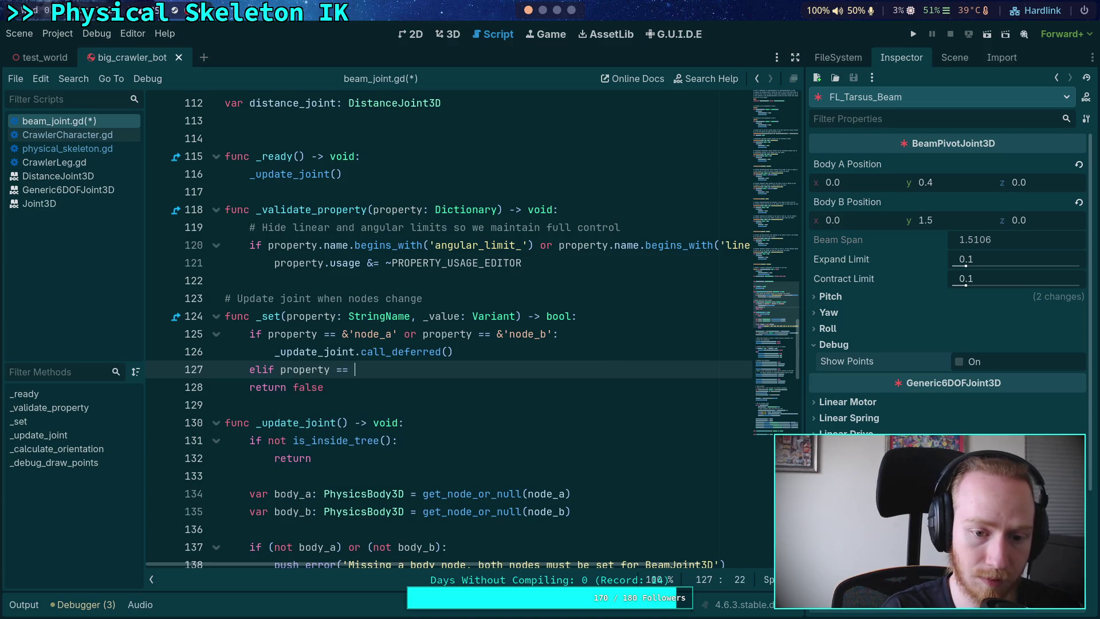
type("er_prie")
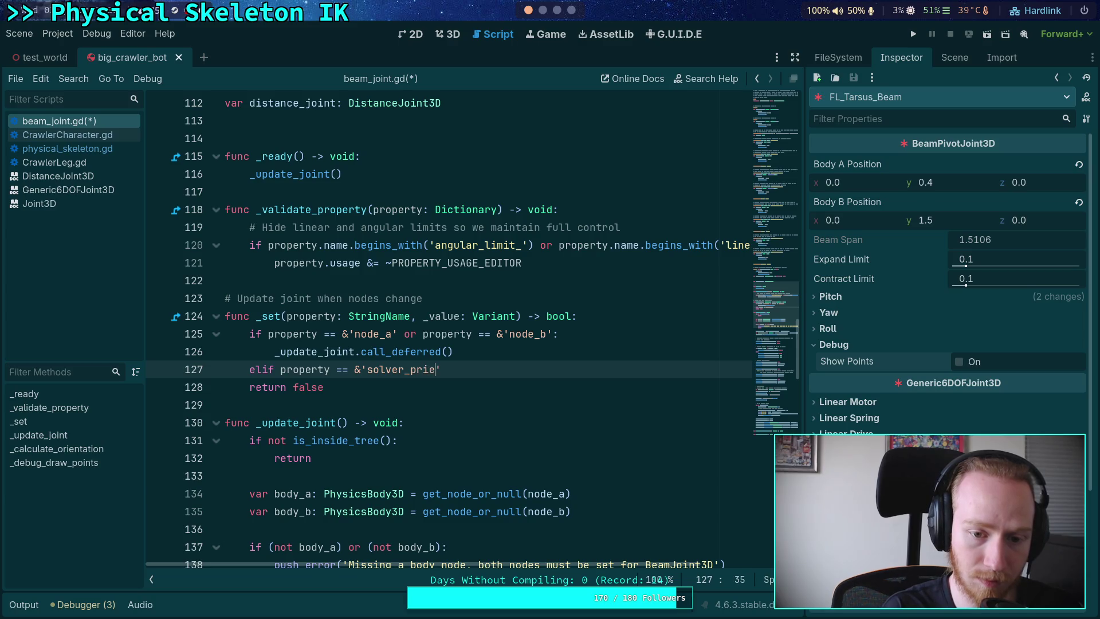
key("BackSpace")
type("ority'")
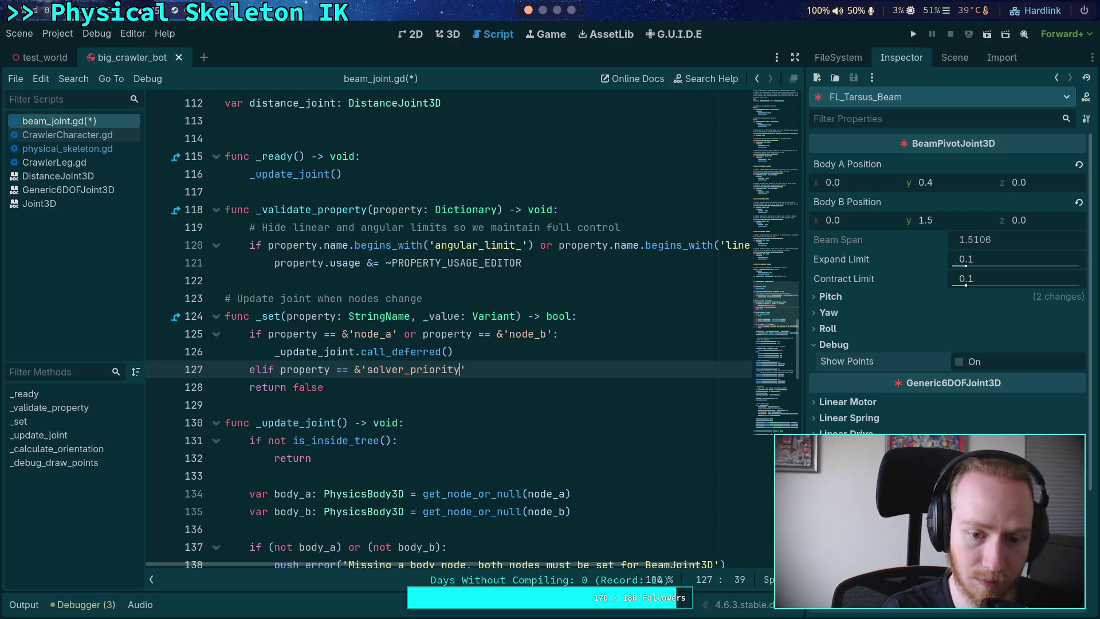
type(":")
key("Return")
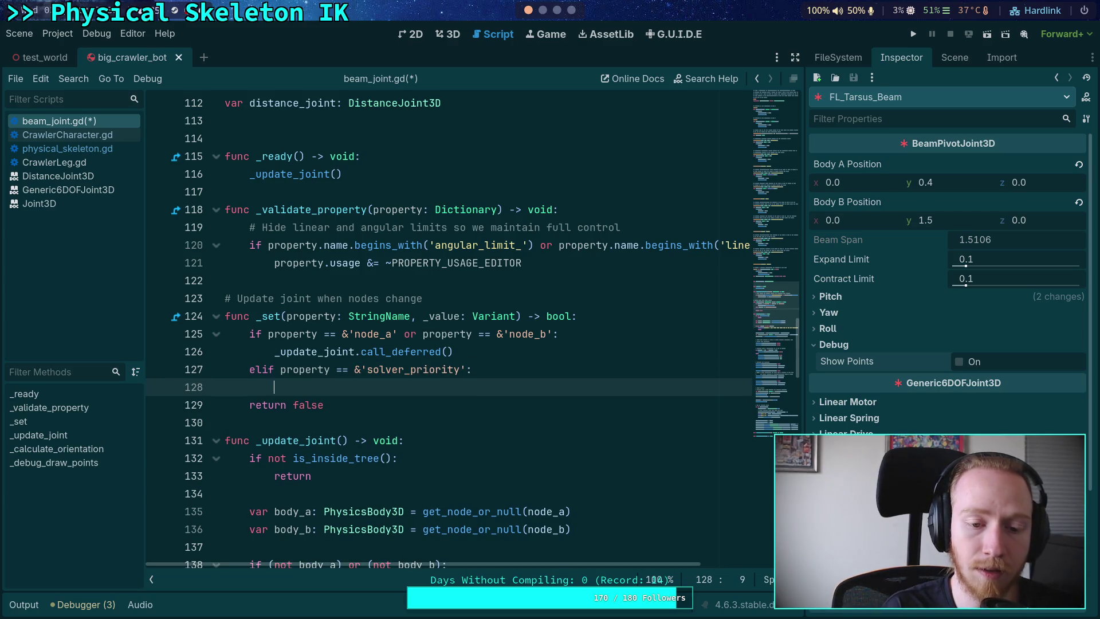
- Inside it, add an if distance_joint: check that assigns distance_joint.solver_priority
type("if")
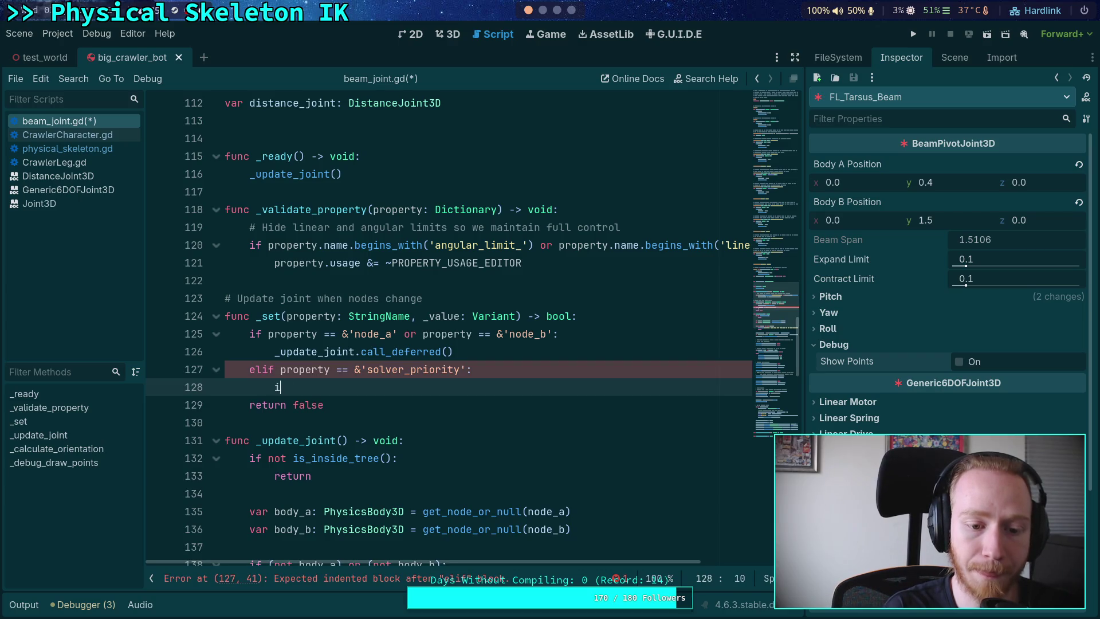
scroll(559, 356, "down", 6)
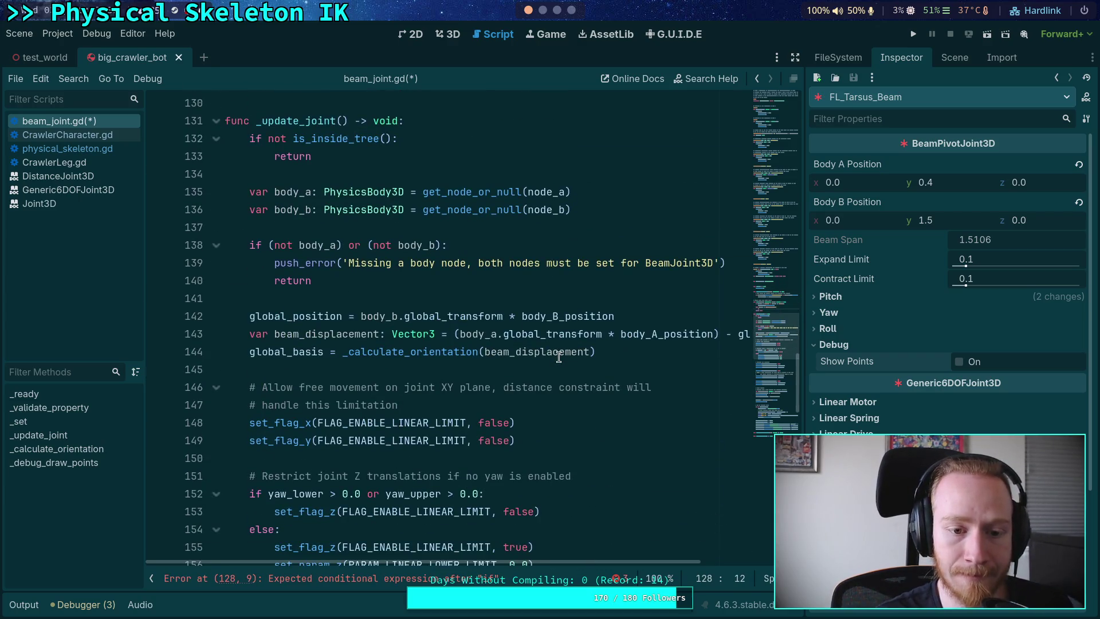
scroll(559, 356, "down", 6)
scroll(575, 386, "down", 8)
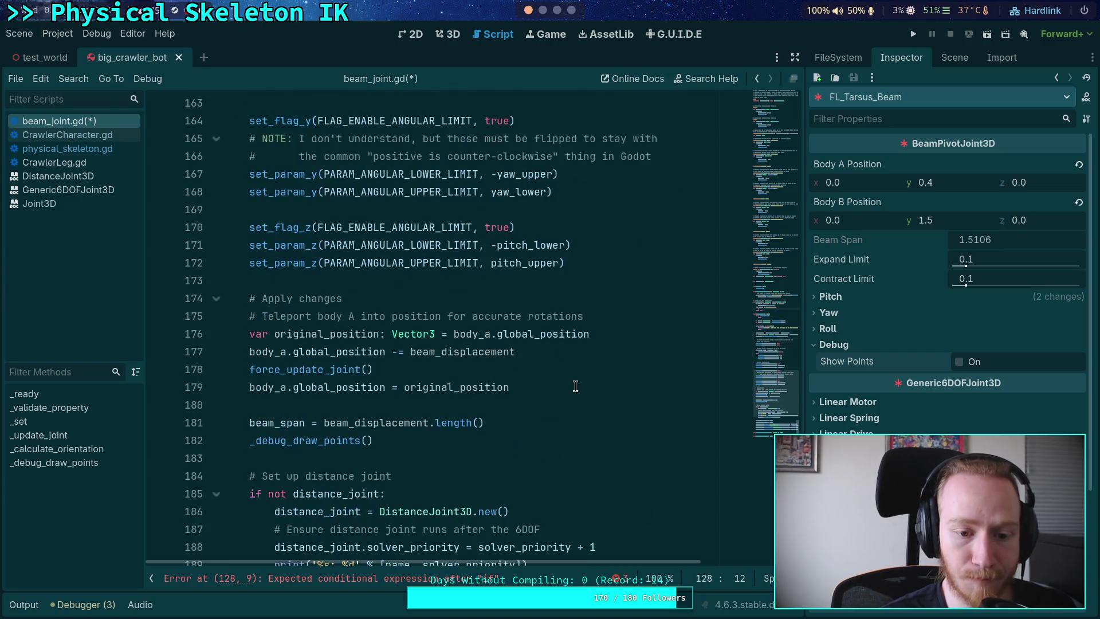
scroll(524, 416, "up", 18)
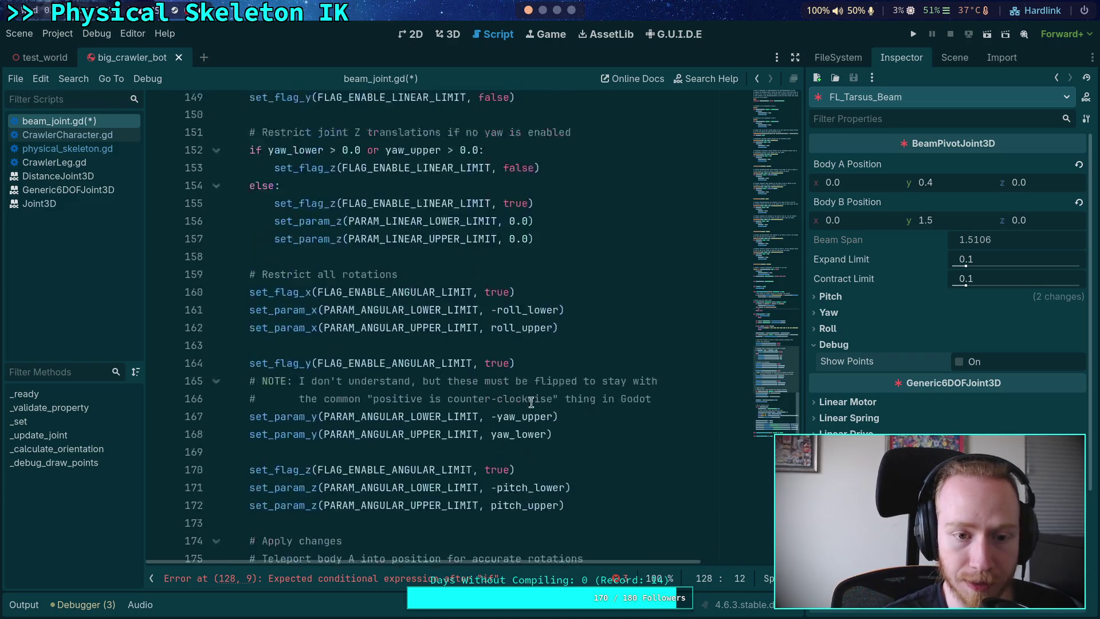
type("dist")
key("Return")
type(":")
key("Return")
key("Return")
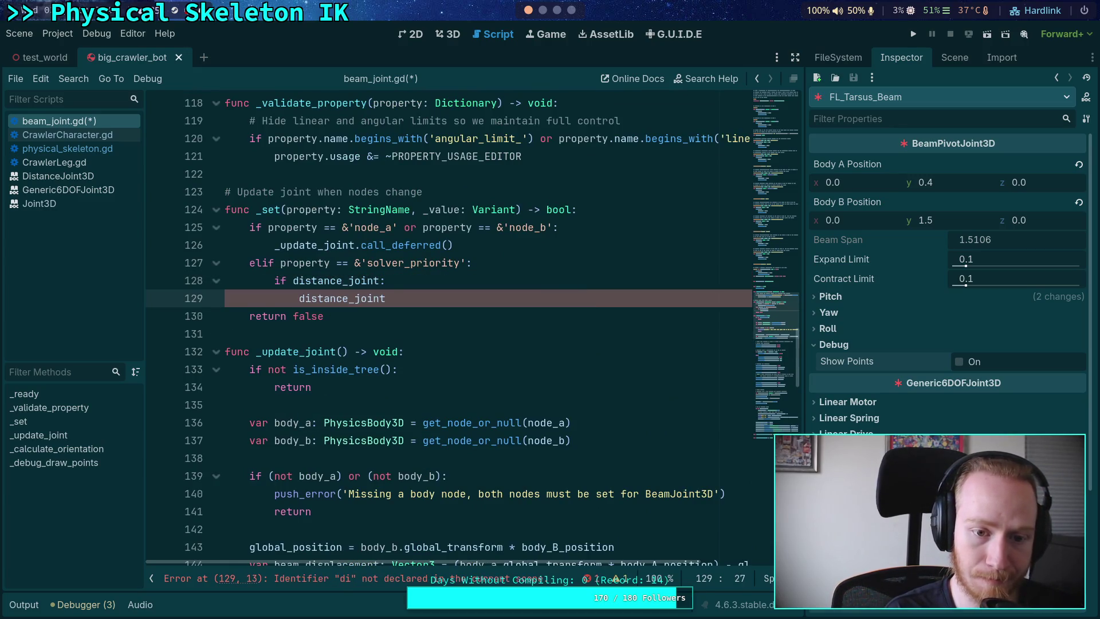
type("sol")
key("Return")
type("= sol")
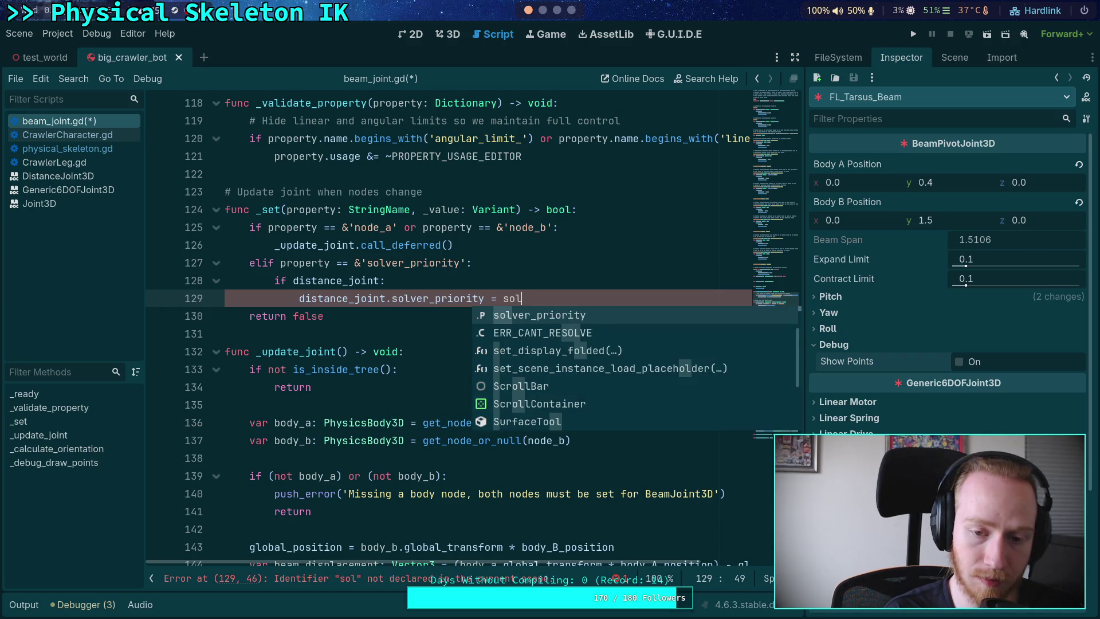
key("BackSpace")
key("BackSpace")
key("BackSpace")
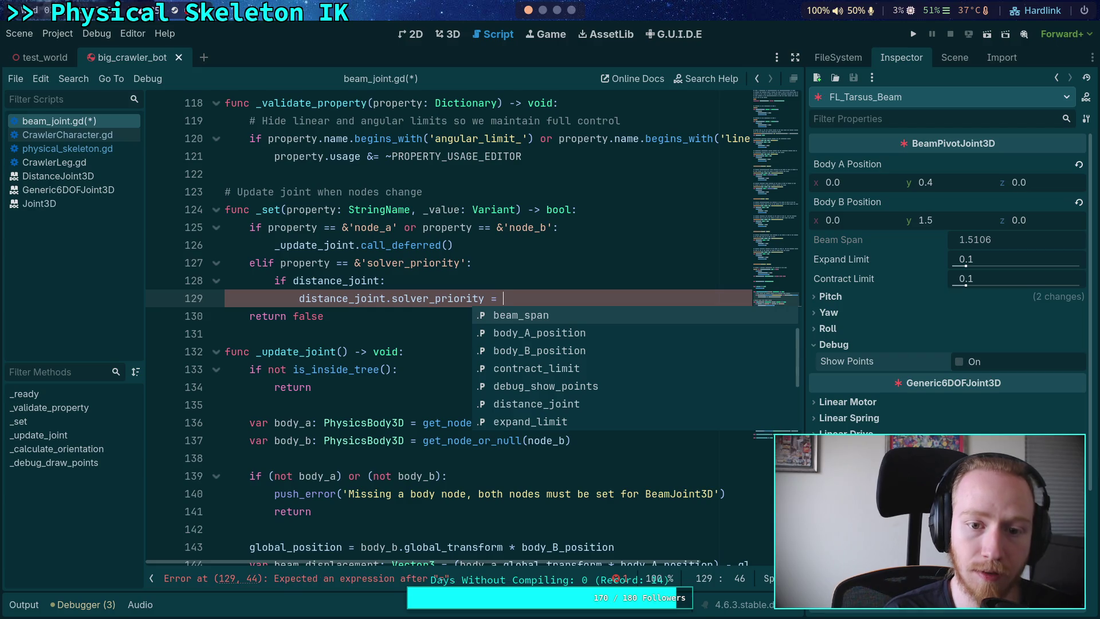
- Rename the _value parameter to value, use it in the priority assignment, and save
left_click(430, 210)
key("BackSpace")
left_click(584, 301)
type("value + 1")
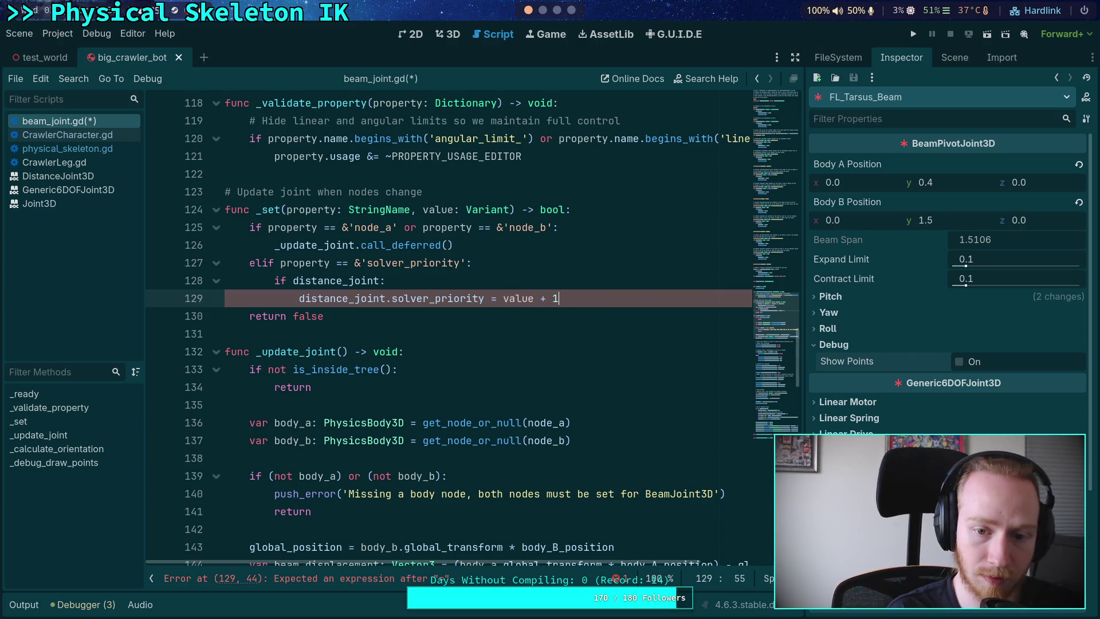
key("Return")
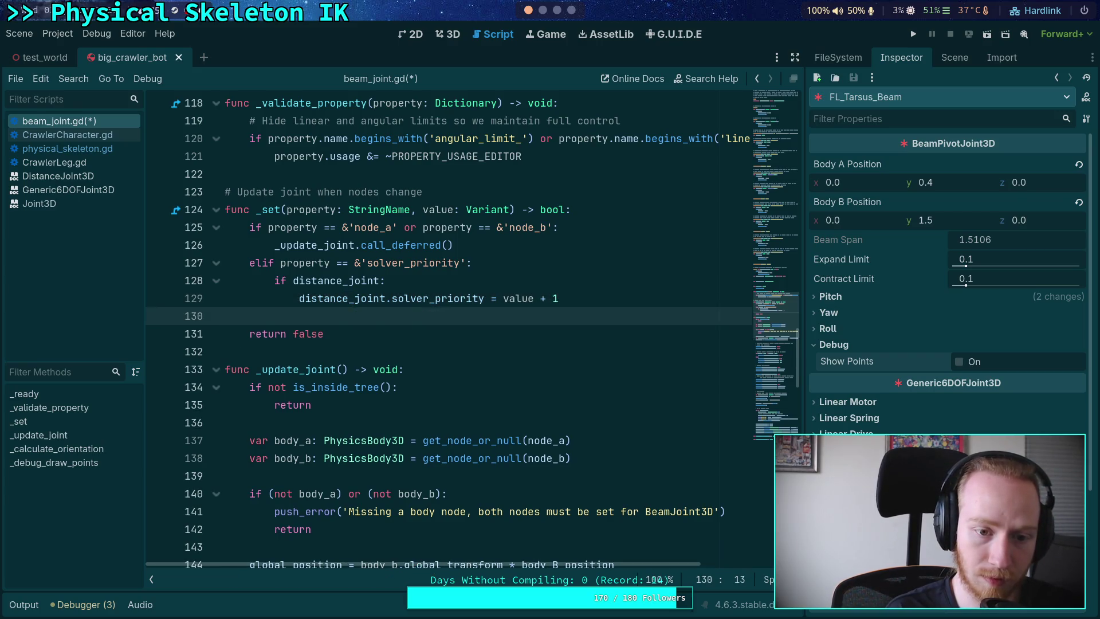
key("BackSpace")
key("BackSpace")
key("ctrl+s")
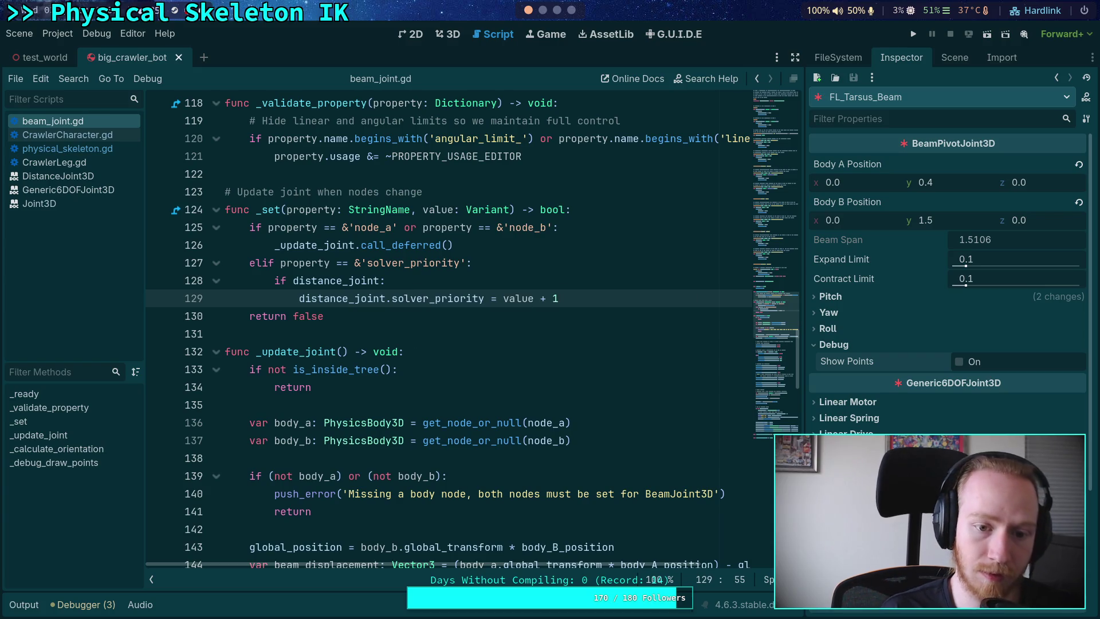
- Copy the two priority print lines and return to the empty line 130
key("Return")
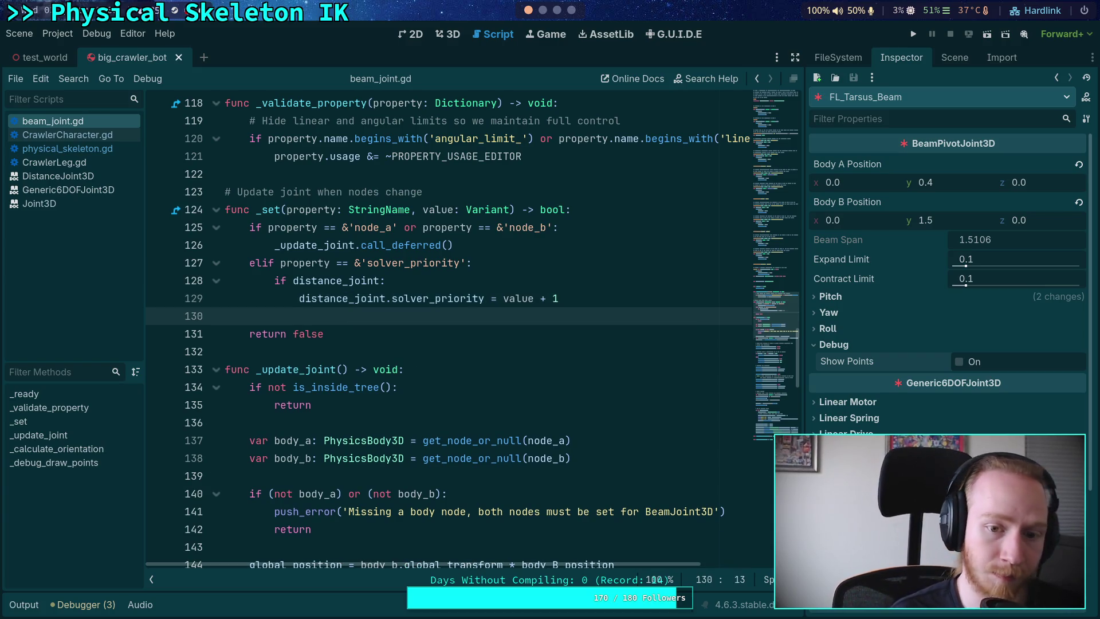
scroll(533, 279, "down", 10)
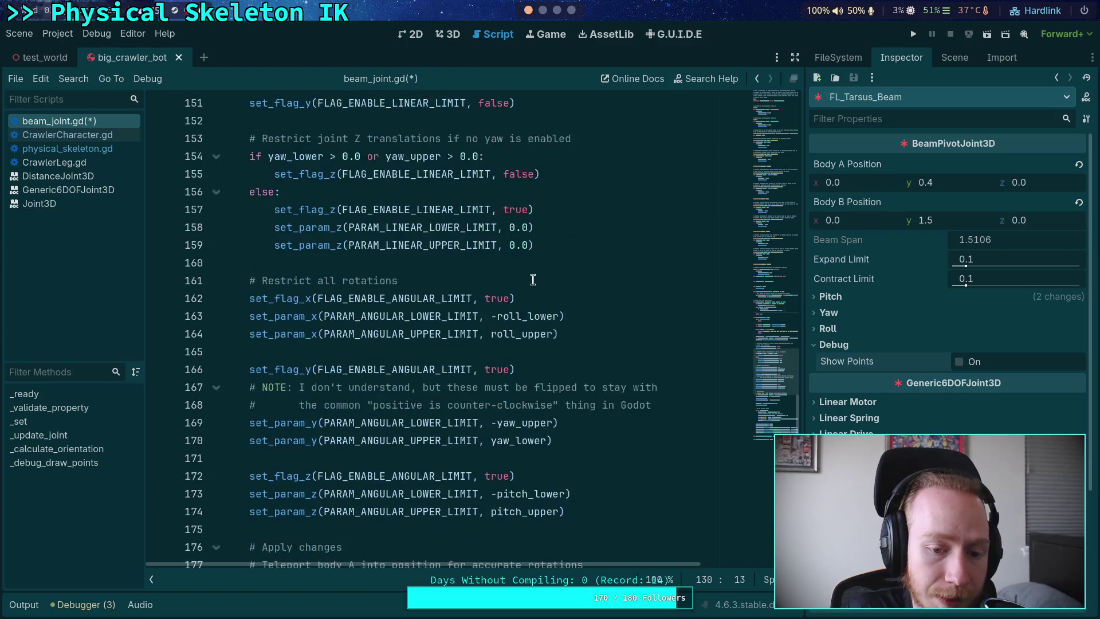
scroll(533, 279, "down", 10)
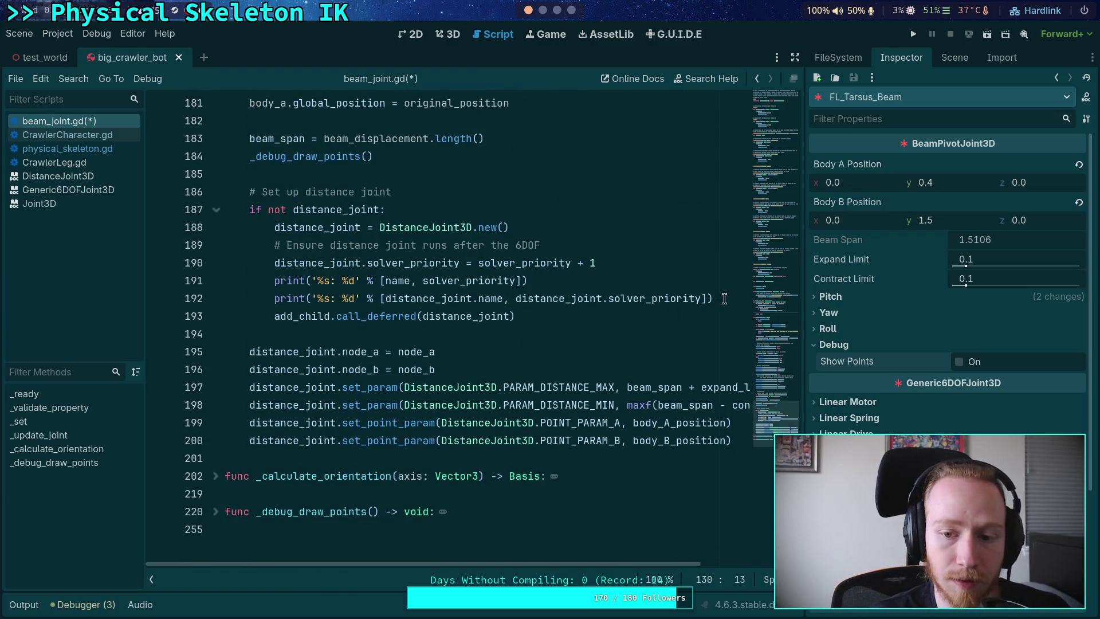
left_click_drag(723, 299, 229, 280)
right_click(299, 289)
left_click(320, 339)
scroll(435, 334, "up", 7)
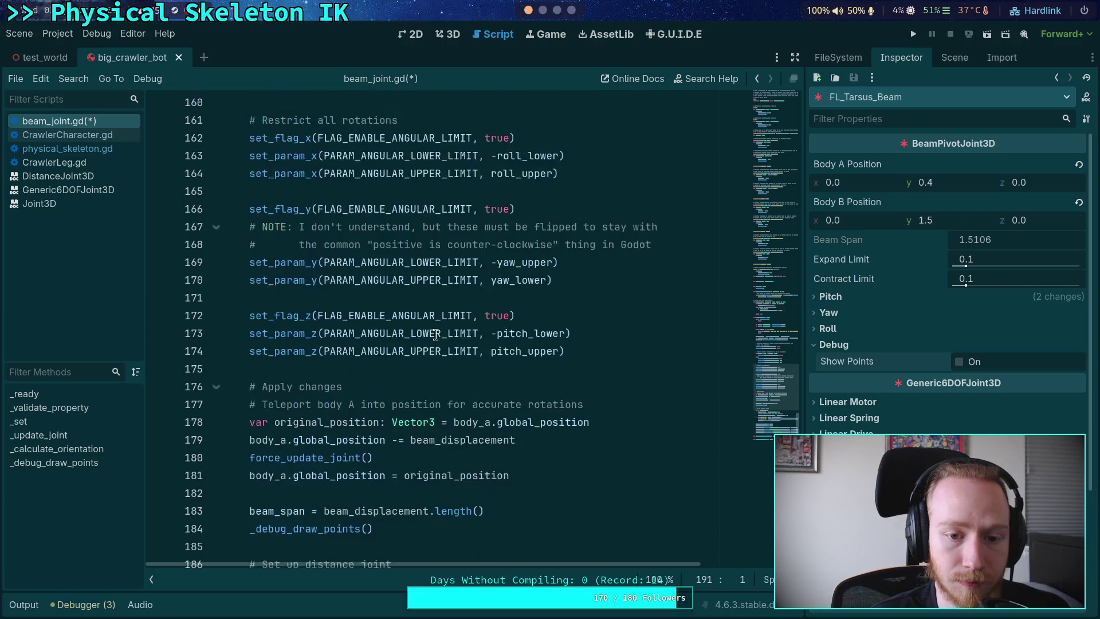
scroll(436, 334, "up", 14)
left_click(591, 312)
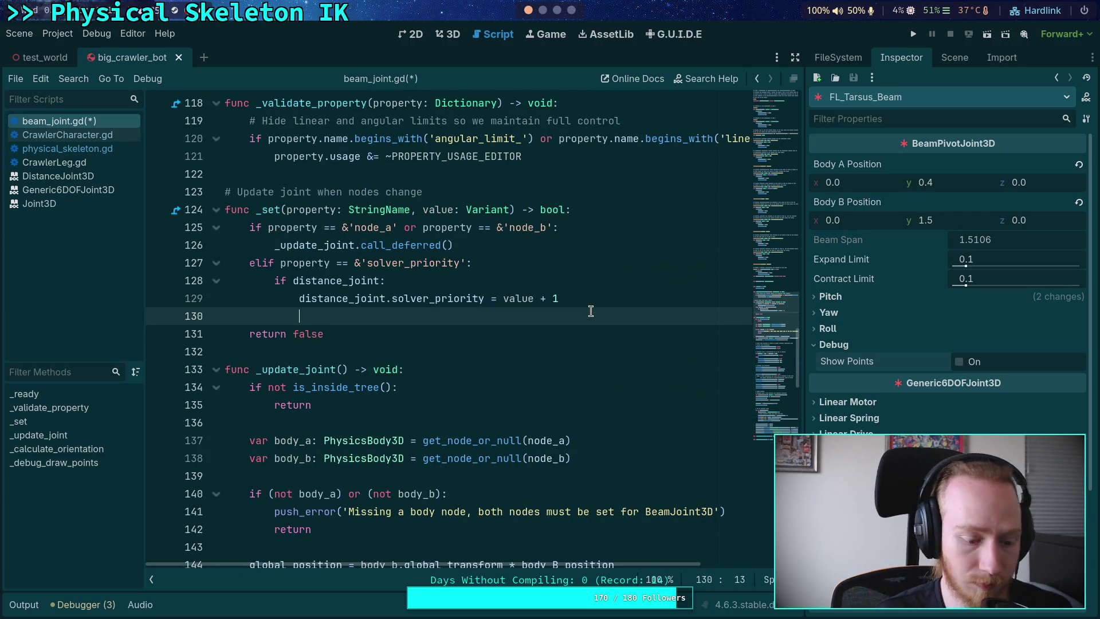
- Paste the two print lines into _set, using value instead of solver_priority, and save
key("ctrl+v")
double_click(474, 316)
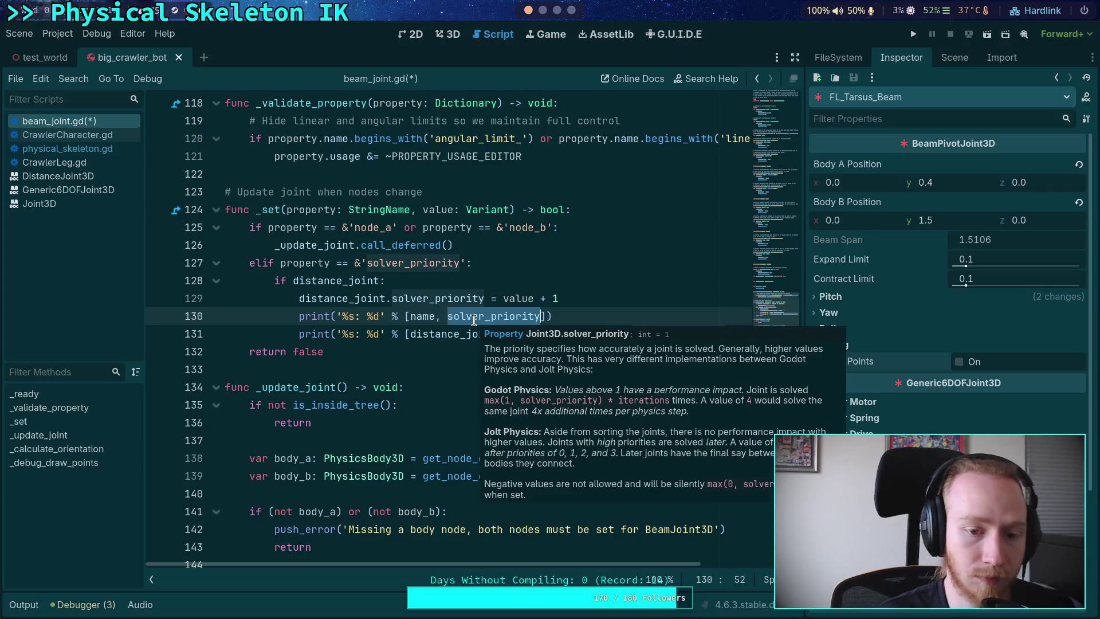
type("value")
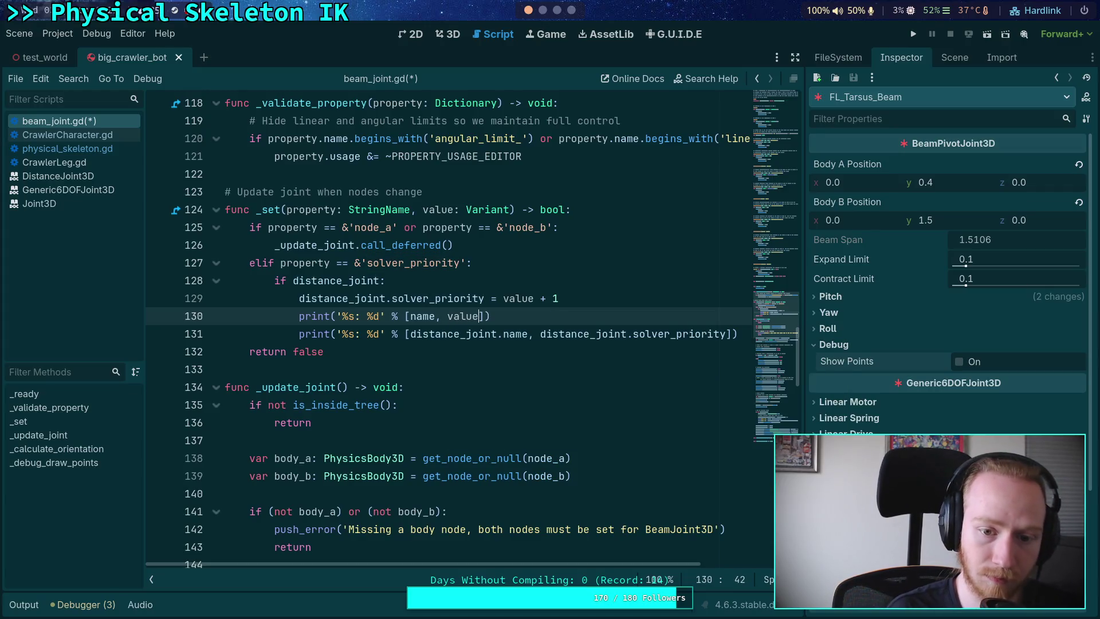
key("ctrl+s")
- Add a 'from set solver_priority' print after the assignment and run the project
left_click(528, 286)
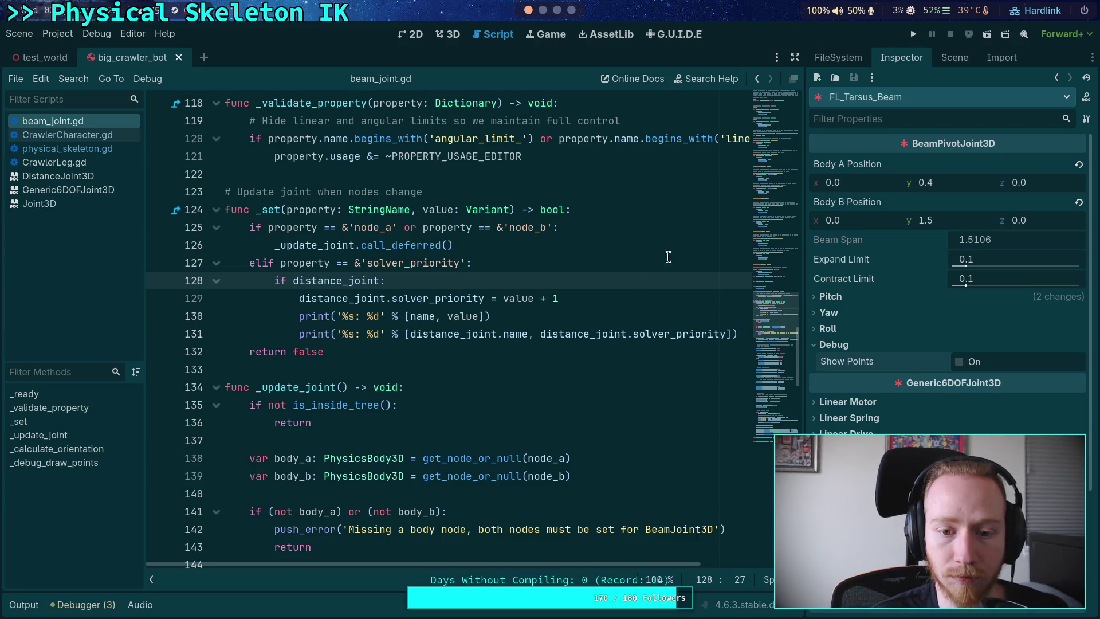
left_click(631, 295)
key("Return")
type("nt('from ")
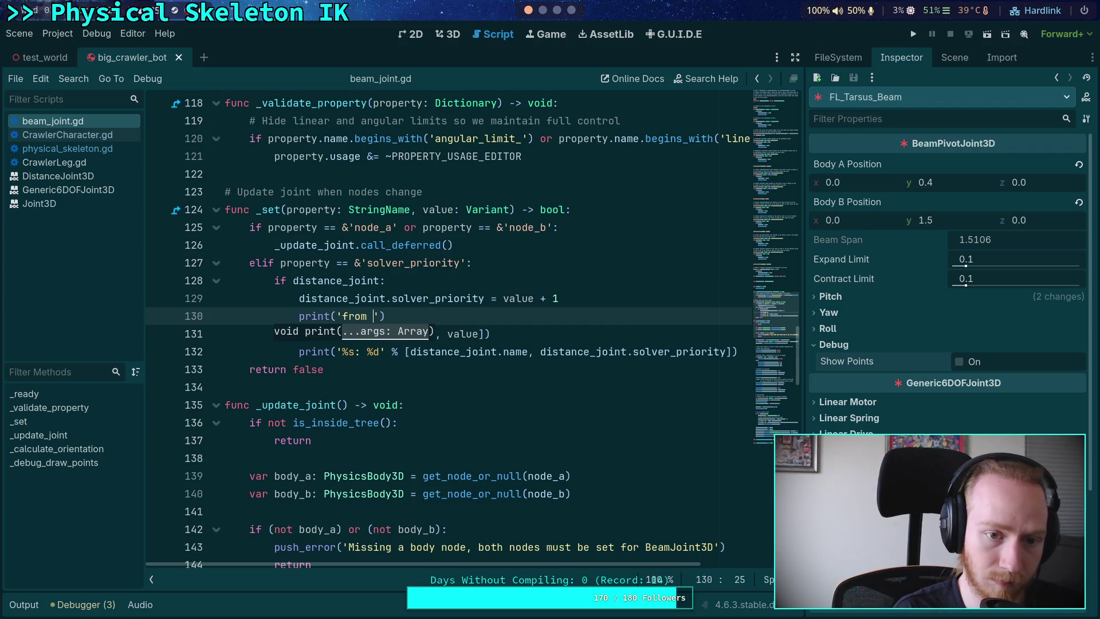
type("set solver")
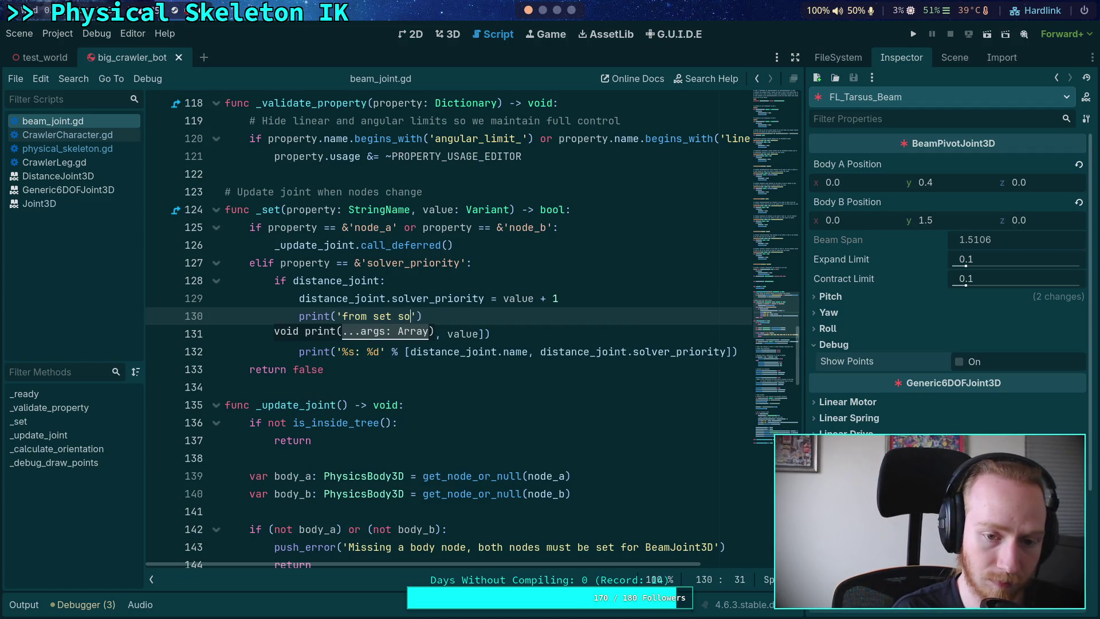
type("_priority")
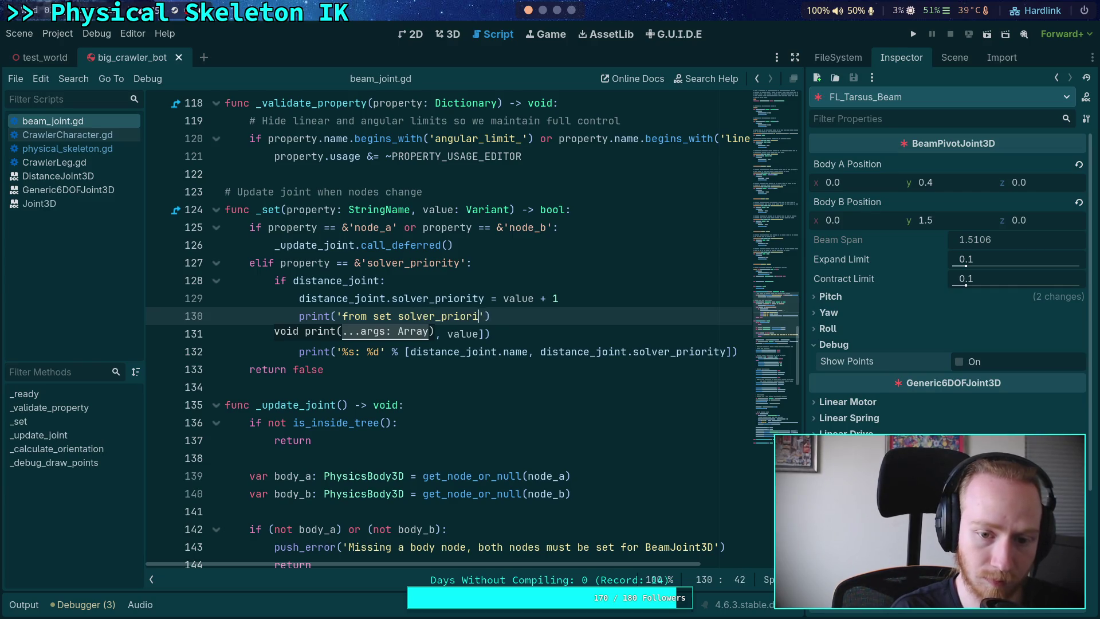
left_click(453, 246)
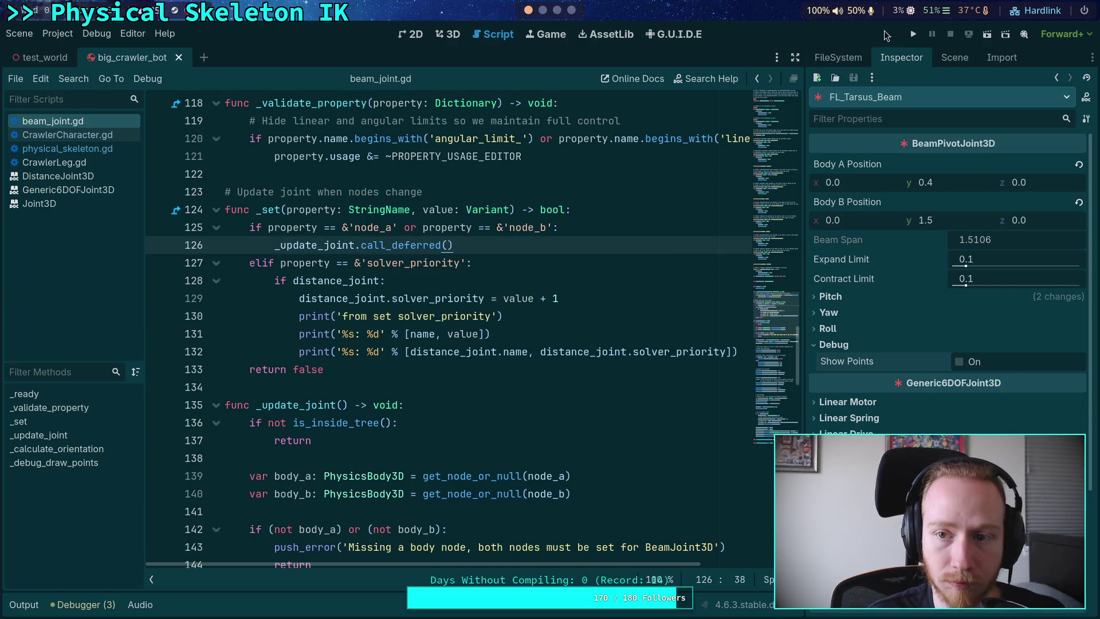
left_click(910, 35)
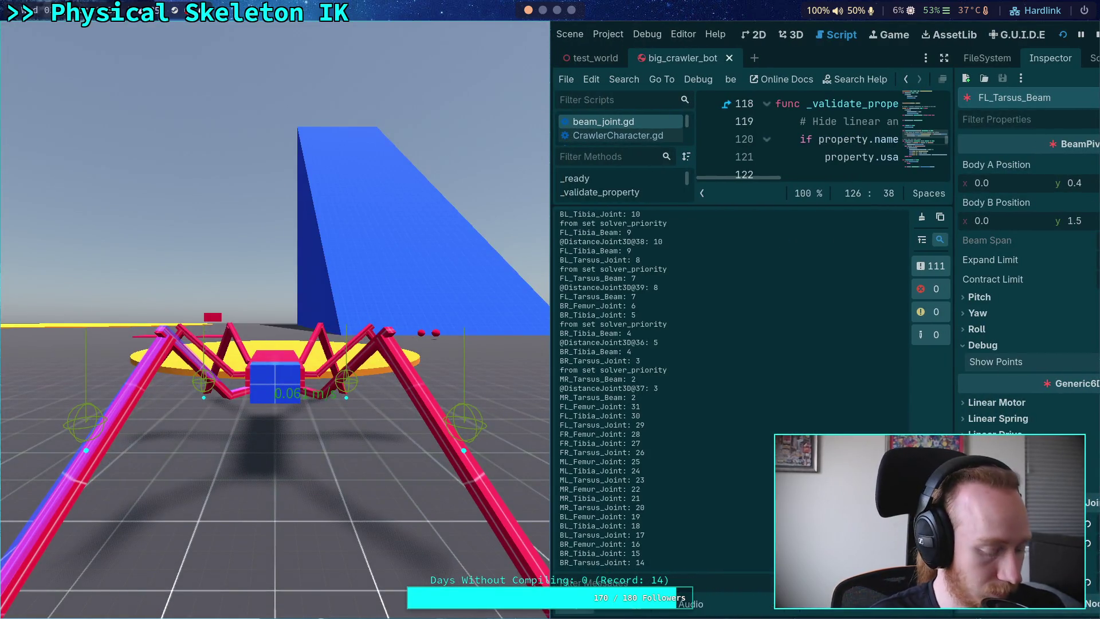
- Close the game, rerun with F5, and compare FL_Tibia_Beam 29 with FL_Tarsus_Joint 28
key("F8")
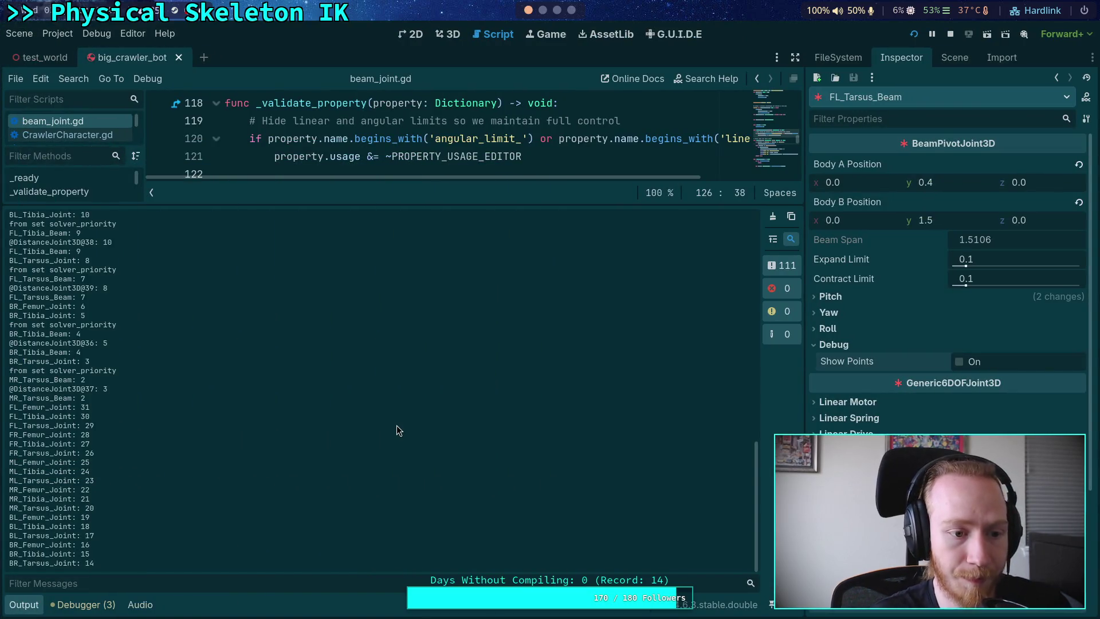
key("F5")
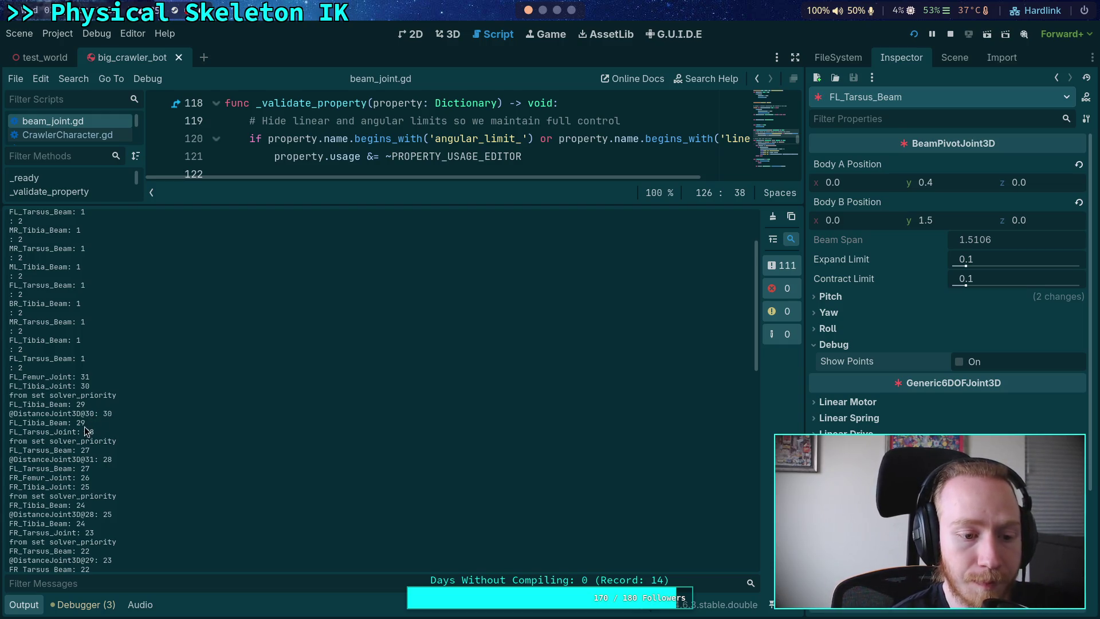
left_click_drag(76, 423, 88, 422)
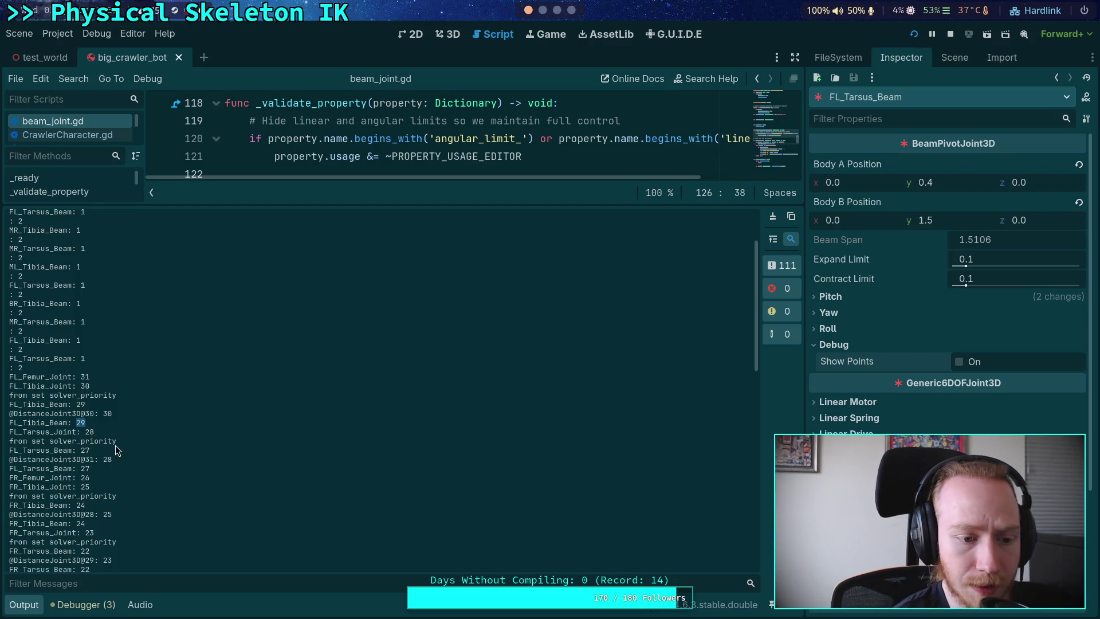
left_click_drag(85, 433, 111, 460)
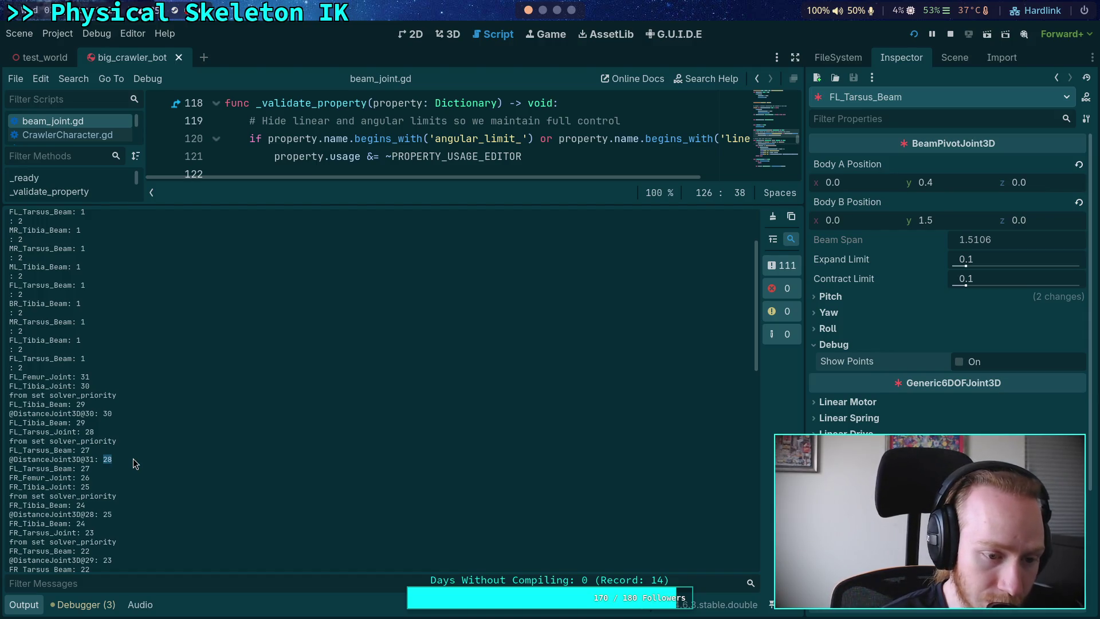
mouse_move(9, 432)
left_mouse_down()
mouse_move(100, 435)
mouse_move(33, 450)
left_mouse_up()
left_click(130, 479)
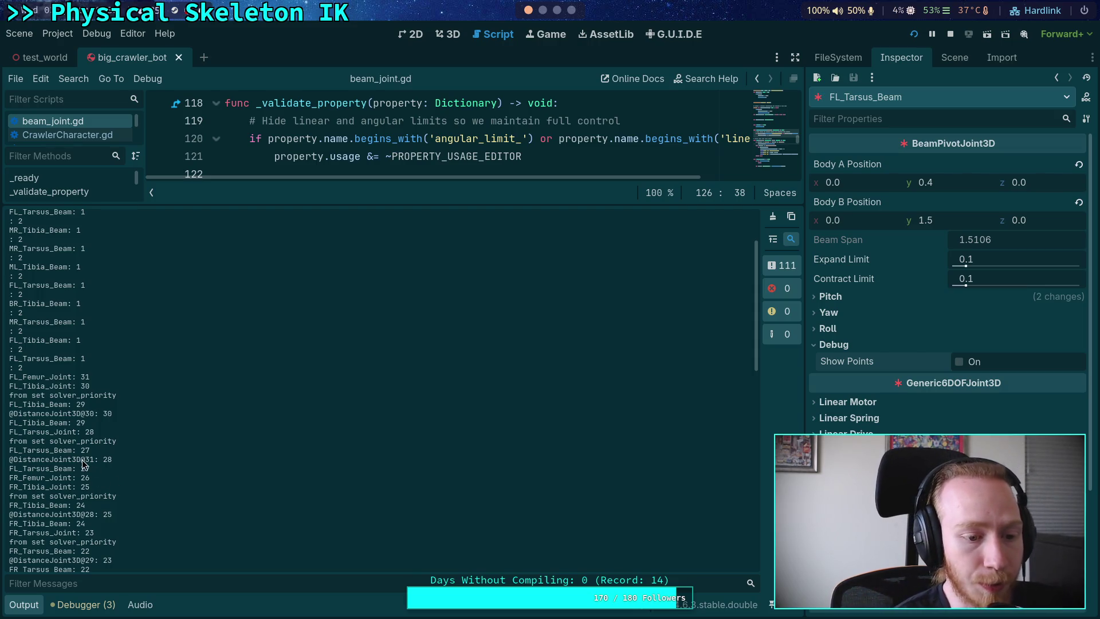
- Highlight the FL_Tarsus_Beam: 27 log lines for comparison, then hide the Output dock
mouse_move(9, 452)
left_mouse_down()
mouse_move(92, 452)
mouse_move(40, 459)
left_mouse_up()
left_click(110, 461)
left_click_drag(109, 434, 11, 433)
left_click(117, 464)
left_click_drag(97, 458, 9, 459)
left_click(114, 462)
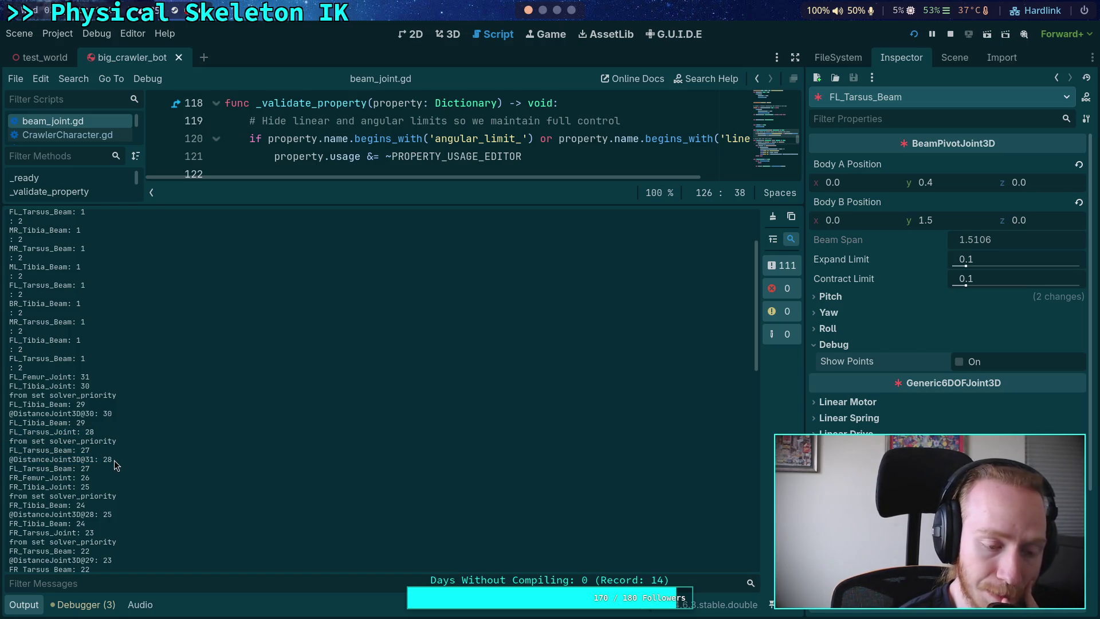
left_click_drag(97, 437, 31, 433)
left_click(53, 462)
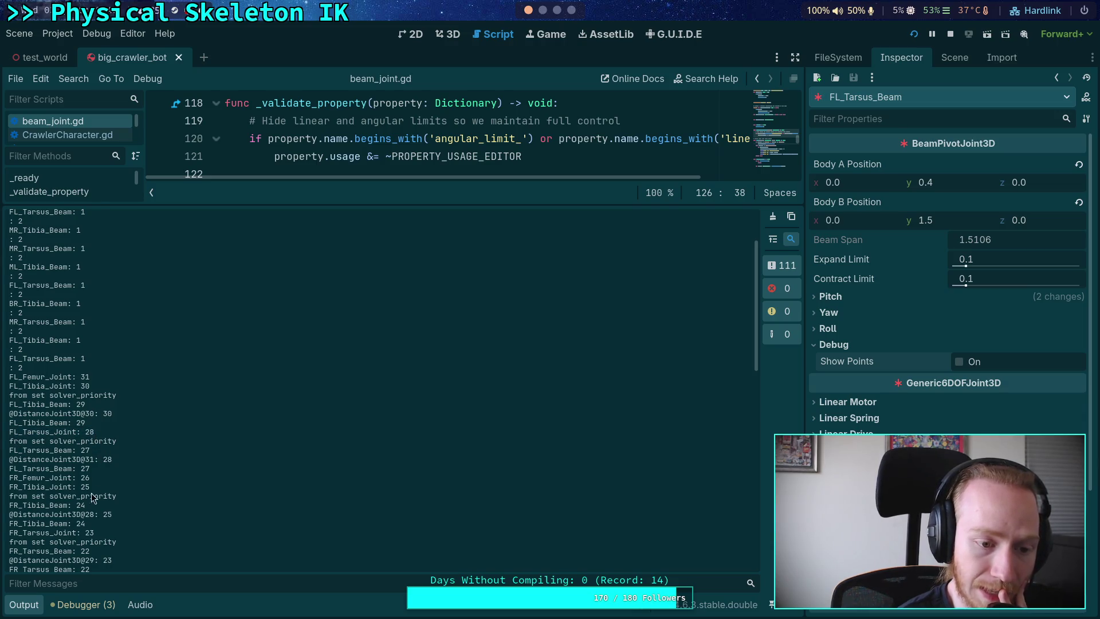
left_click(27, 606)
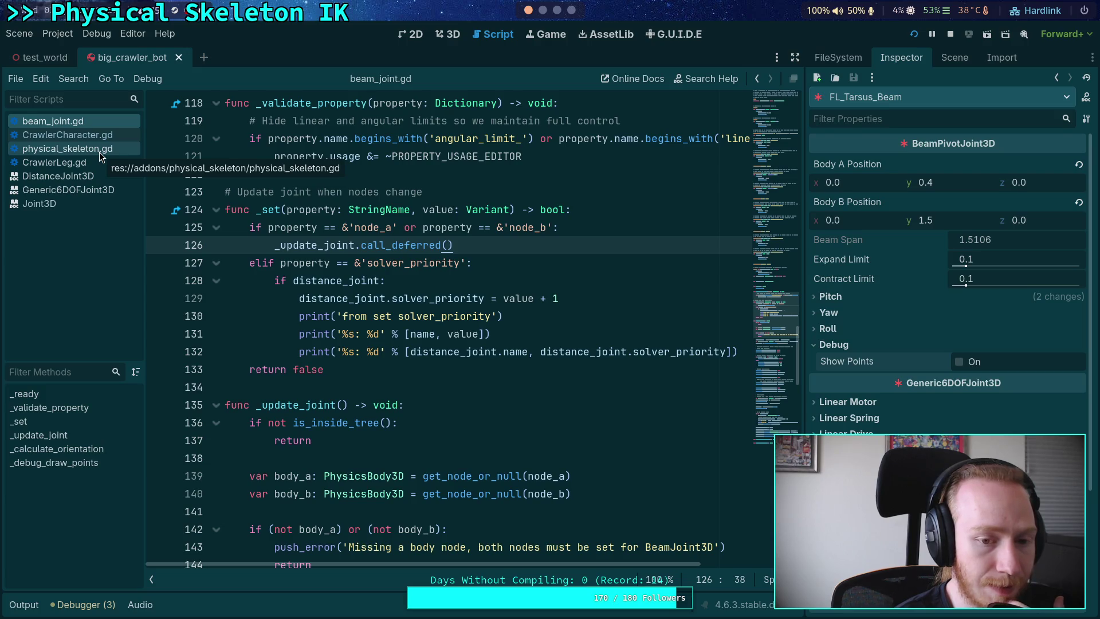
- Review beam_joint.gd's force_update_joint call and the distance joint setup lines 197–202
scroll(484, 351, "down", 15)
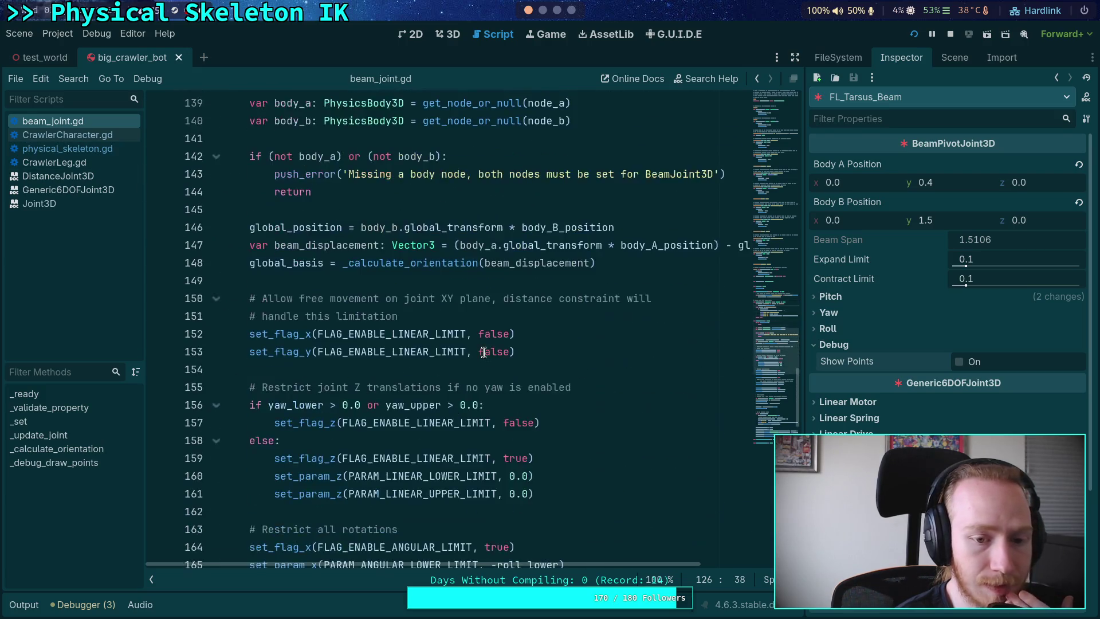
scroll(484, 352, "down", 8)
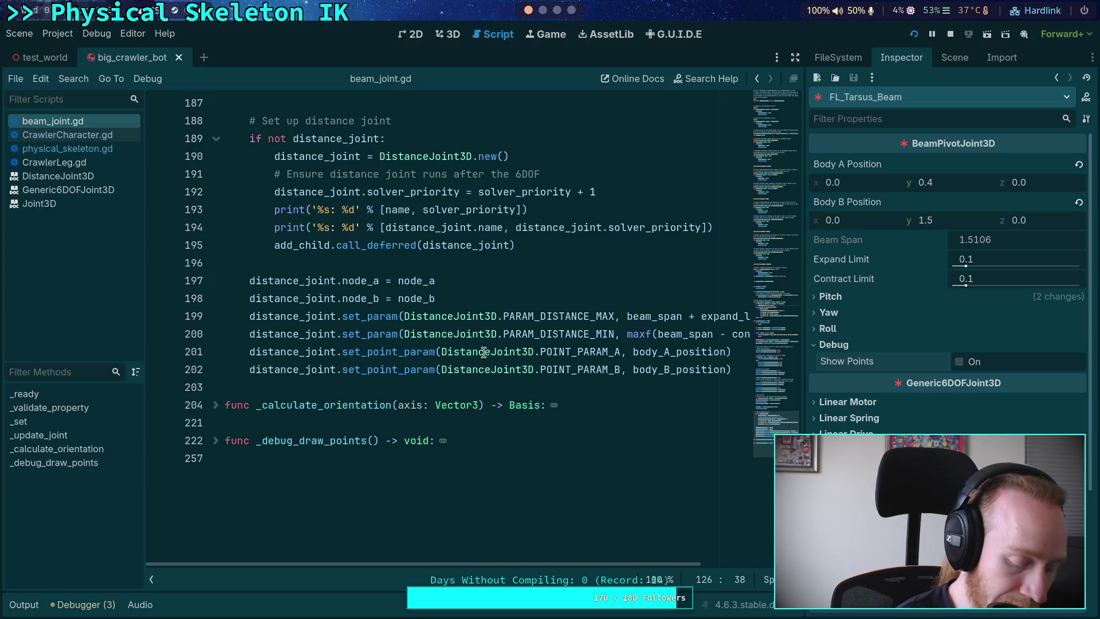
scroll(484, 352, "up", 15)
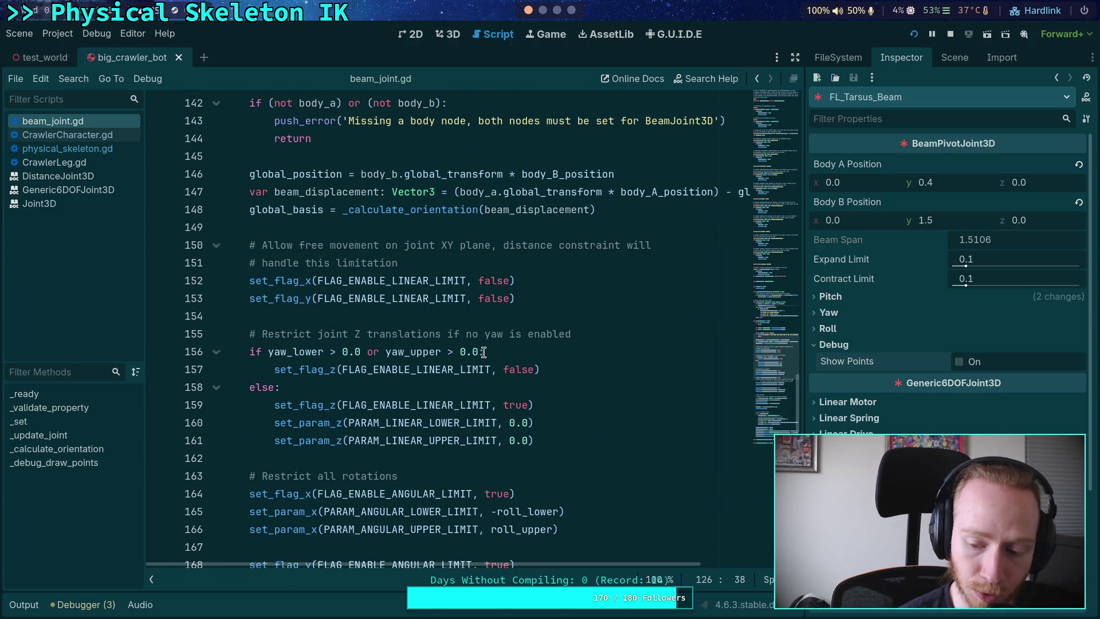
scroll(484, 352, "up", 2)
scroll(484, 351, "up", 6)
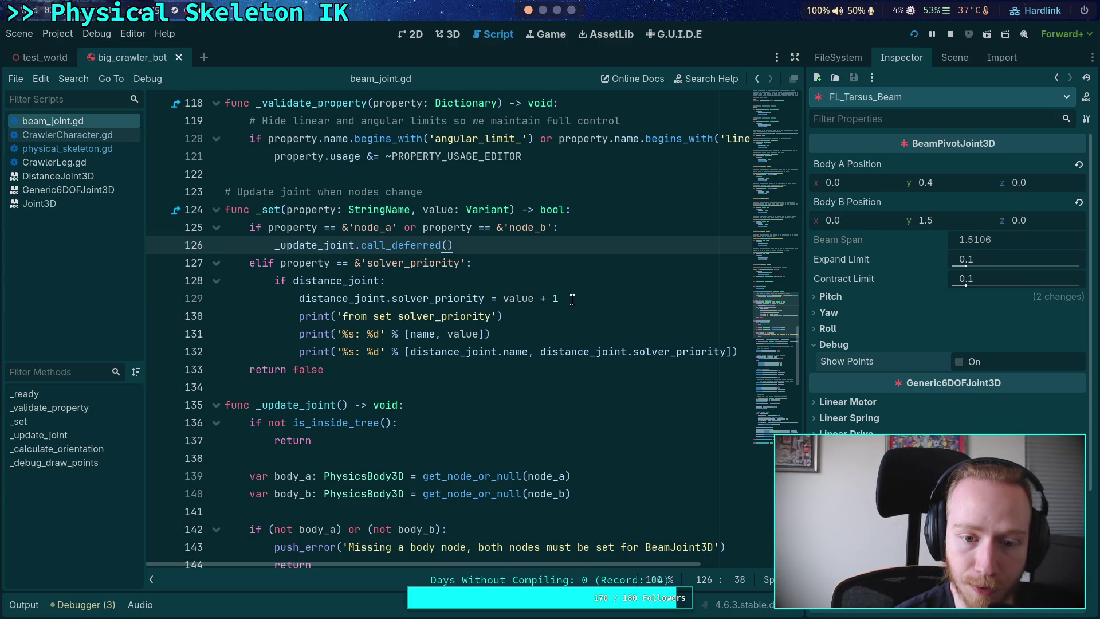
scroll(572, 299, "down", 15)
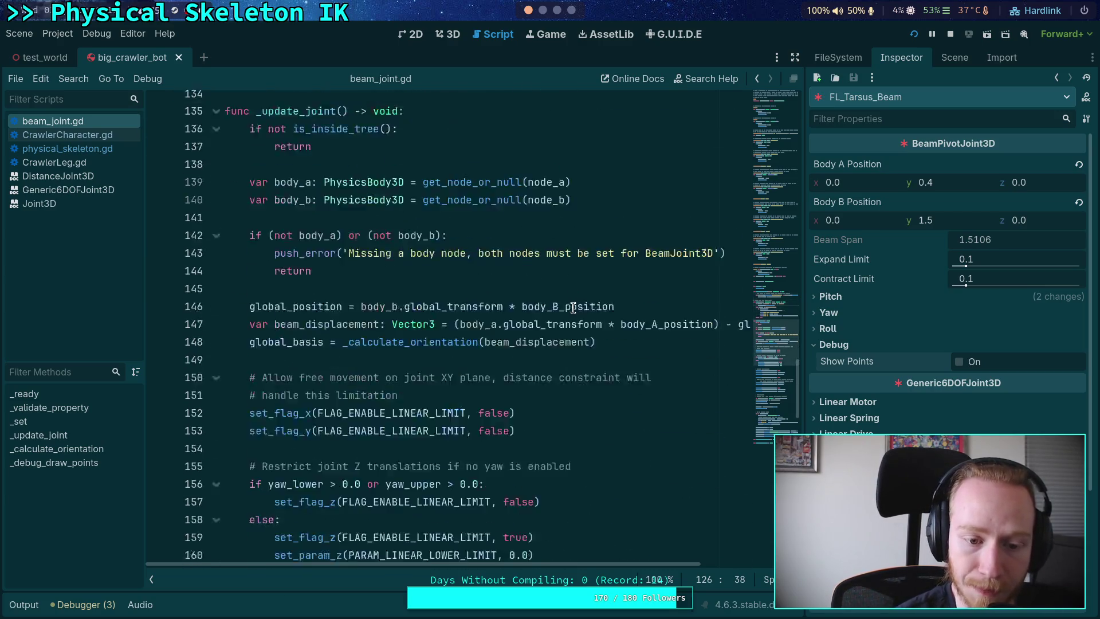
scroll(572, 308, "down", 3)
double_click(321, 280)
scroll(422, 292, "down", 3)
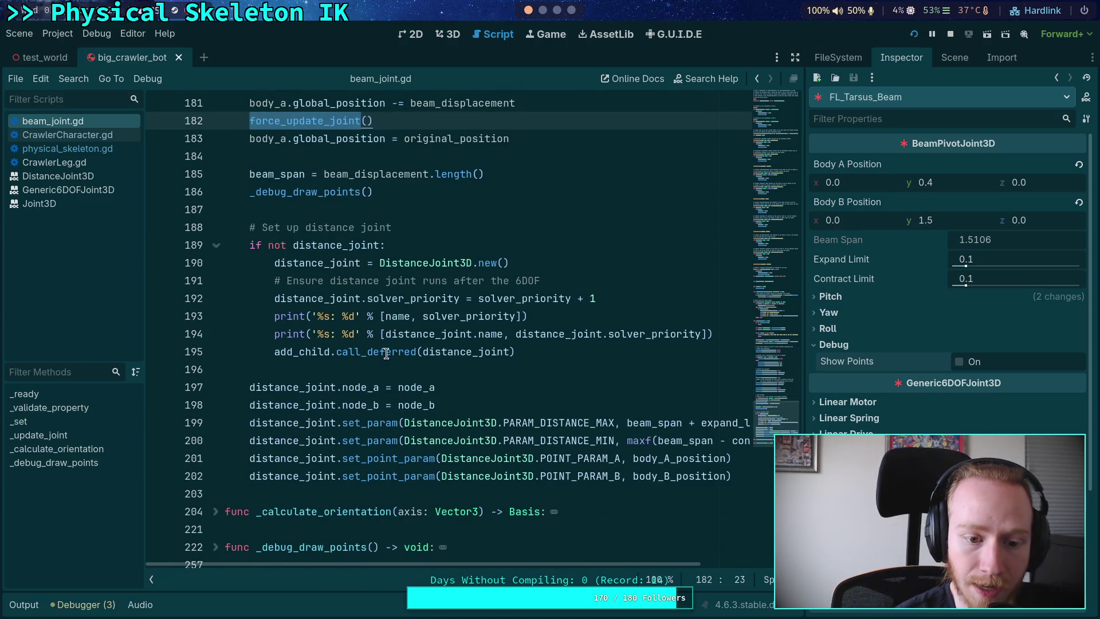
scroll(371, 350, "down", 2)
mouse_move(242, 280)
left_mouse_down()
mouse_move(341, 319)
mouse_move(524, 355)
left_mouse_up()
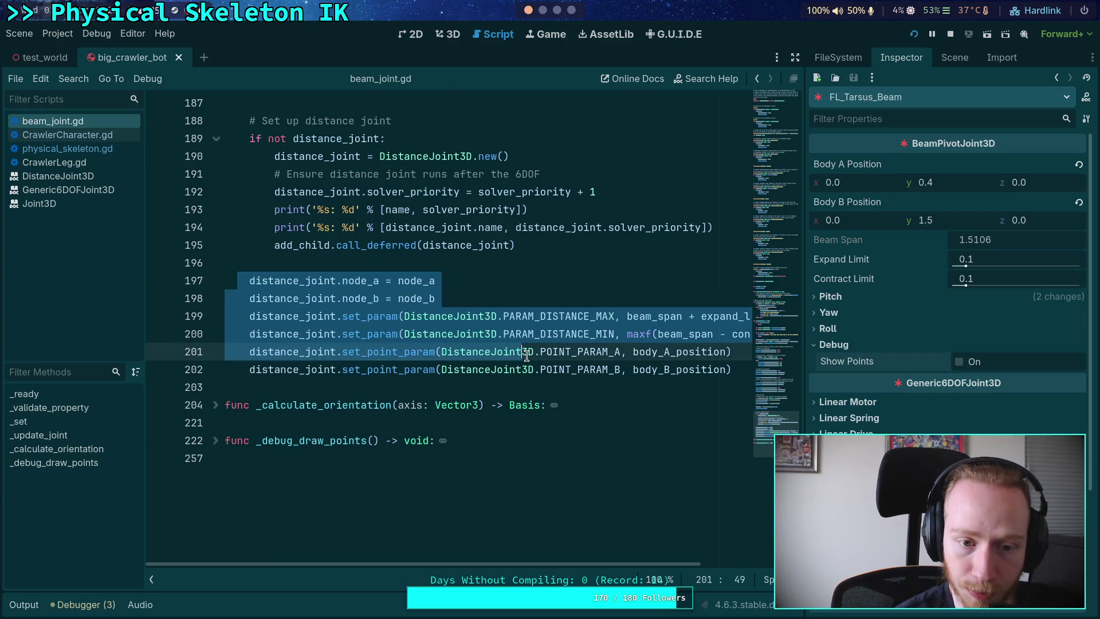
left_click_drag(590, 370, 255, 280)
scroll(424, 312, "up", 6)
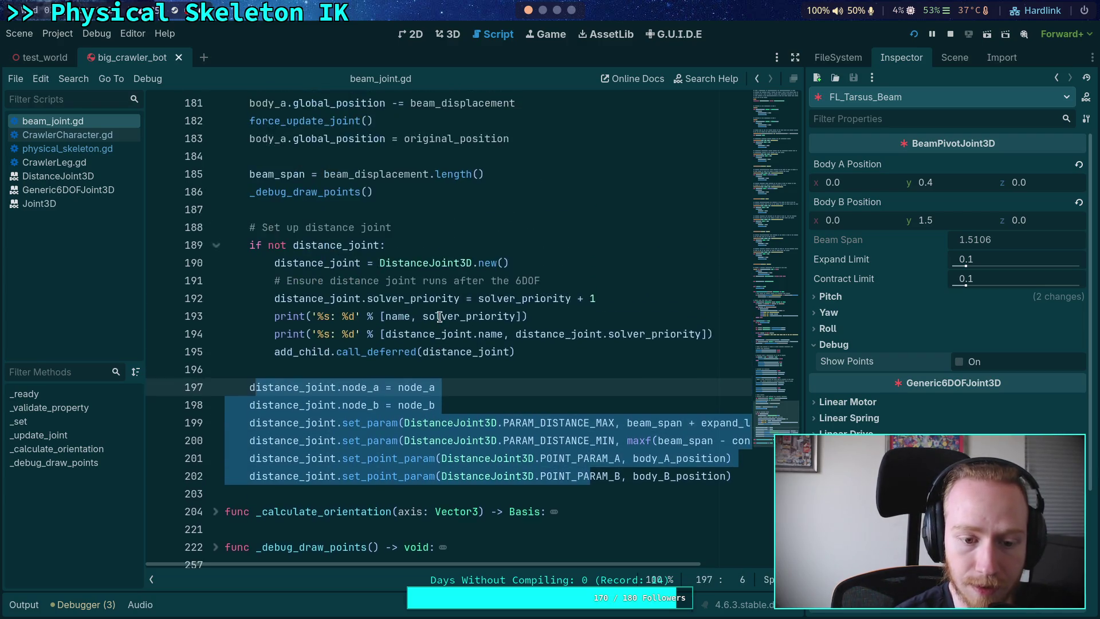
left_click(341, 369)
- Delete ' + 1' from distance_joint.solver_priority on line 192, then select the 6DOF comment
scroll(351, 360, "up", 3)
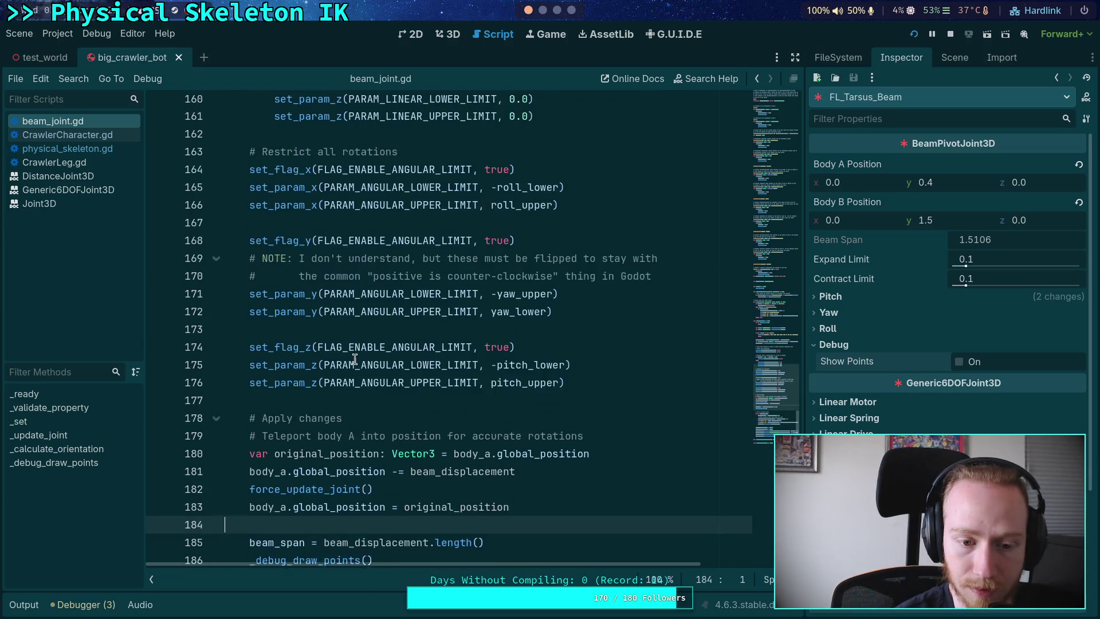
scroll(405, 364, "down", 7)
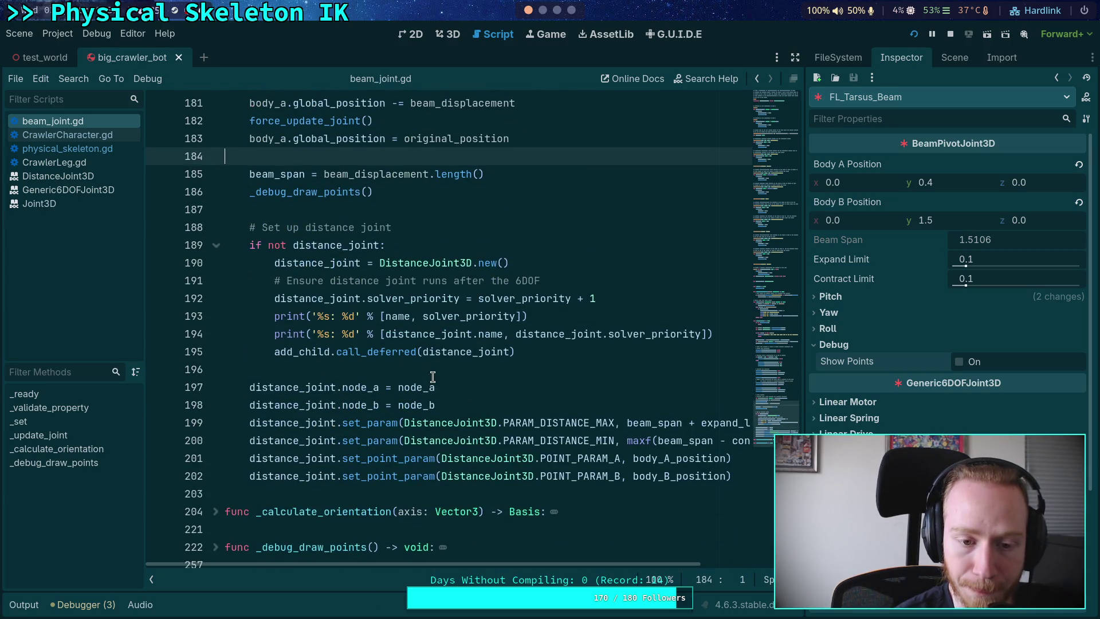
scroll(433, 376, "down", 1)
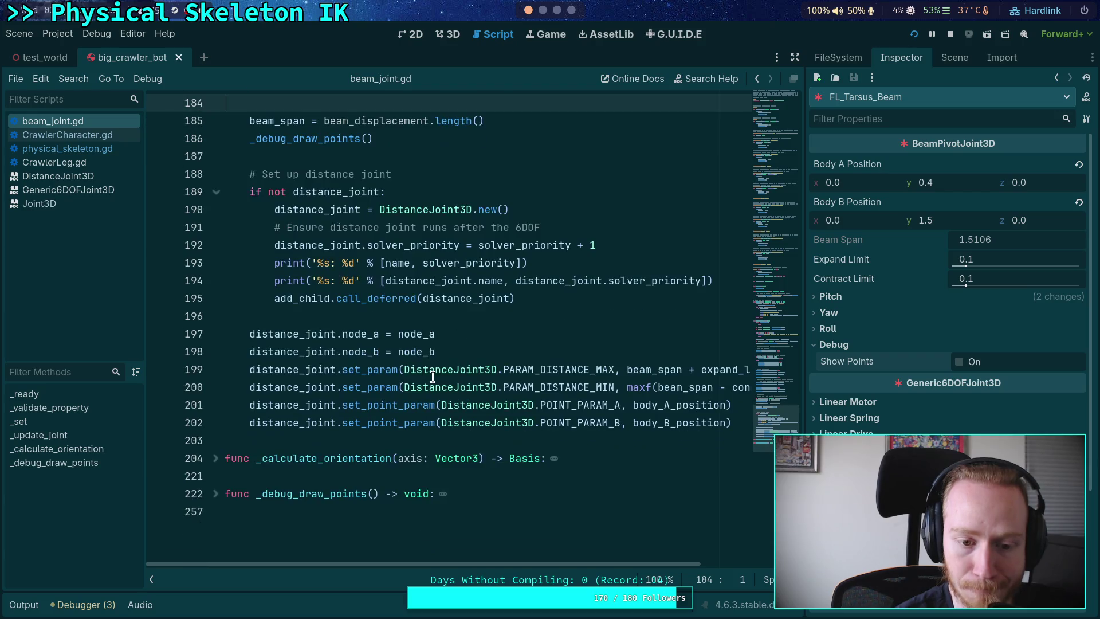
double_click(378, 298)
left_click(336, 312)
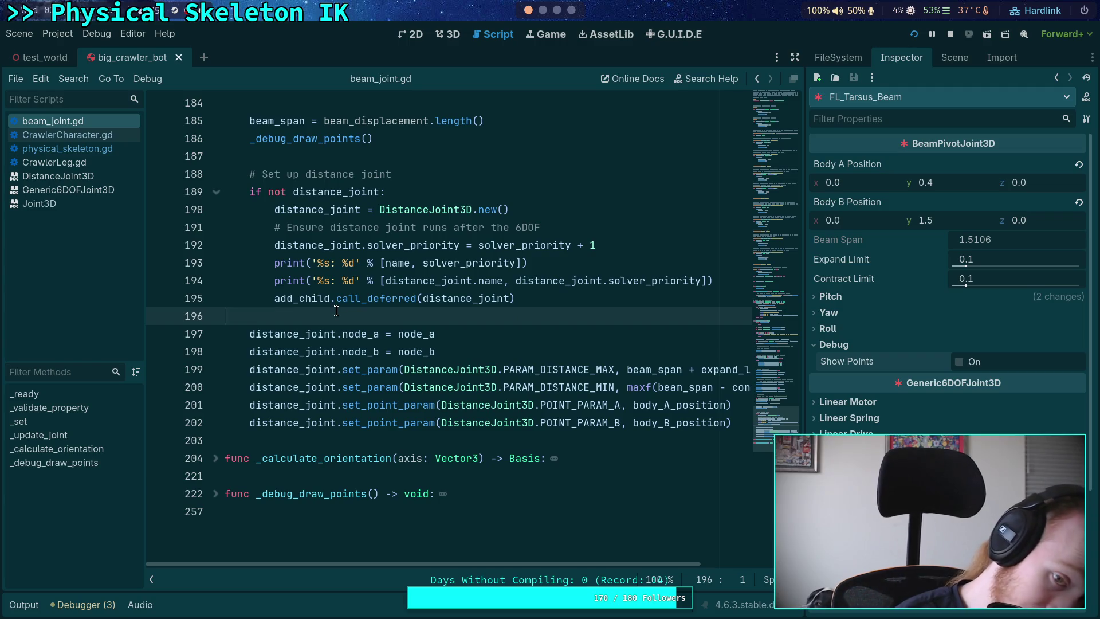
left_click(367, 298)
double_click(478, 298)
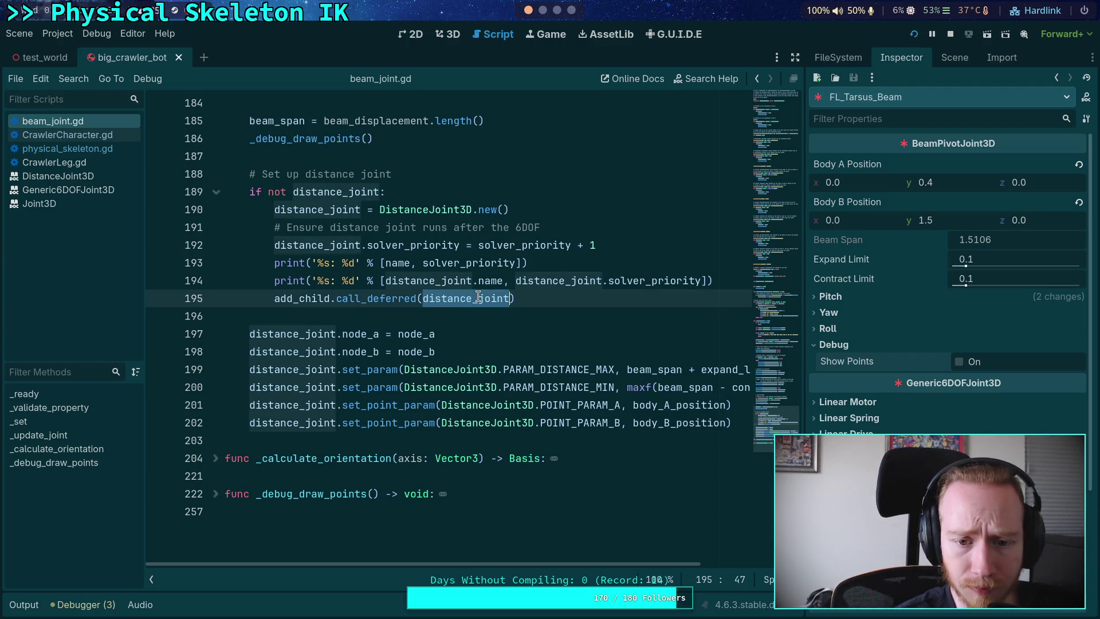
left_click(599, 245)
key("BackSpace")
key("BackSpace")
key("BackSpace")
left_click_drag(553, 228, 559, 211)
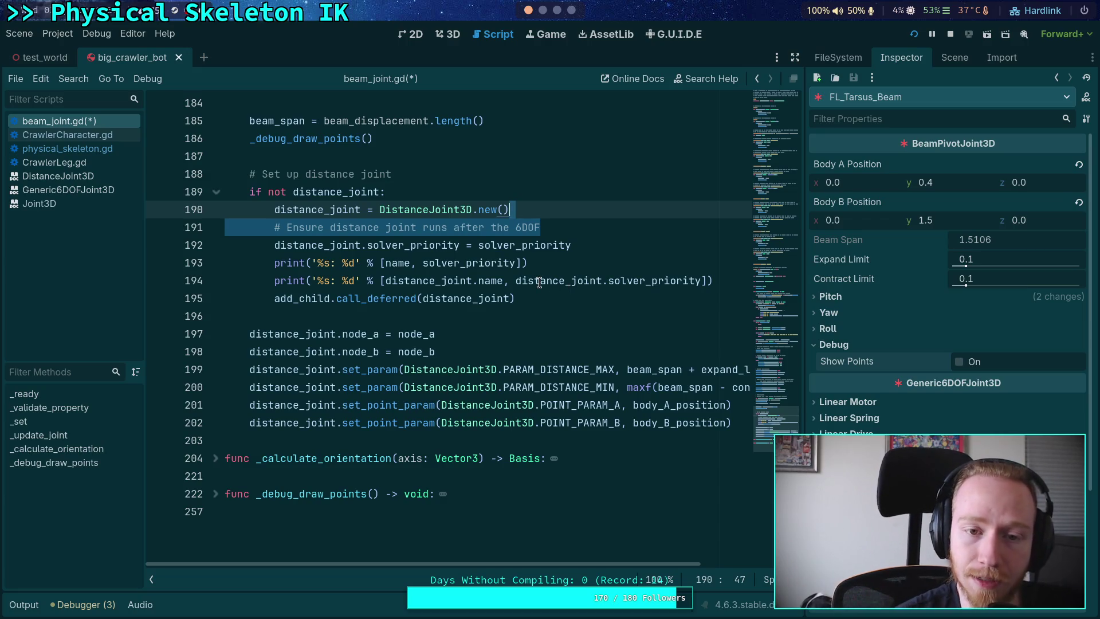
- Delete the outdated 6DOF ordering comment on line 191
mouse_move(523, 274)
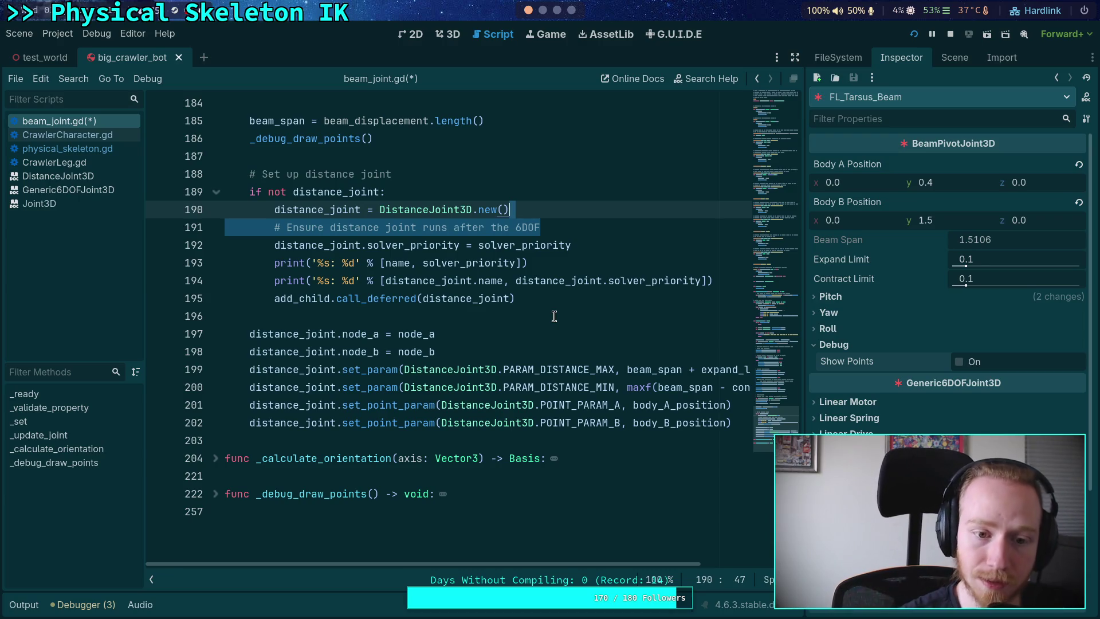
left_click(554, 316)
scroll(561, 355, "up", 5)
left_click(597, 490)
mouse_move(597, 490)
left_mouse_down()
mouse_move(596, 480)
mouse_move(576, 490)
left_mouse_up()
left_click(585, 485)
key("BackSpace")
- Remove ' + 1' after value on line 129 in _set and save beam_joint.gd
scroll(572, 453, "up", 4)
scroll(572, 437, "up", 13)
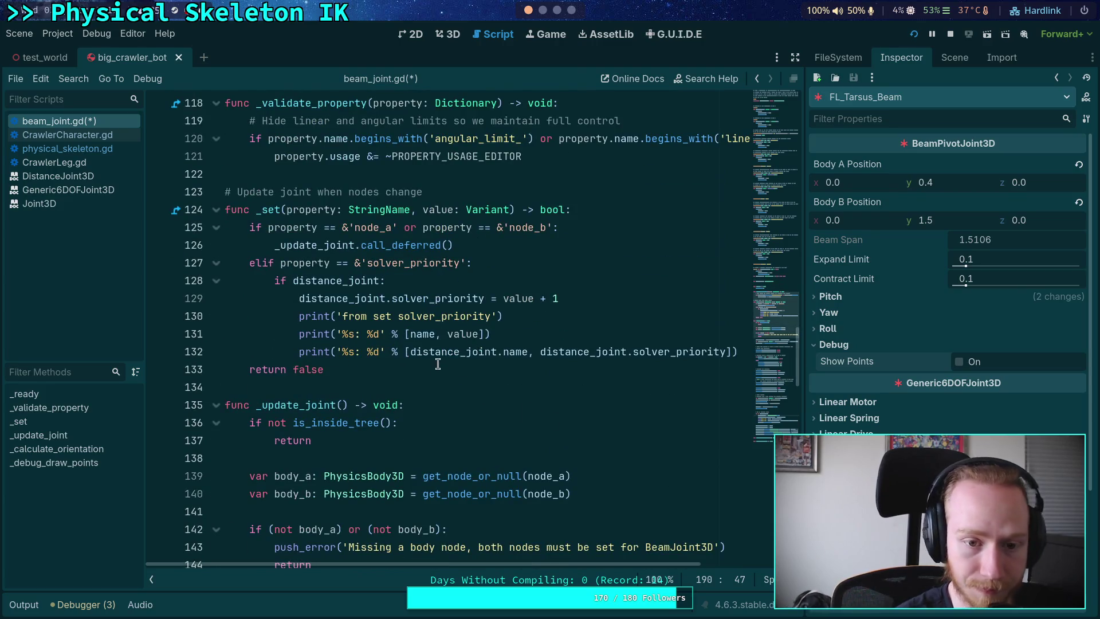
left_click_drag(535, 299, 584, 304)
key("BackSpace")
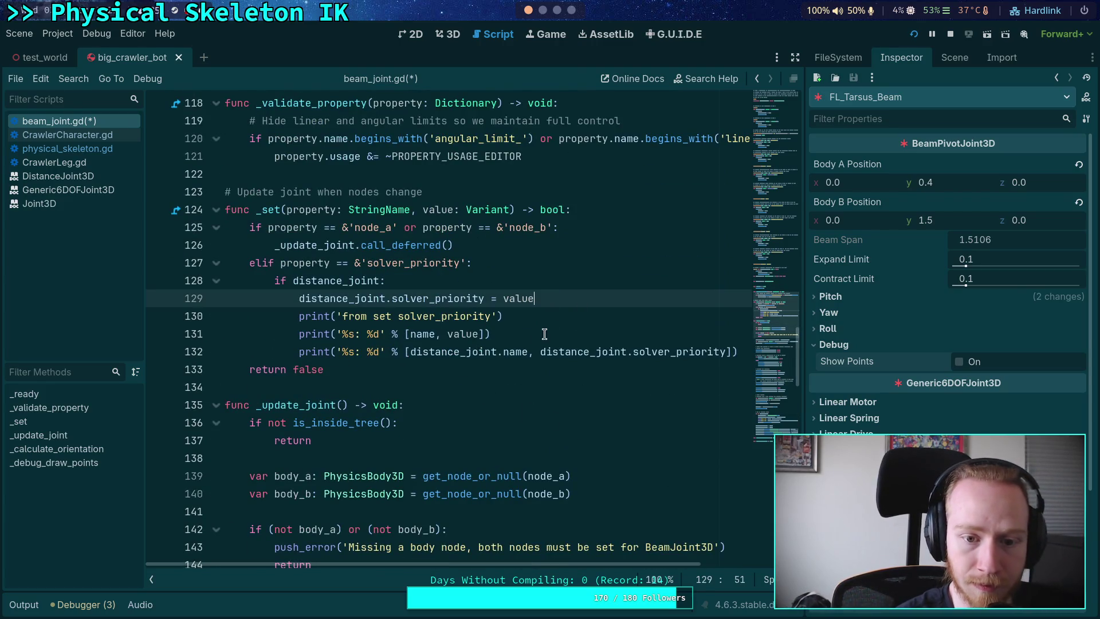
left_click(573, 315)
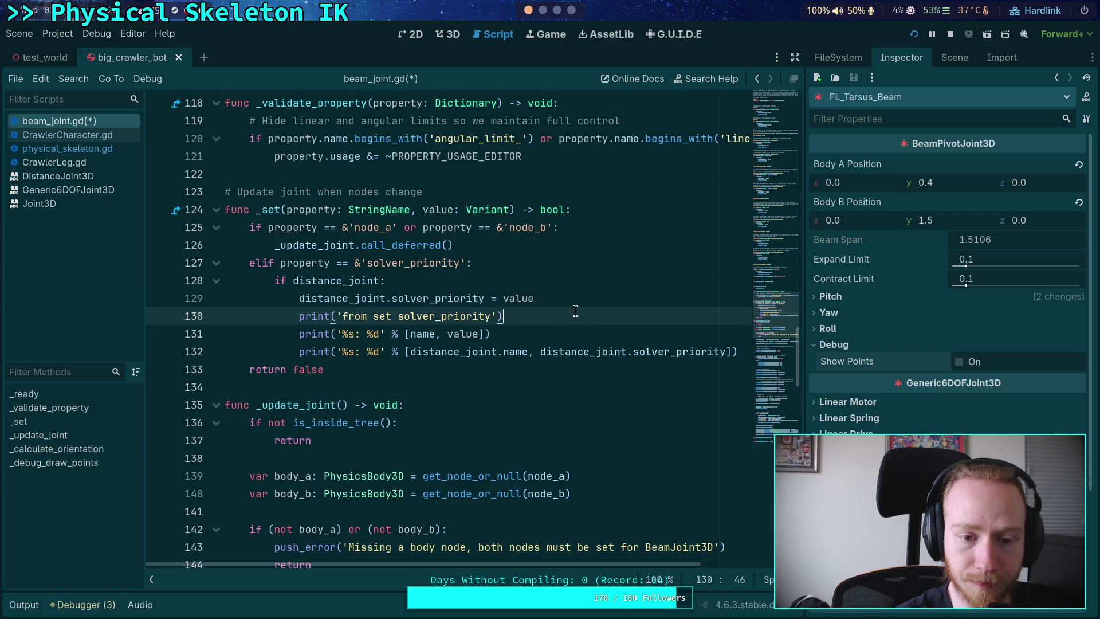
key("ctrl+s")
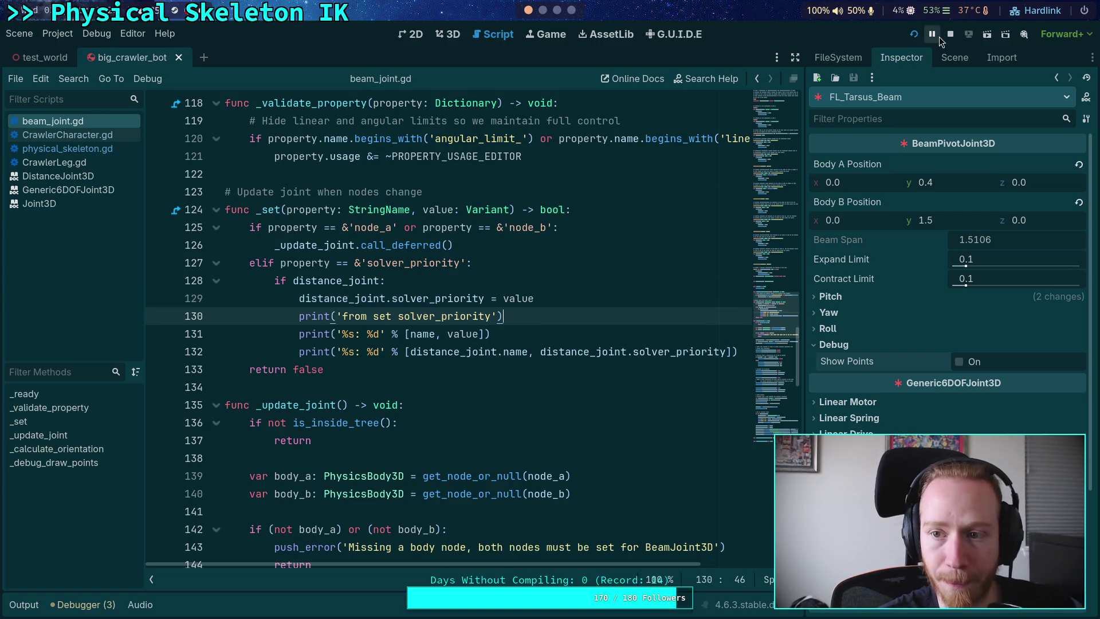
left_click(915, 36)
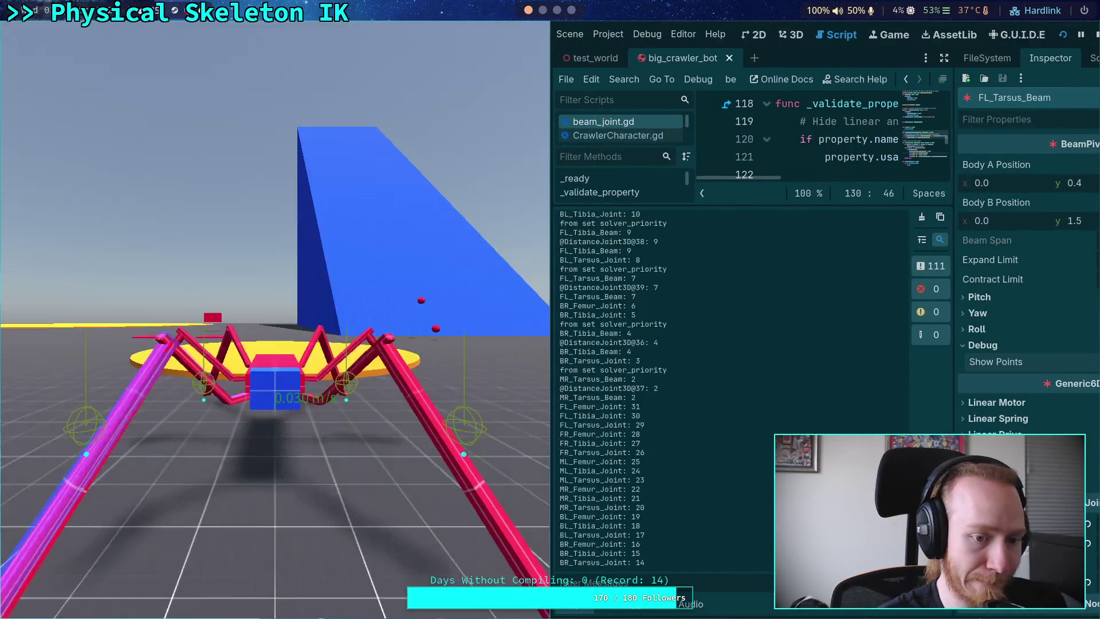
key("F8")
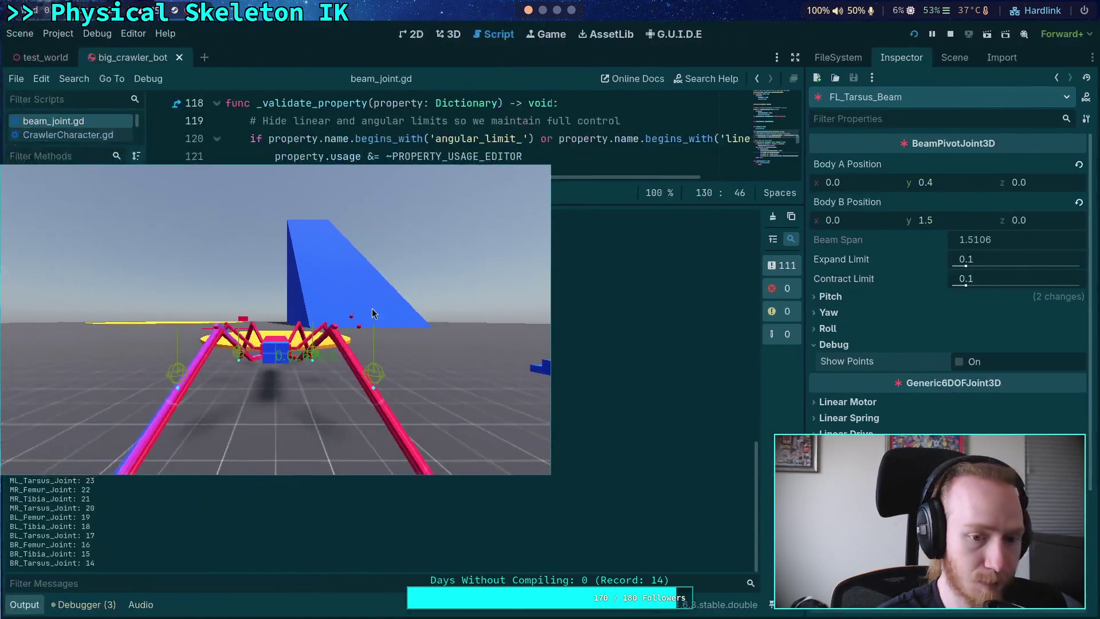
key("F5")
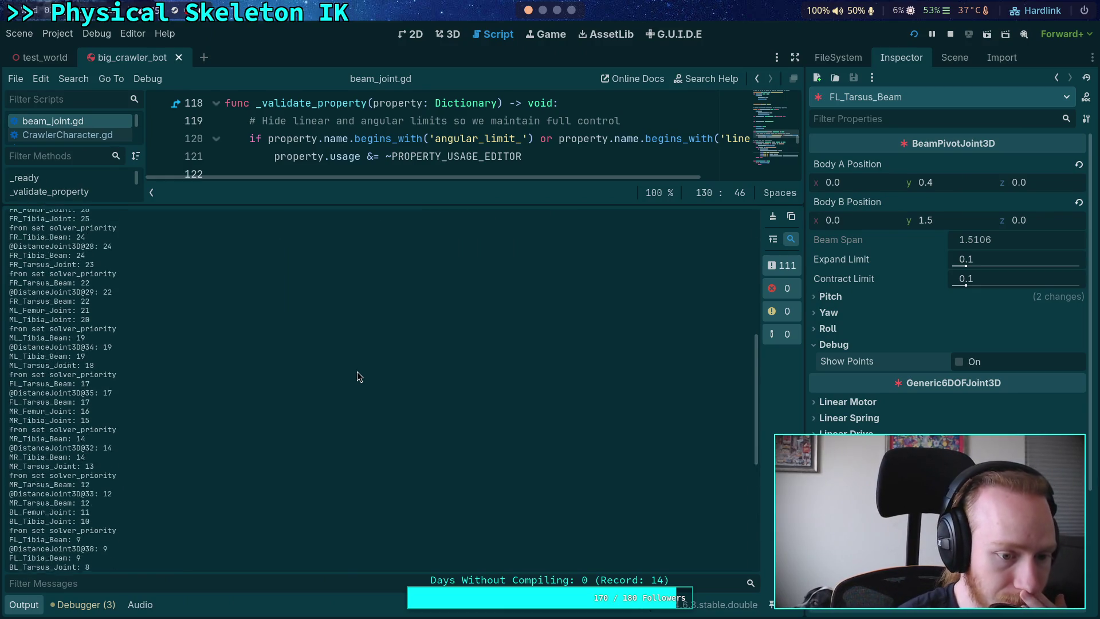
scroll(217, 378, "up", 8)
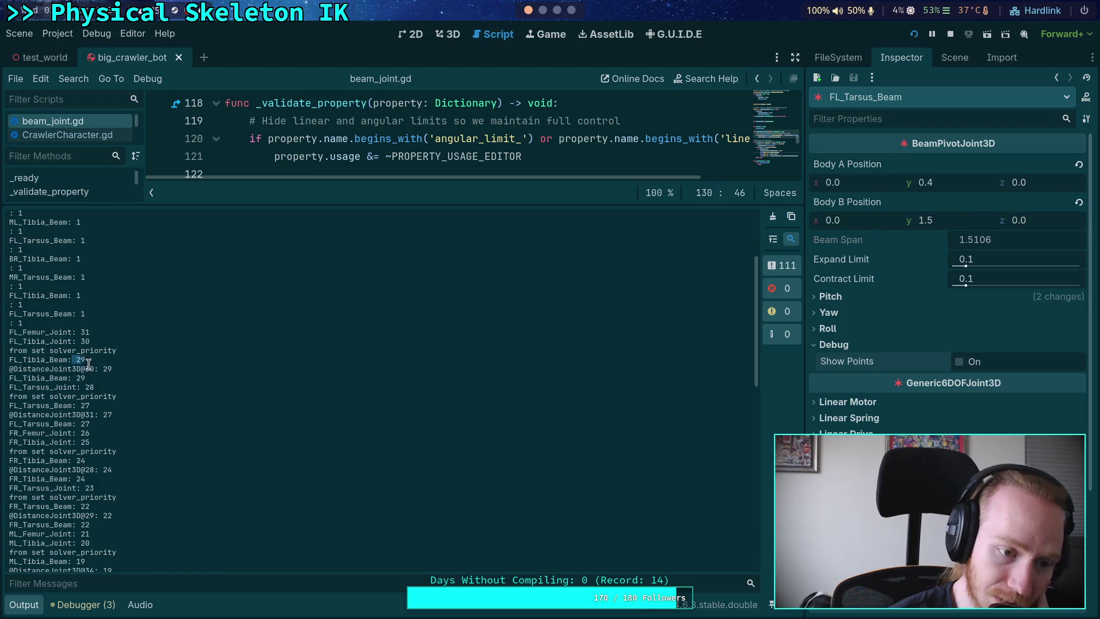
left_click_drag(72, 360, 112, 369)
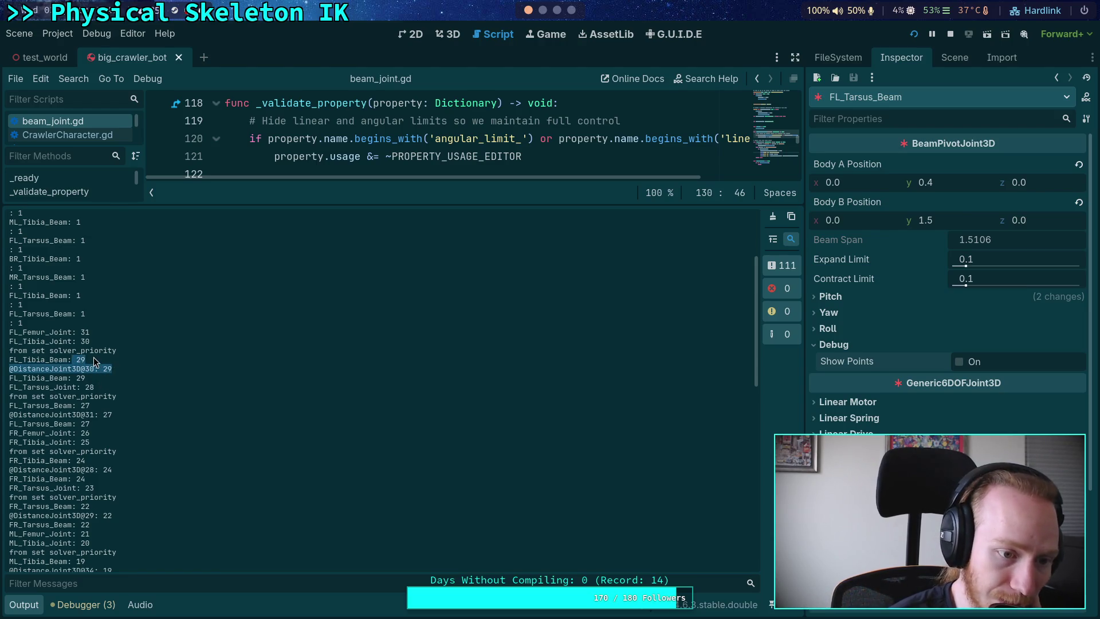
left_click_drag(43, 360, 111, 369)
left_click_drag(31, 342, 99, 342)
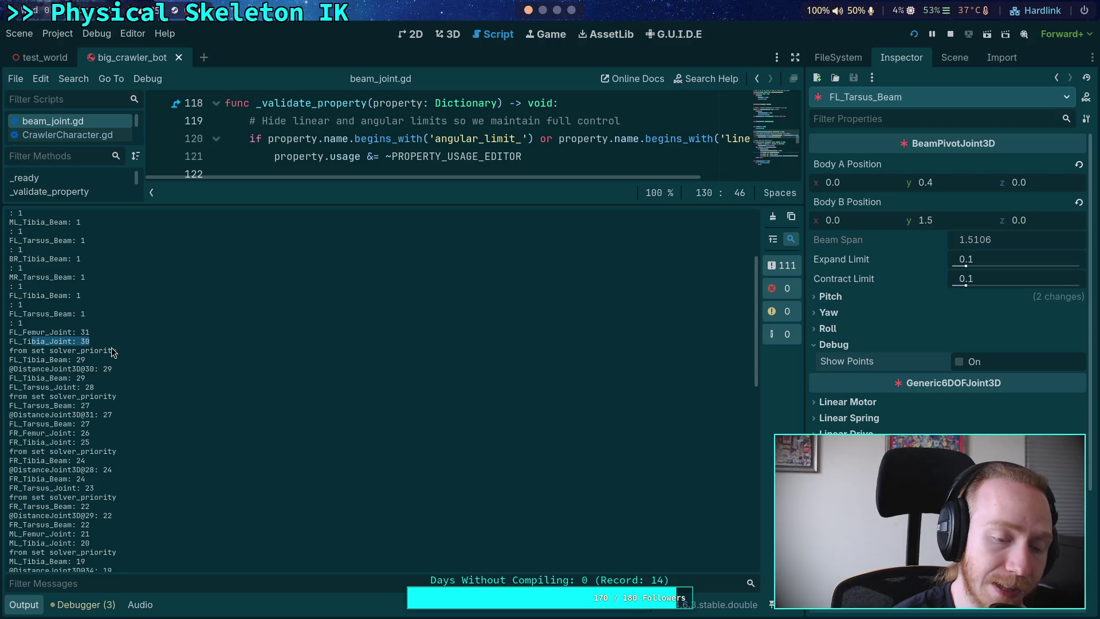
left_click_drag(114, 372, 9, 359)
left_click(122, 373)
left_click_drag(123, 372, 9, 358)
left_click_drag(92, 343, 54, 342)
left_click_drag(131, 373, 16, 360)
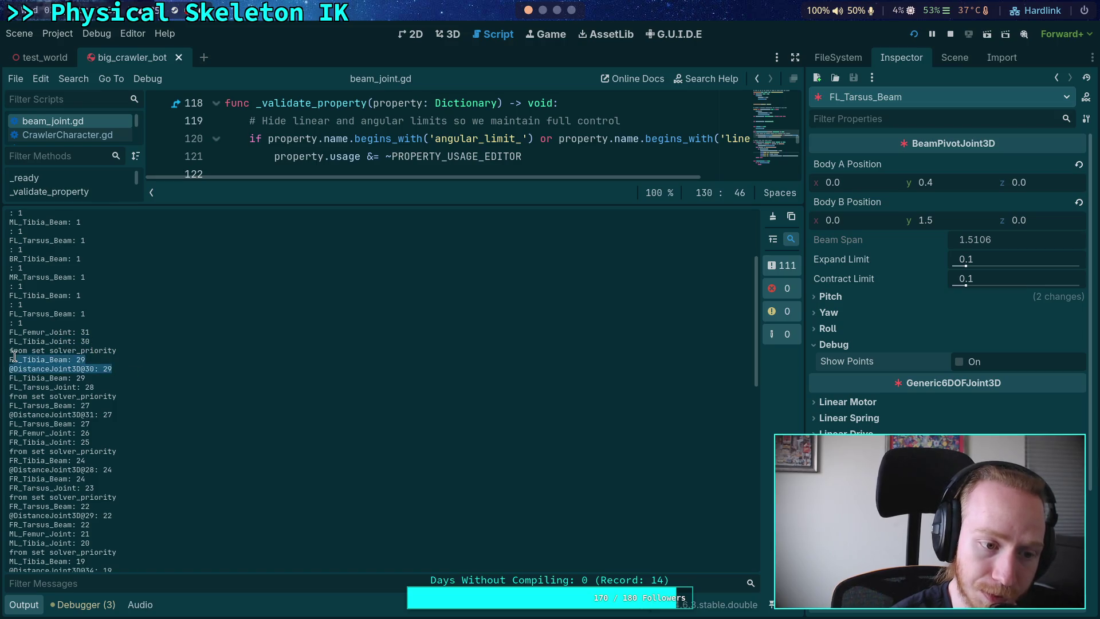
double_click(90, 388)
left_click(83, 409)
left_click_drag(125, 415, 10, 405)
left_click(124, 417)
scroll(147, 418, "down", 15)
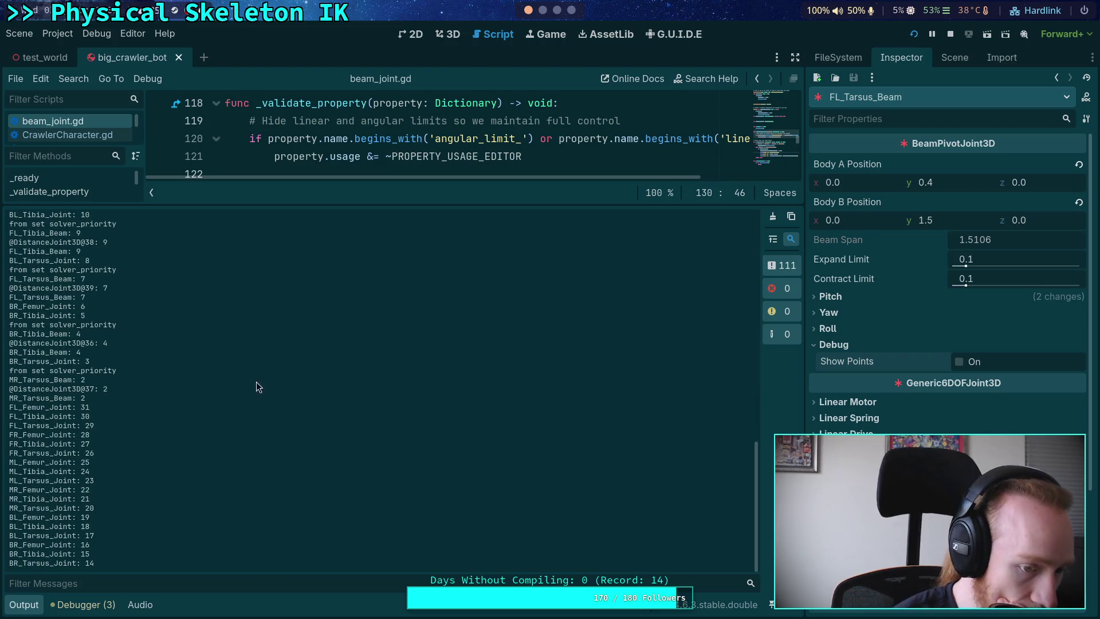
mouse_move(80, 408)
left_mouse_down()
mouse_move(44, 425)
mouse_move(102, 540)
left_mouse_up()
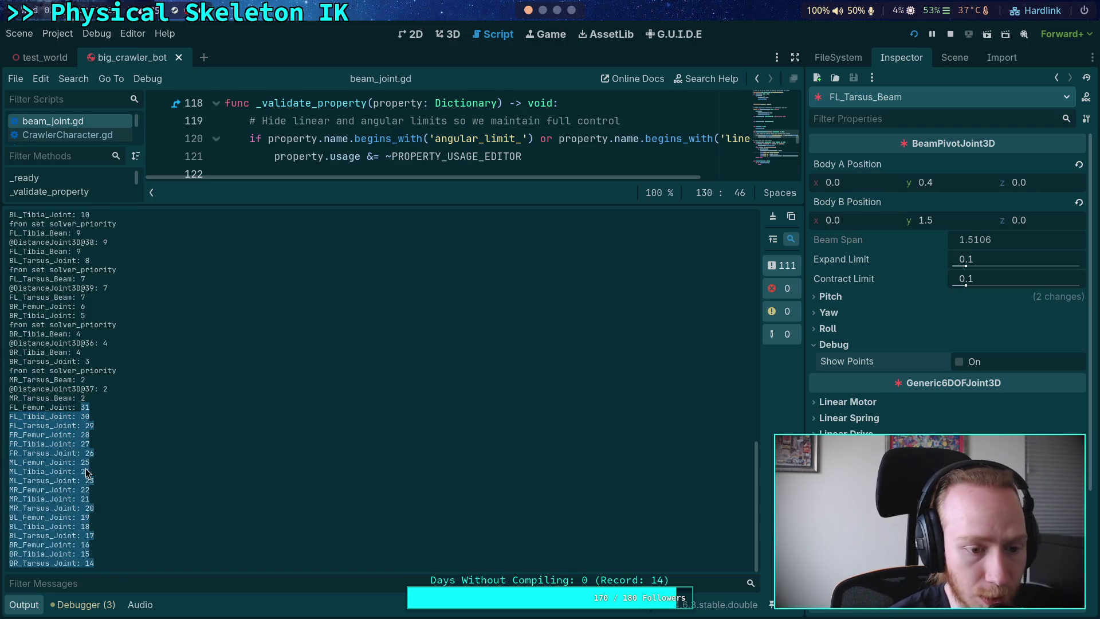
double_click(41, 408)
scroll(142, 432, "up", 3)
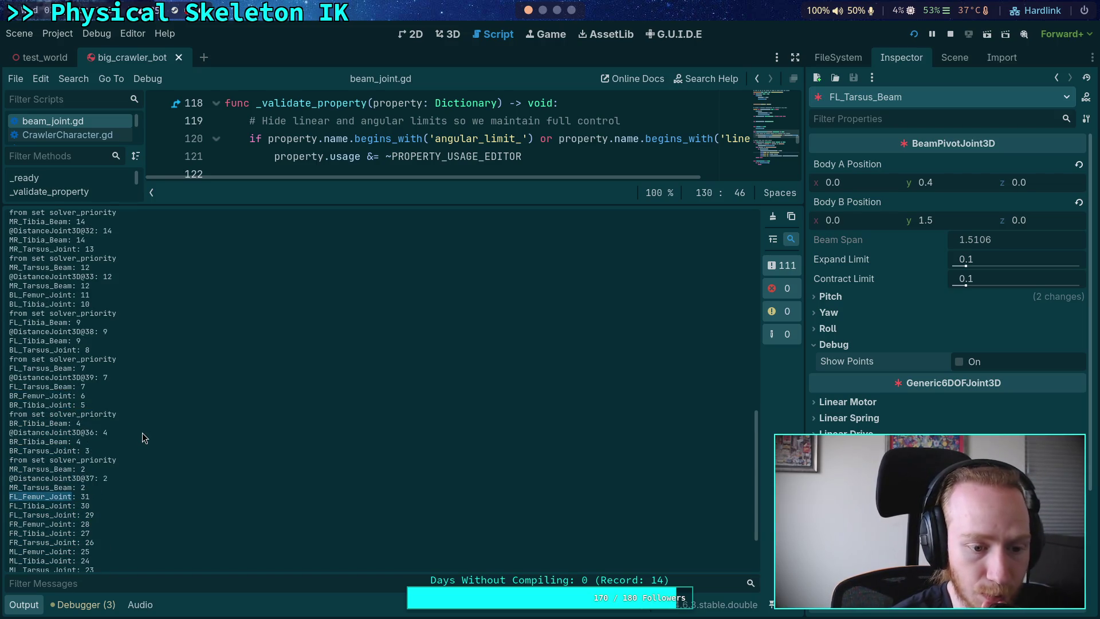
scroll(126, 428, "up", 10)
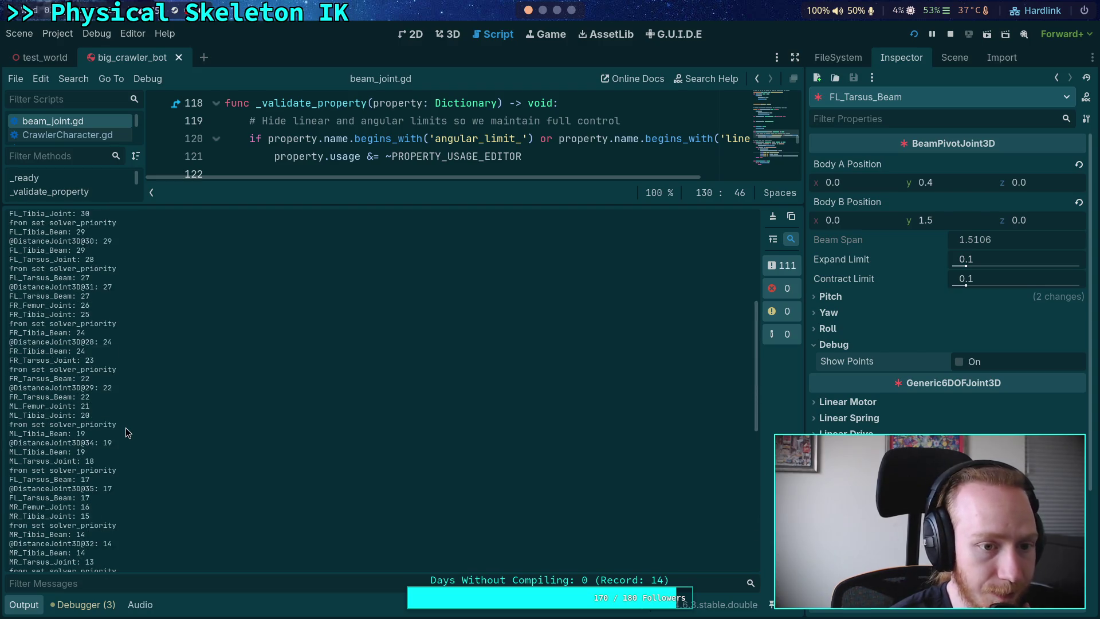
scroll(112, 424, "down", 10)
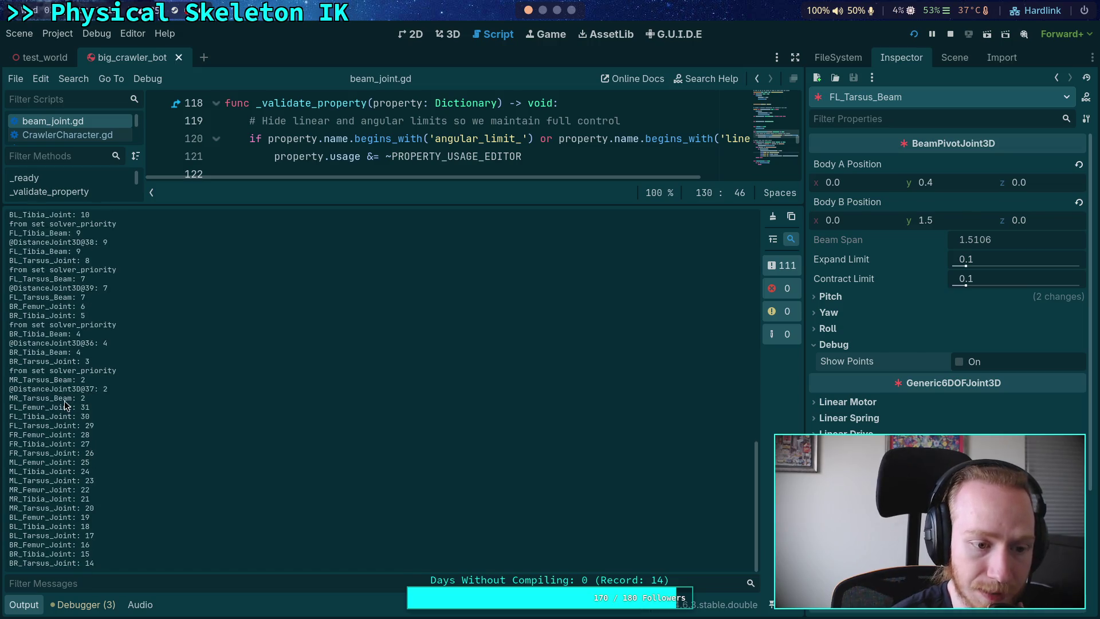
double_click(64, 399)
double_click(60, 408)
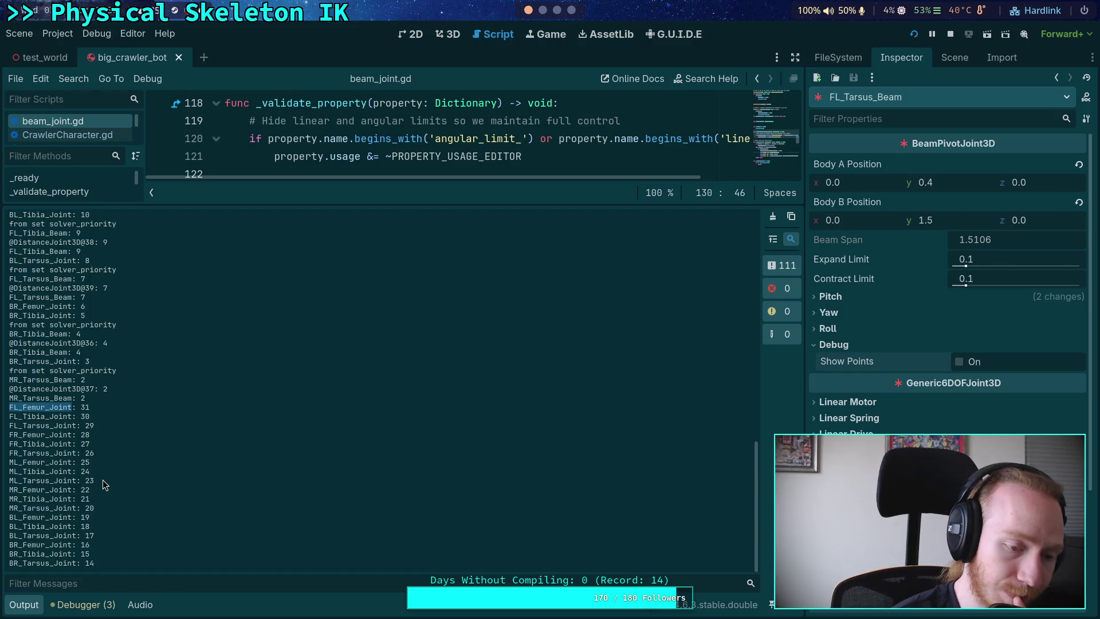
left_click(25, 611)
- Look over beam_joint.gd, then switch to physical_skeleton.gd from the script list
left_click(374, 388)
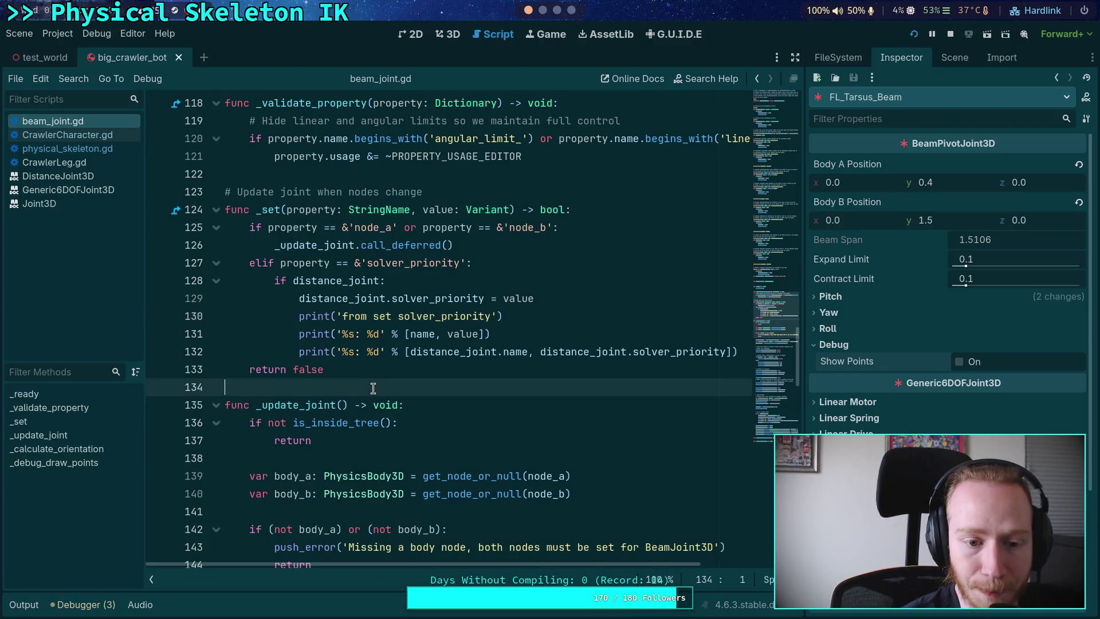
scroll(376, 388, "up", 3)
scroll(374, 388, "up", 10)
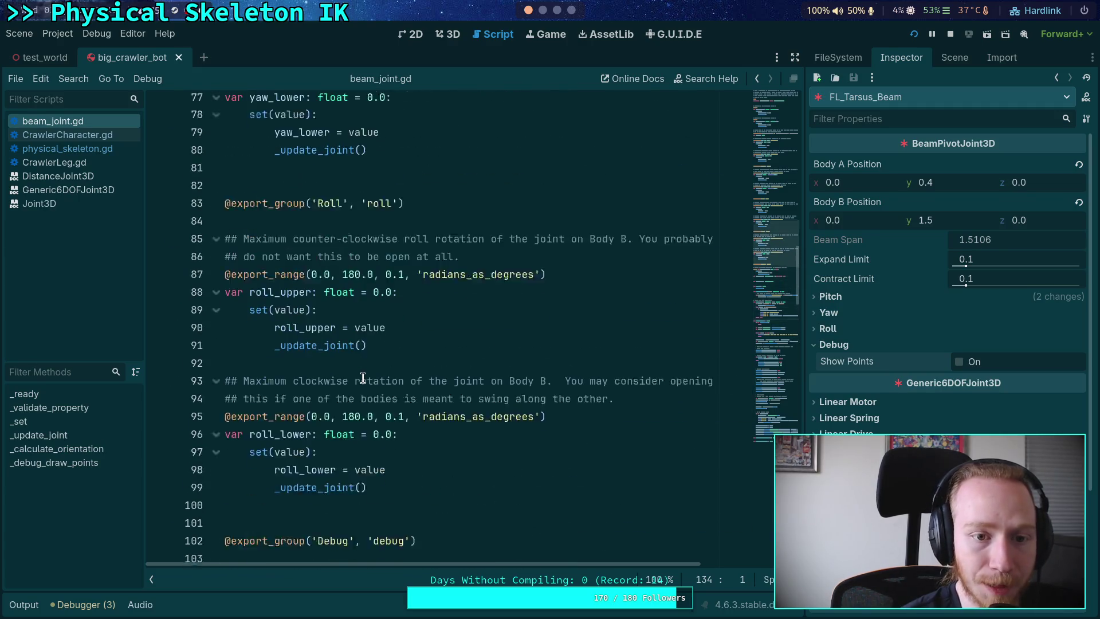
scroll(296, 304, "down", 20)
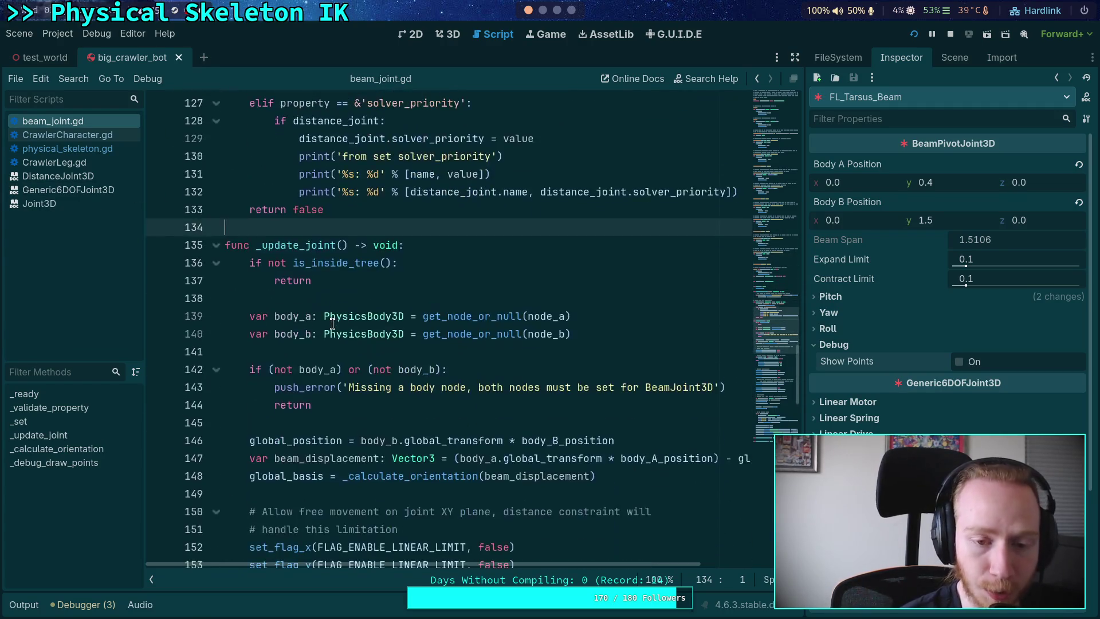
scroll(330, 321, "down", 15)
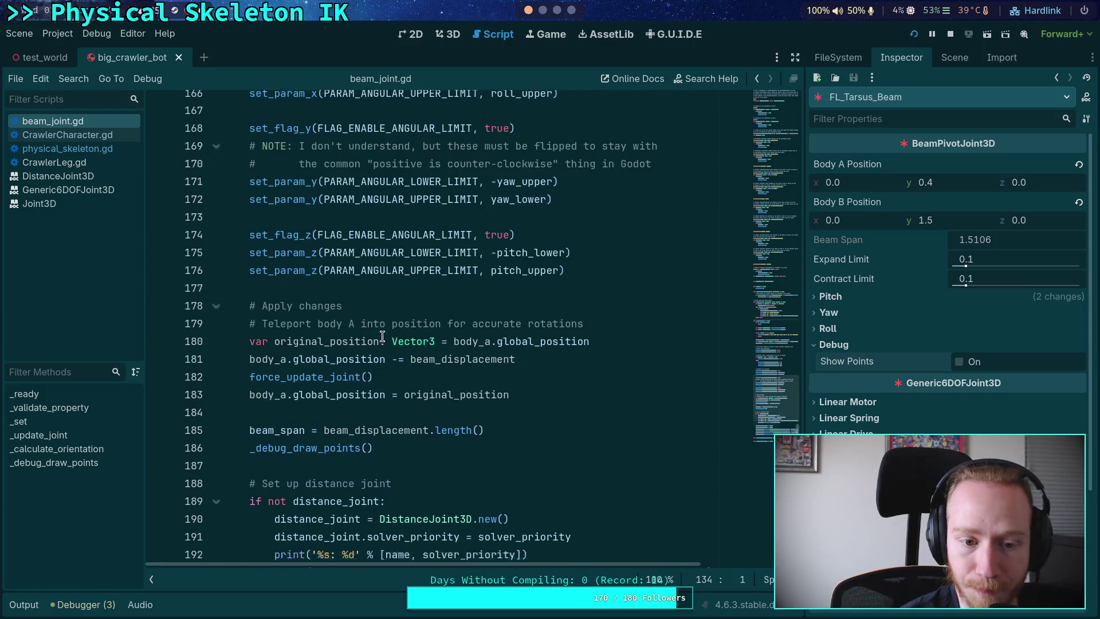
scroll(375, 334, "up", 5)
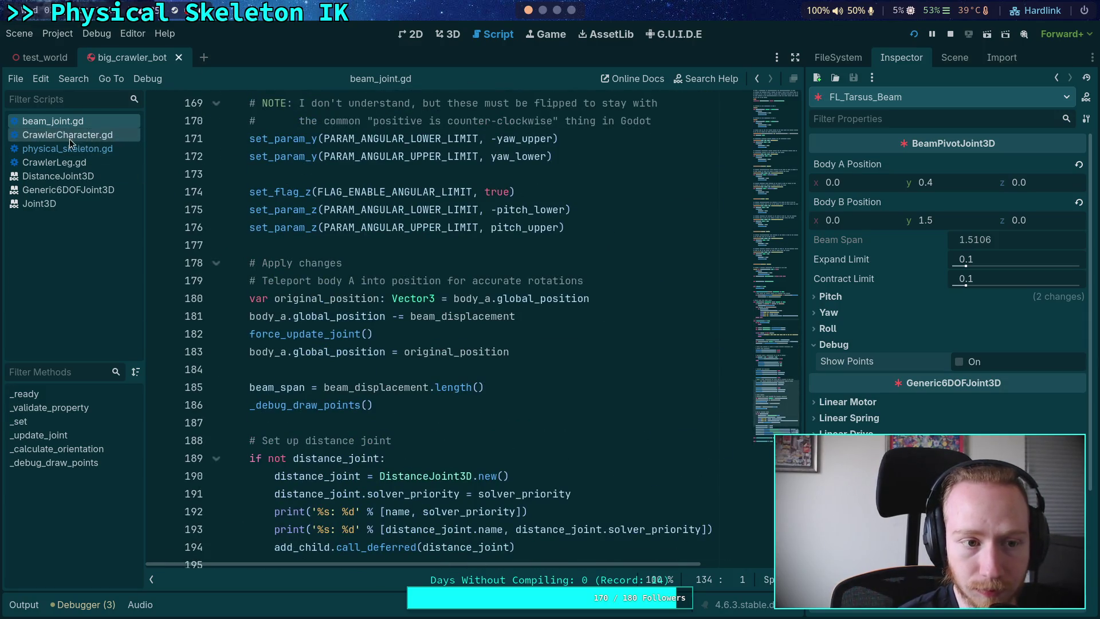
left_click(69, 149)
- Fold the iterate_ik block and the loaded_joints loops at lines 585 and 626
scroll(399, 347, "up", 20)
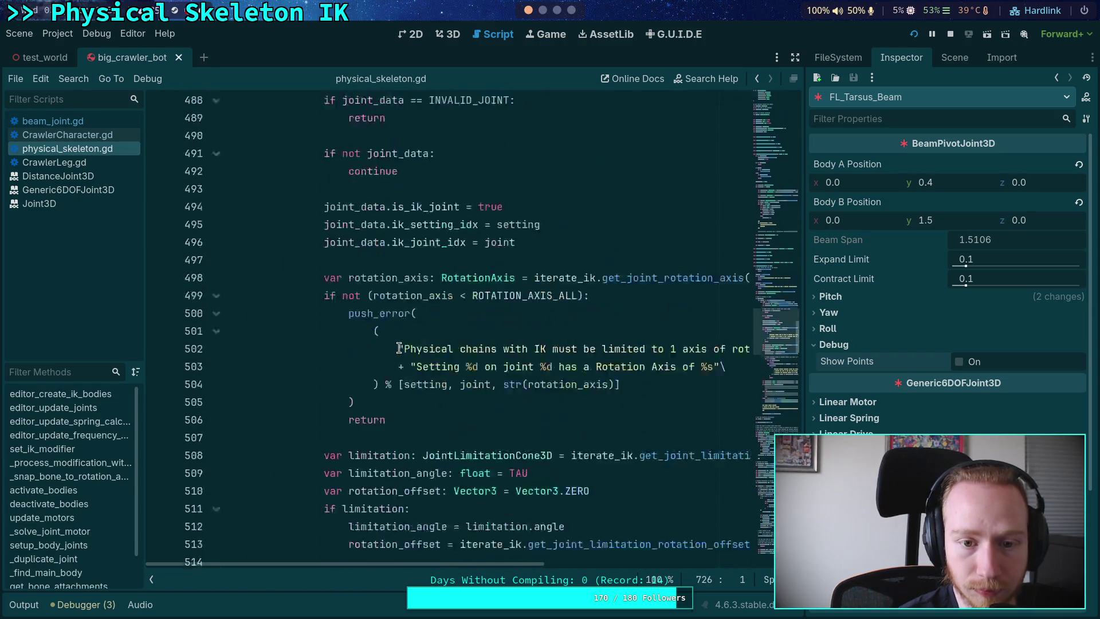
scroll(399, 348, "up", 3)
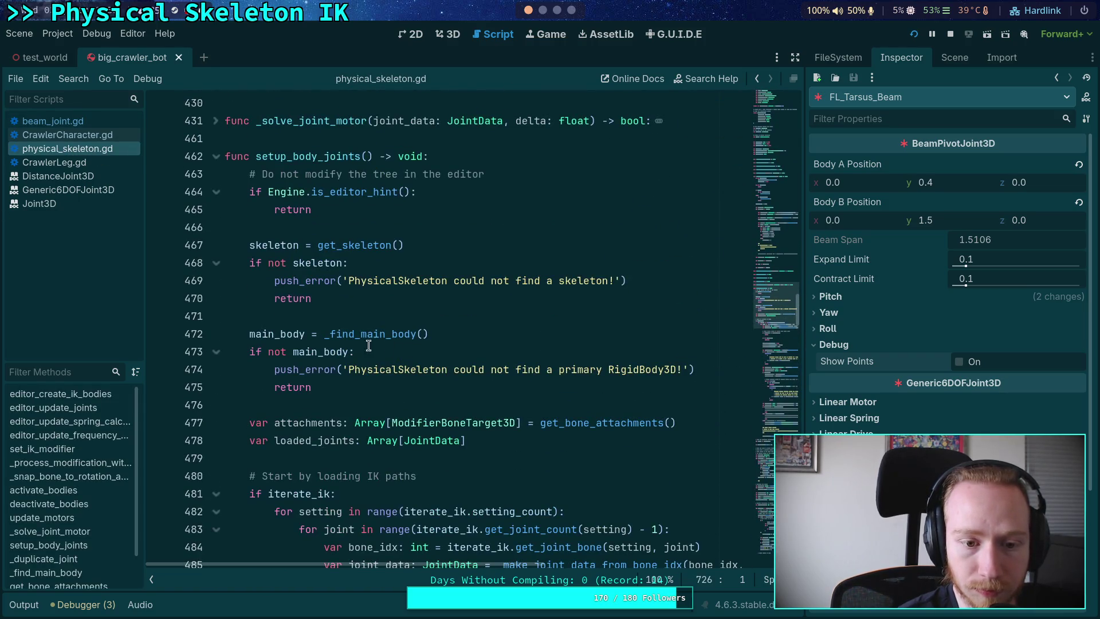
scroll(354, 346, "down", 4)
left_click(216, 287)
scroll(218, 293, "down", 2)
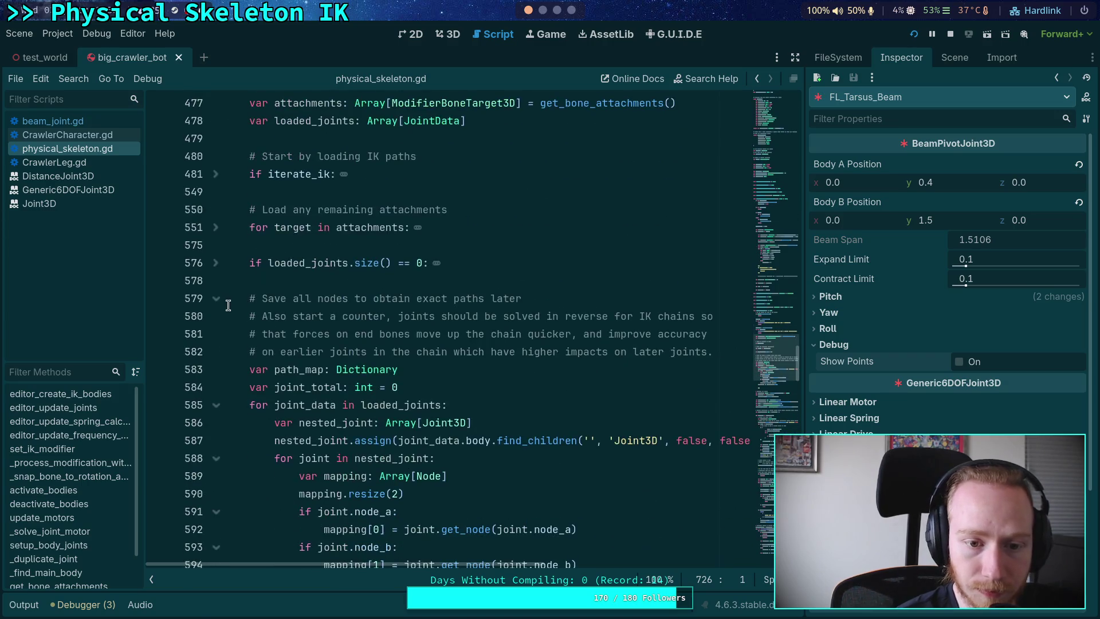
scroll(218, 316, "down", 1)
left_click(216, 352)
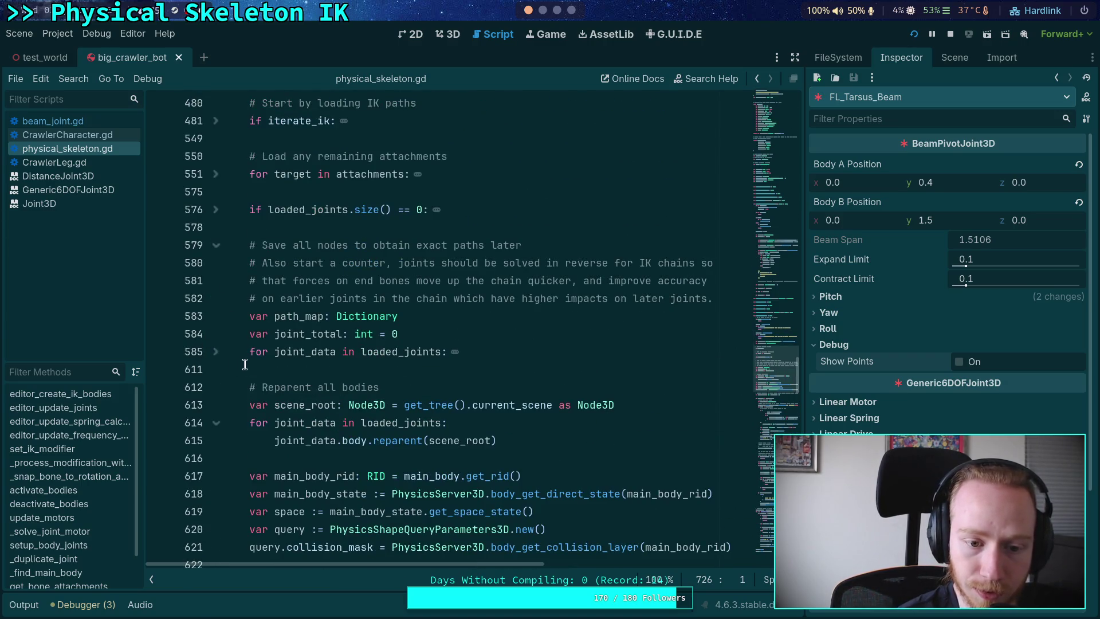
scroll(275, 367, "down", 3)
scroll(281, 370, "down", 2)
left_click_drag(256, 334, 552, 342)
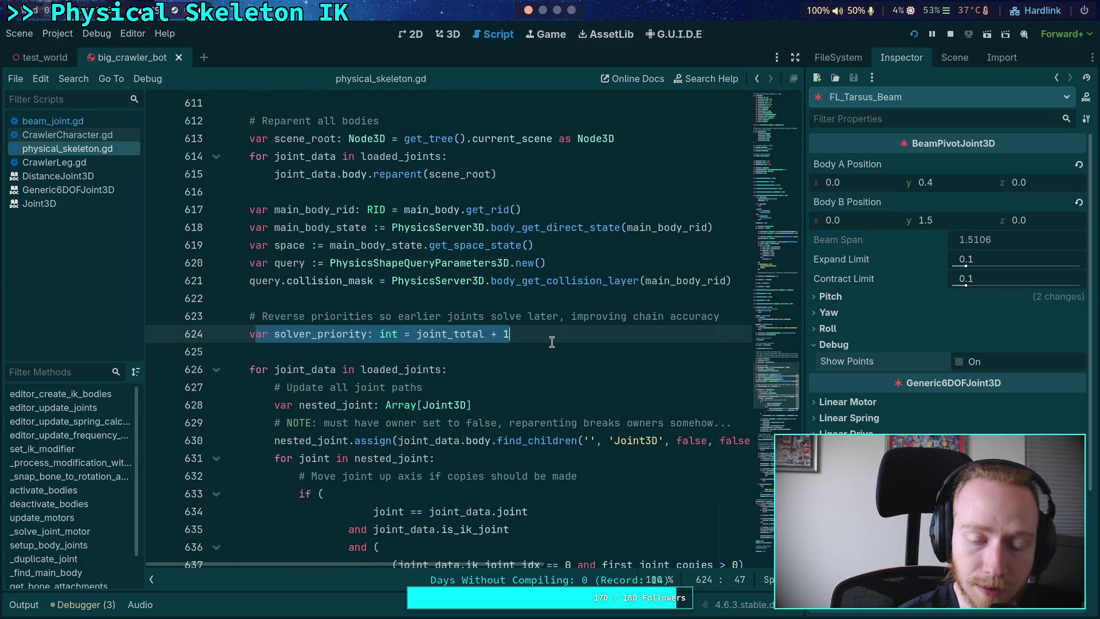
left_click(552, 342)
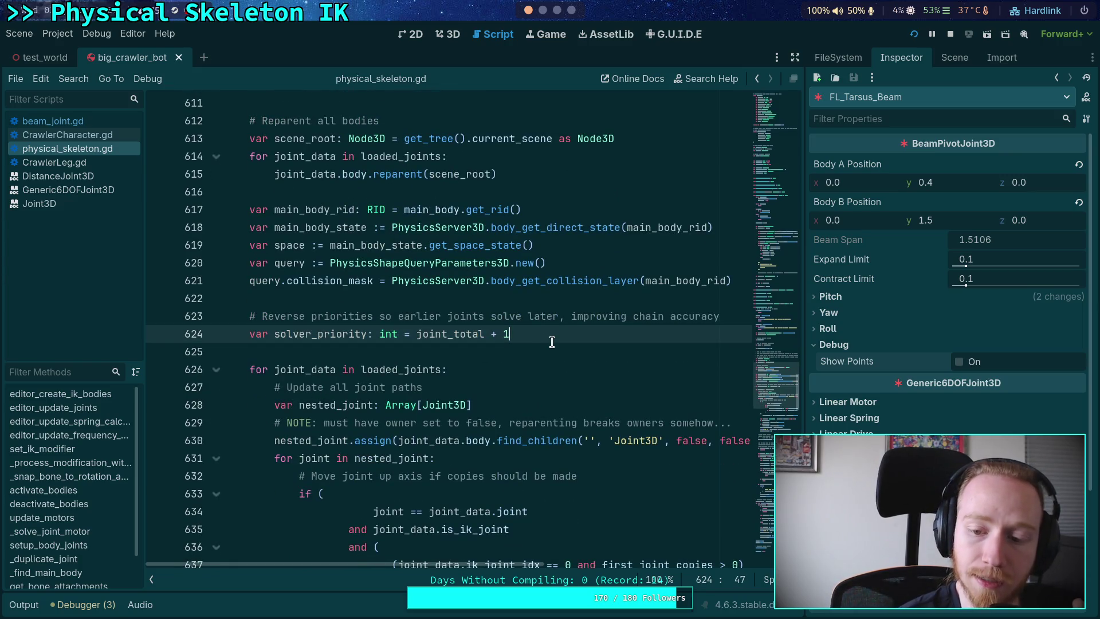
left_click(218, 372)
- Scroll to the duplicate-joints loop around line 691 where solver_priority is set
scroll(217, 372, "down", 2)
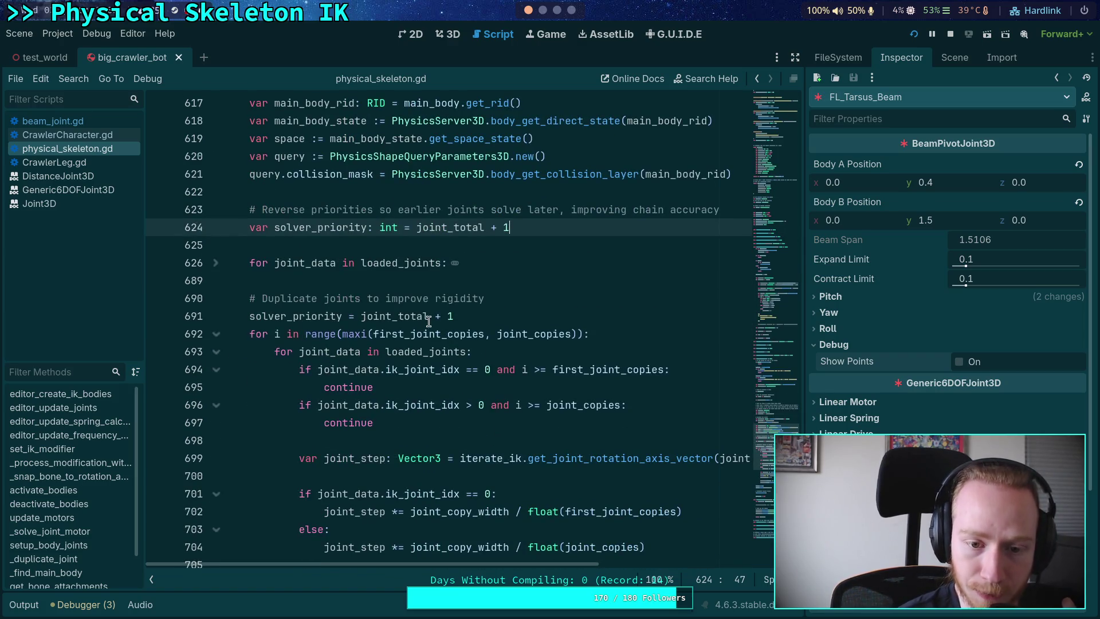
scroll(379, 281, "down", 1)
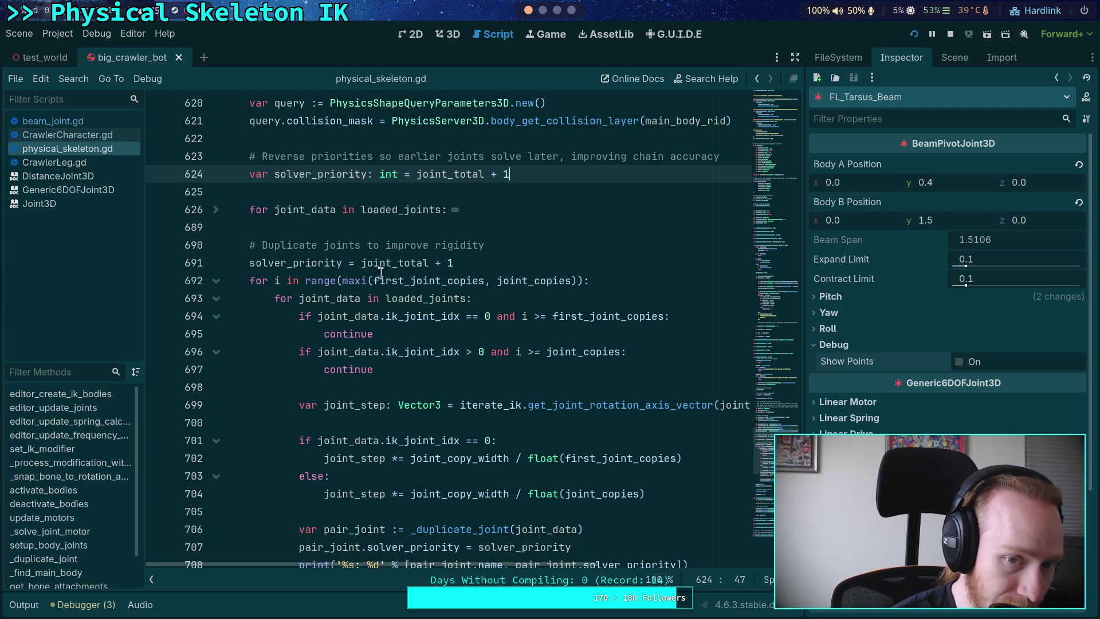
scroll(401, 281, "up", 1)
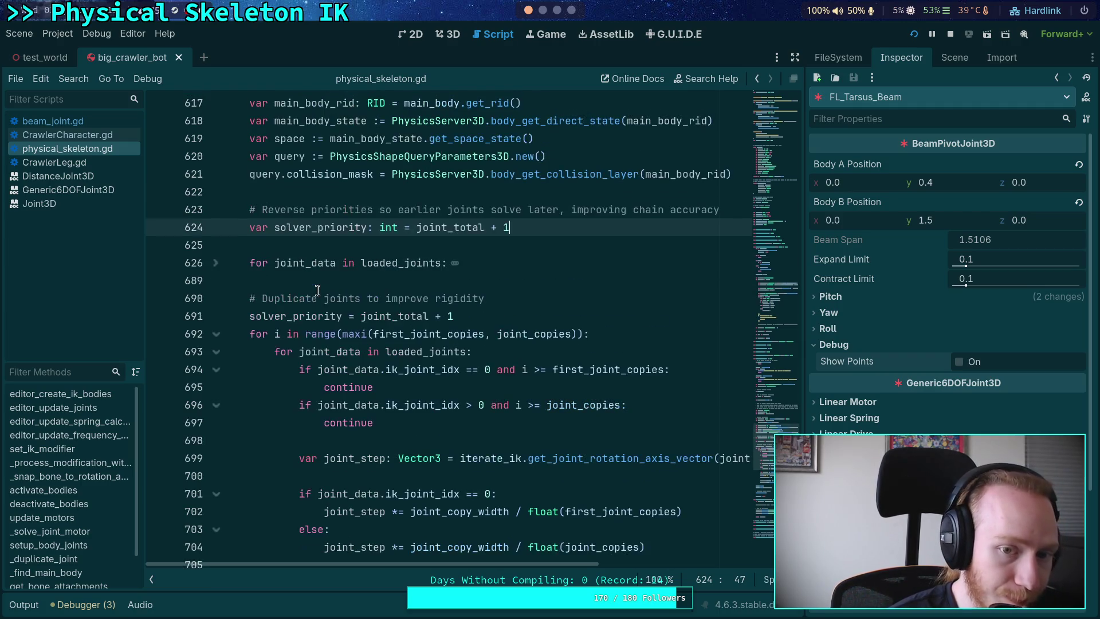
scroll(409, 331, "down", 5)
scroll(436, 366, "up", 1)
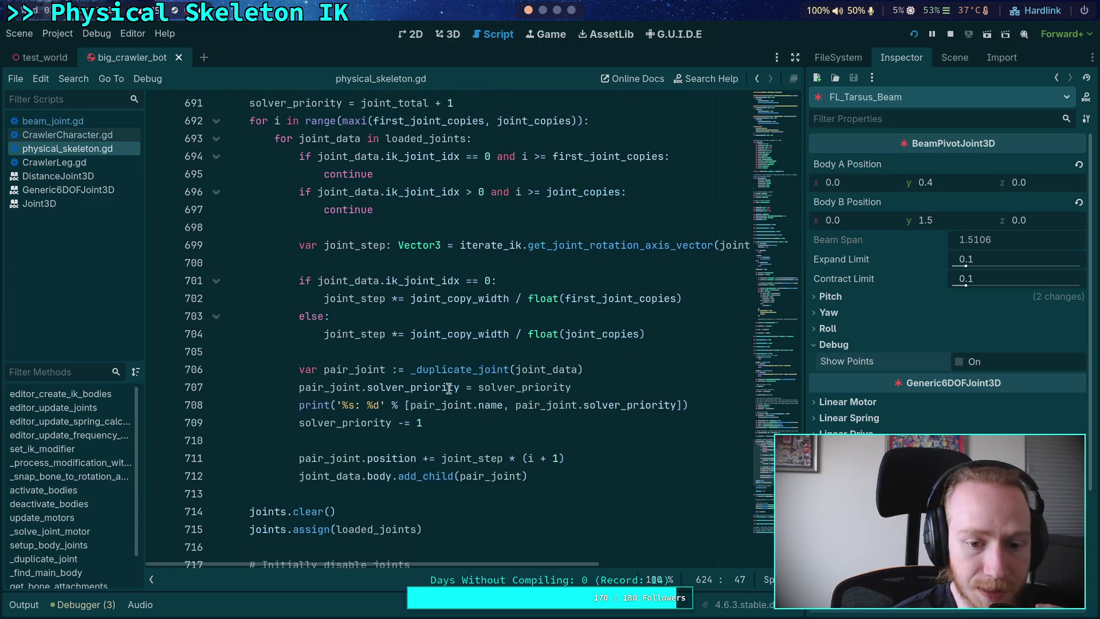
mouse_move(452, 389)
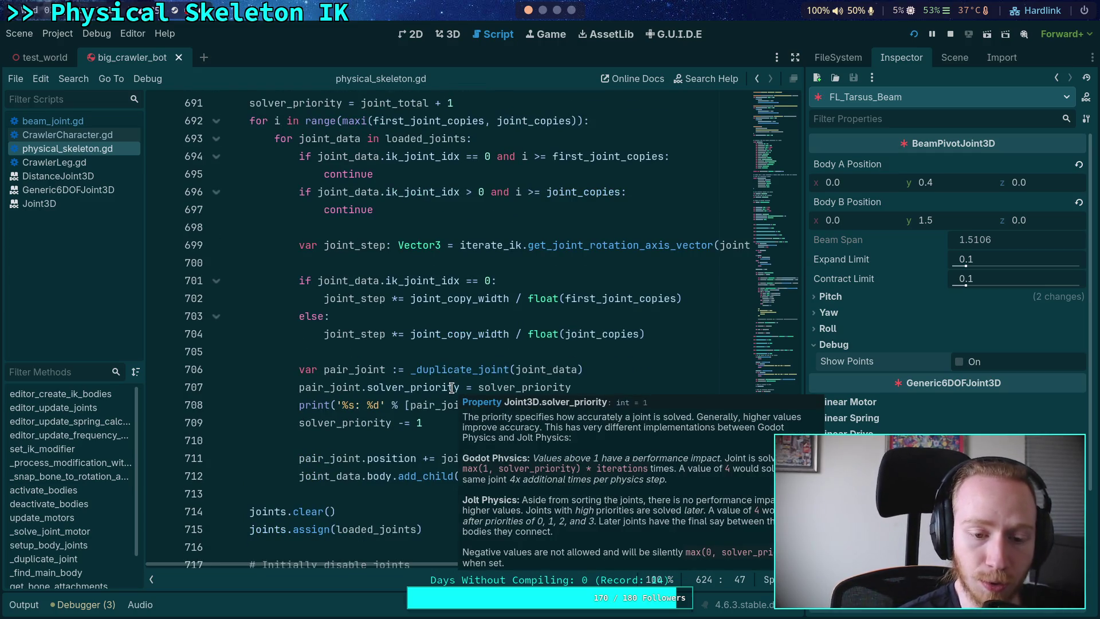
scroll(361, 238, "up", 2)
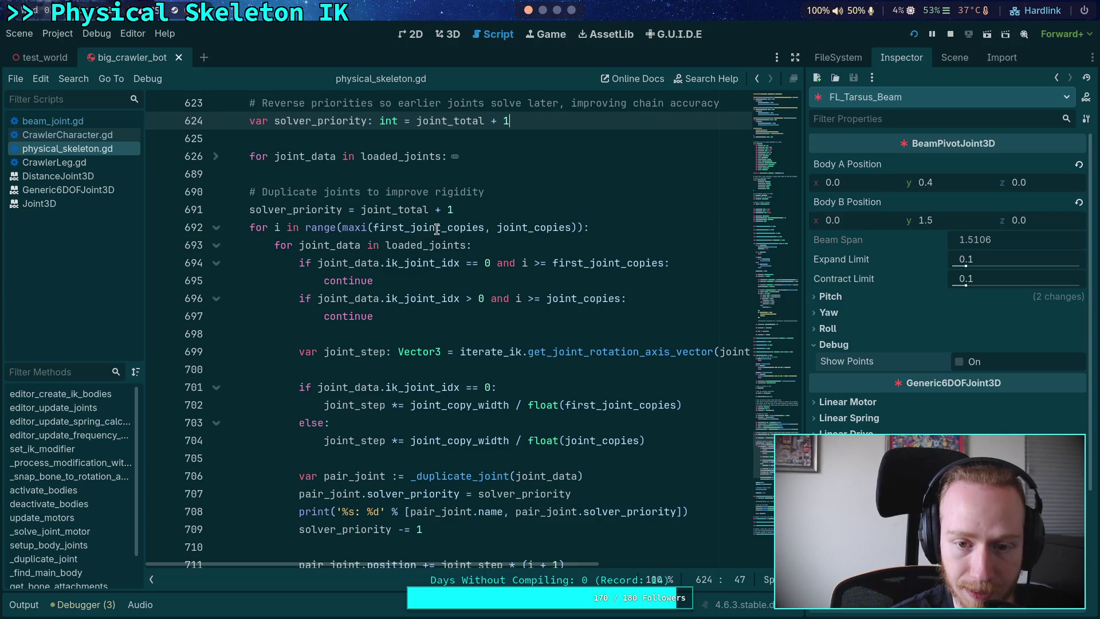
scroll(435, 229, "down", 1)
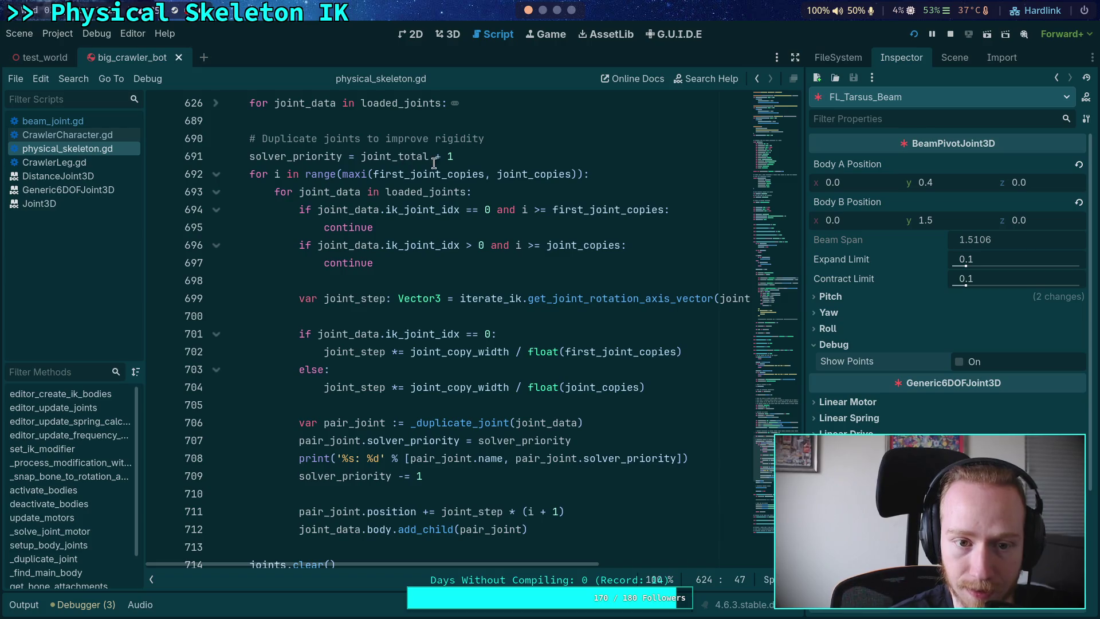
- Copy maxi(first_joint_copies, joint_copies) and multiply the parenthesized joint_total by it on line 691
left_click(342, 174)
left_click_drag(342, 174, 574, 173)
right_click(533, 176)
left_click(558, 232)
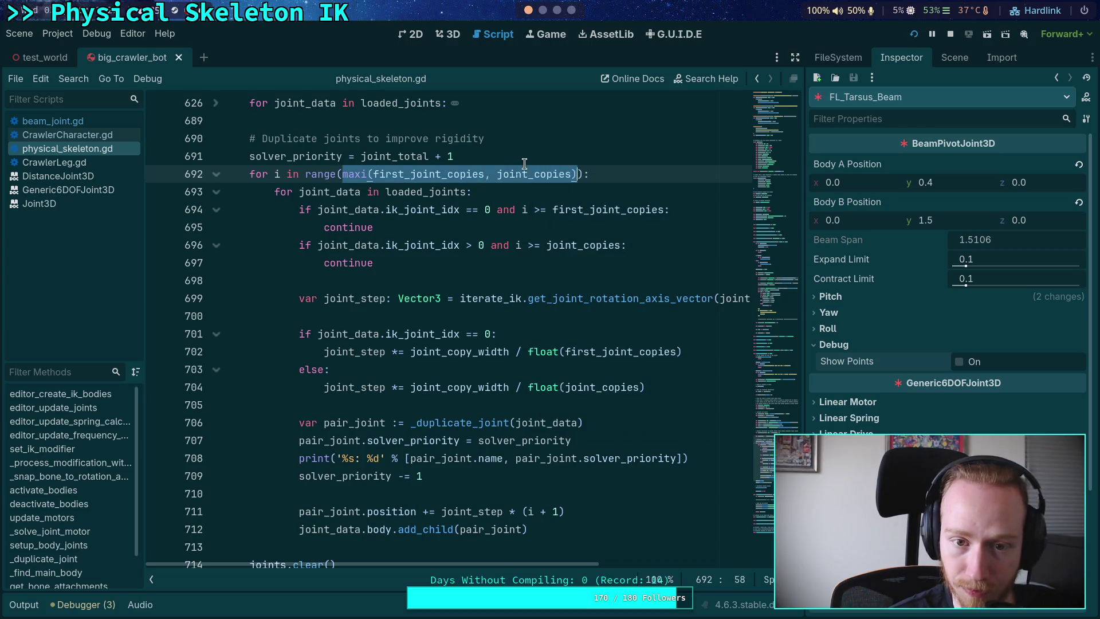
left_click(507, 158)
left_click_drag(359, 159, 427, 159)
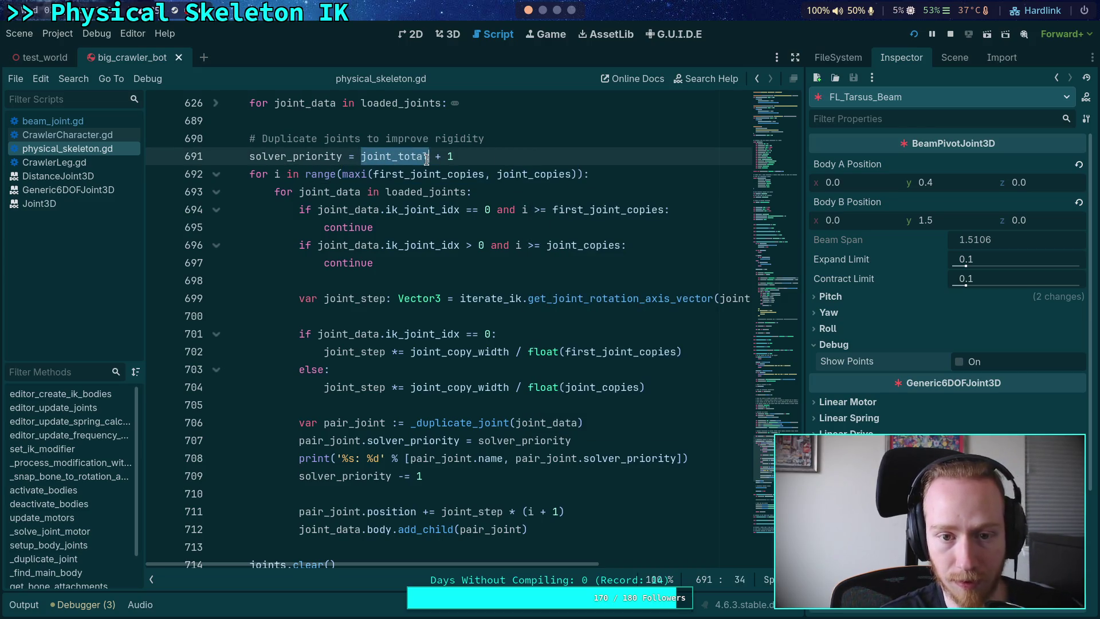
type("(")
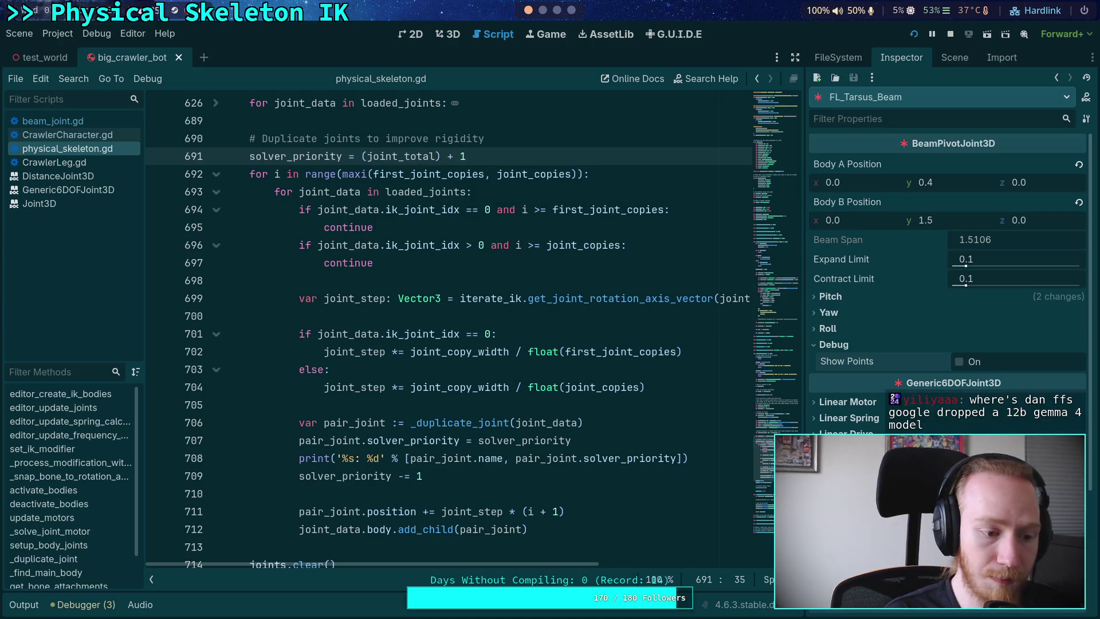
type(" &")
key("BackSpace")
type("*")
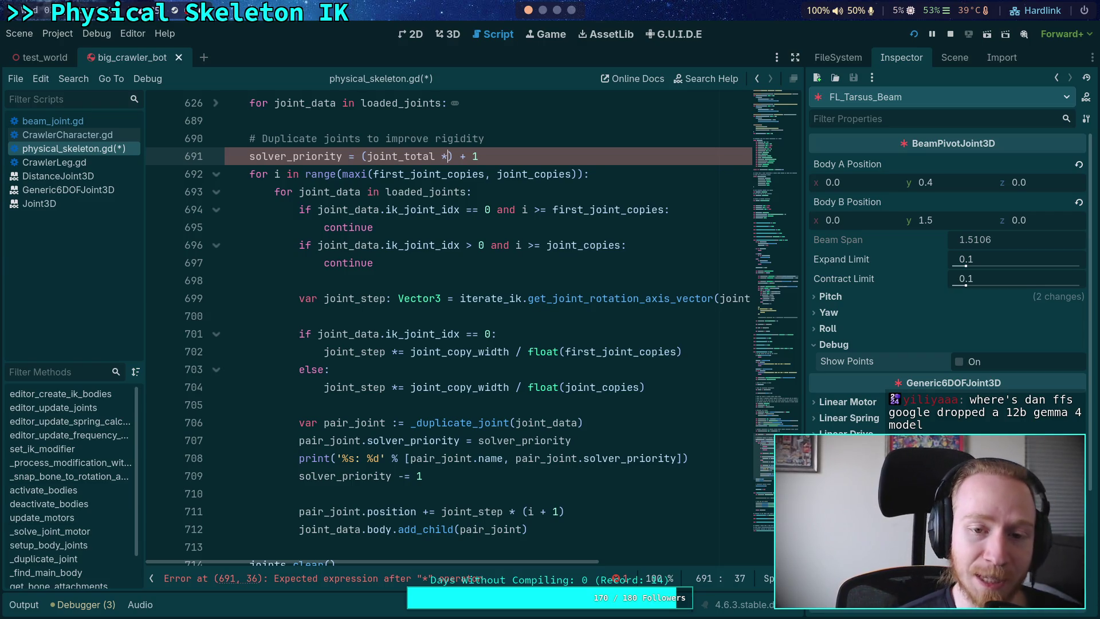
type("maxi(first_joint_copies, joint_copies)")
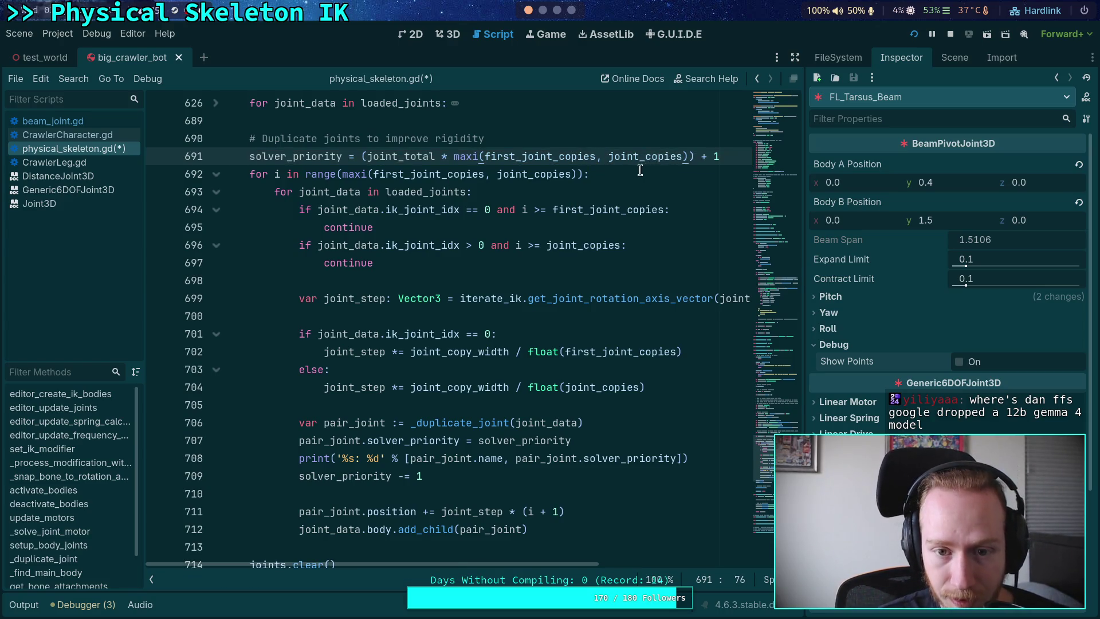
- Add '+ 1' after joint_total inside the parentheses, delete the surplus ')', save, and run the game
left_click(456, 157)
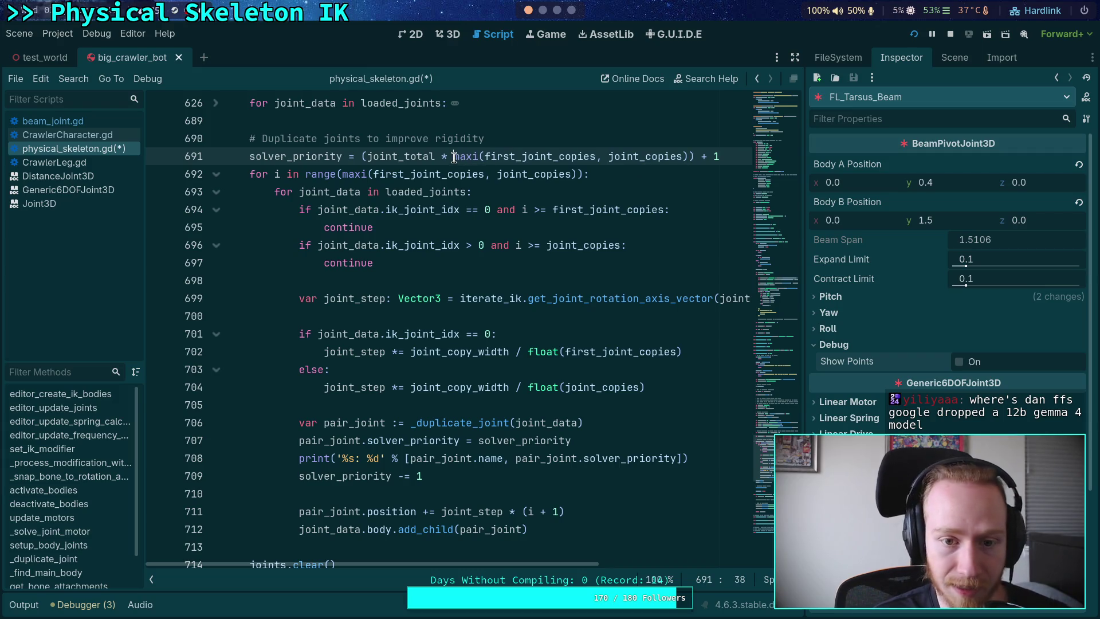
key("Left")
key("Left")
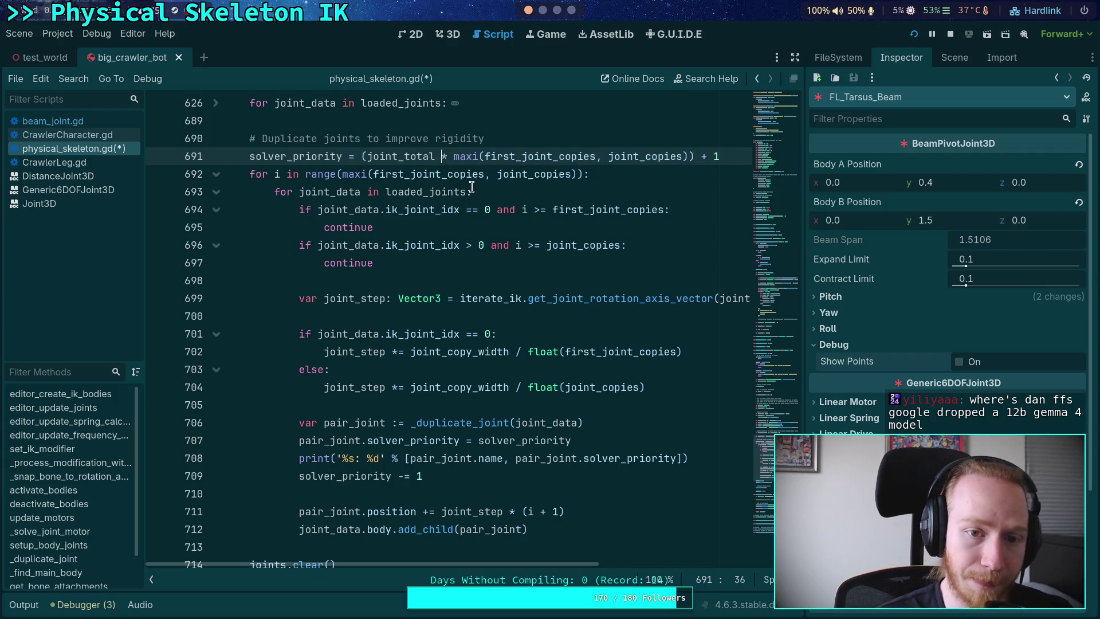
type("+ 1)")
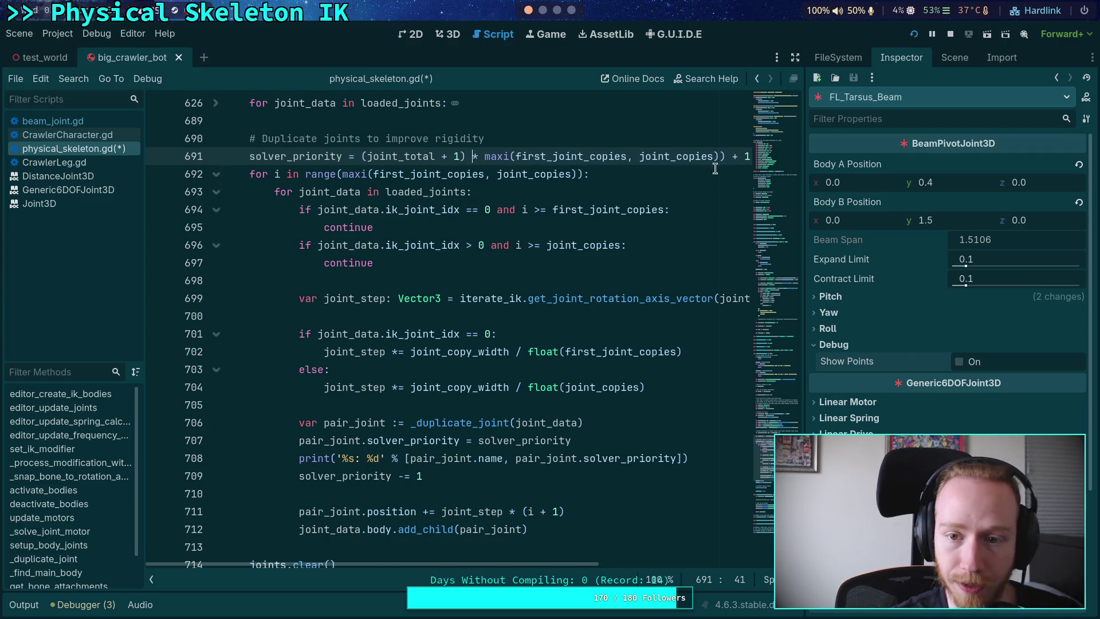
key("End")
left_click(710, 157)
key("BackSpace")
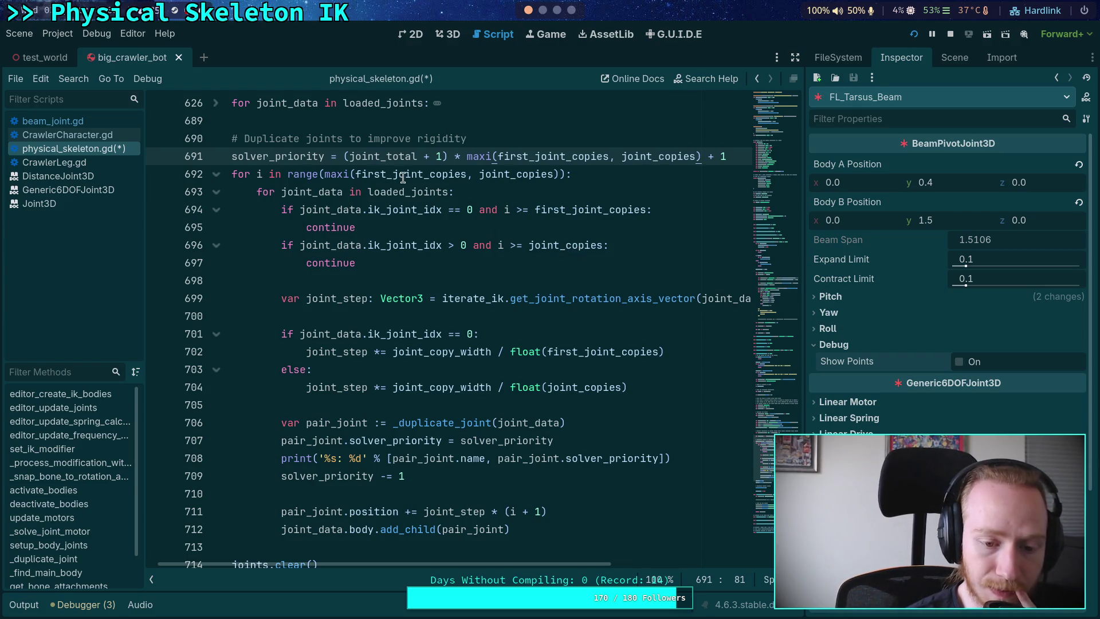
mouse_move(443, 200)
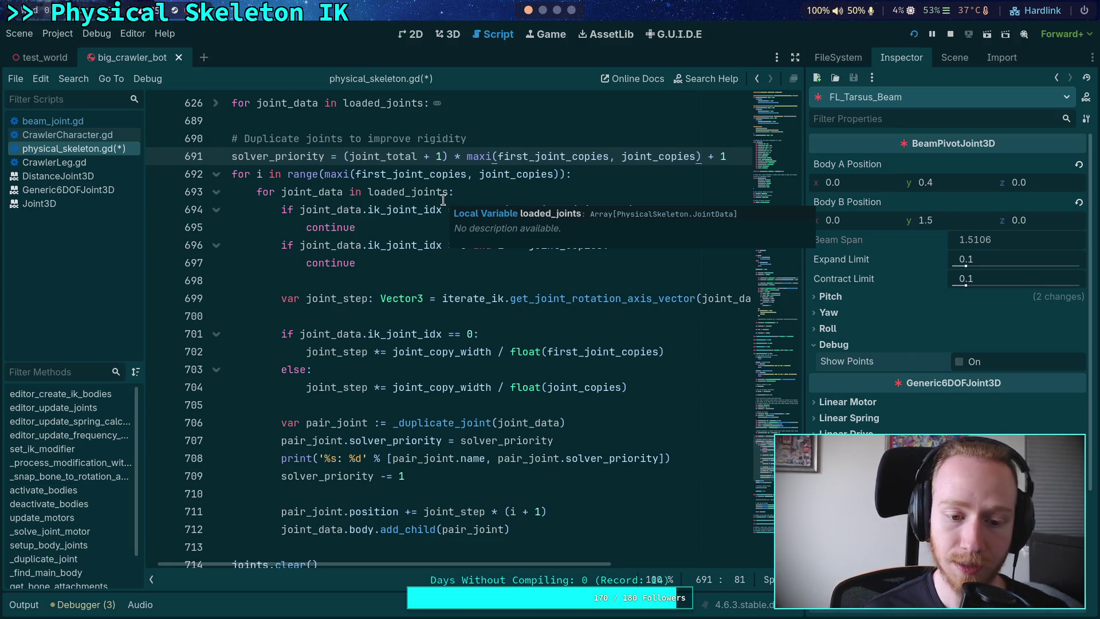
left_click(464, 193)
key("ctrl+s")
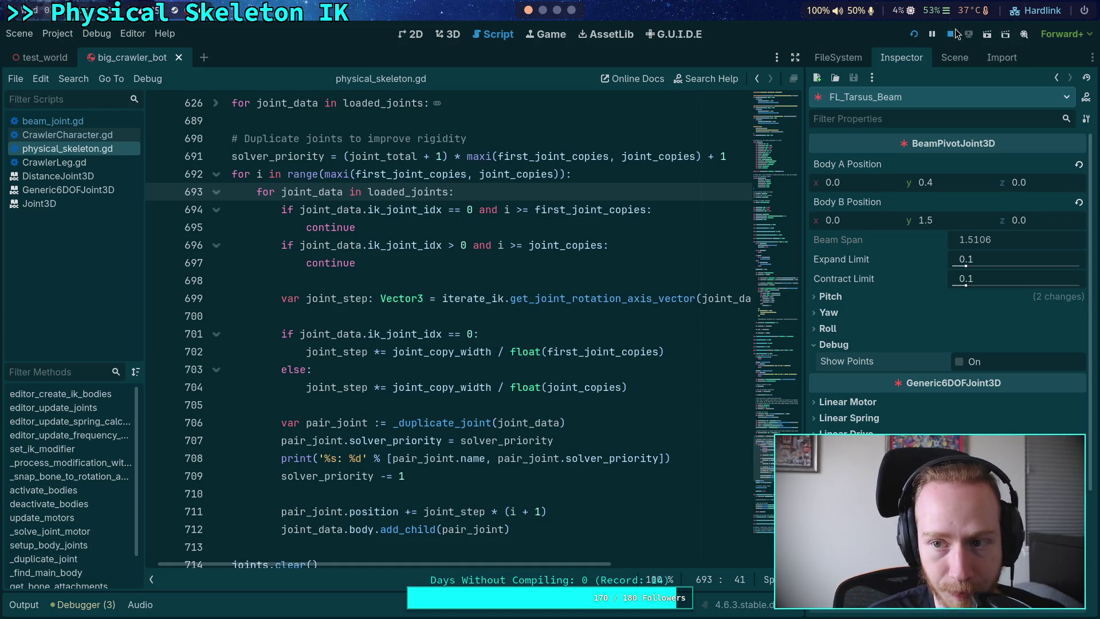
left_click(914, 33)
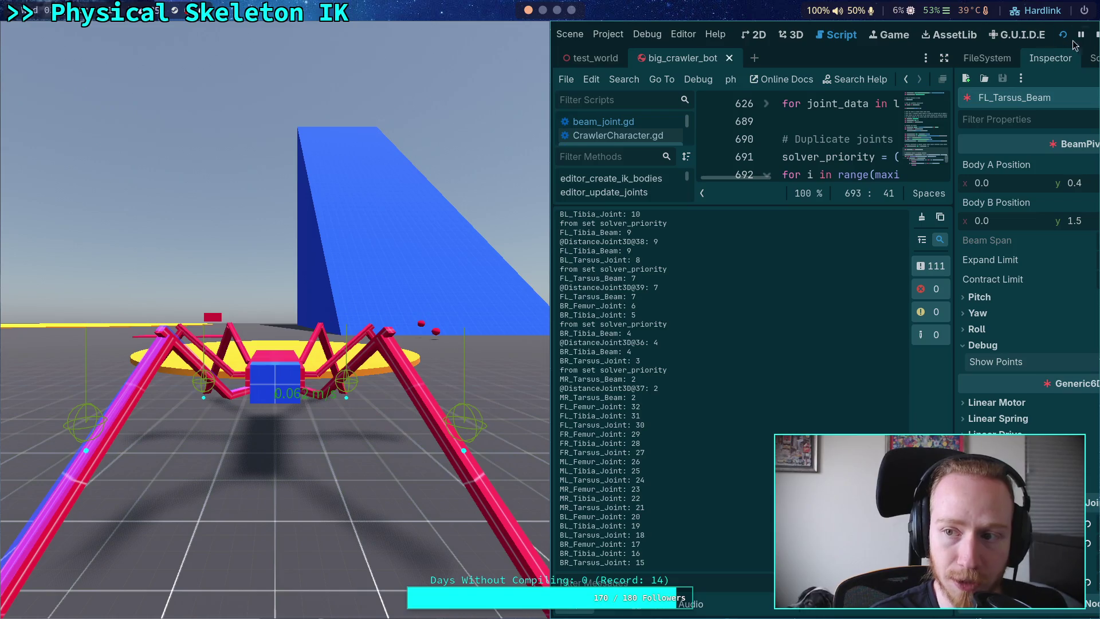
- Stop the run after priorities up to FL_Femur_Joint: 32 print, and select the '+ 1' after joint_total
left_click(1097, 36)
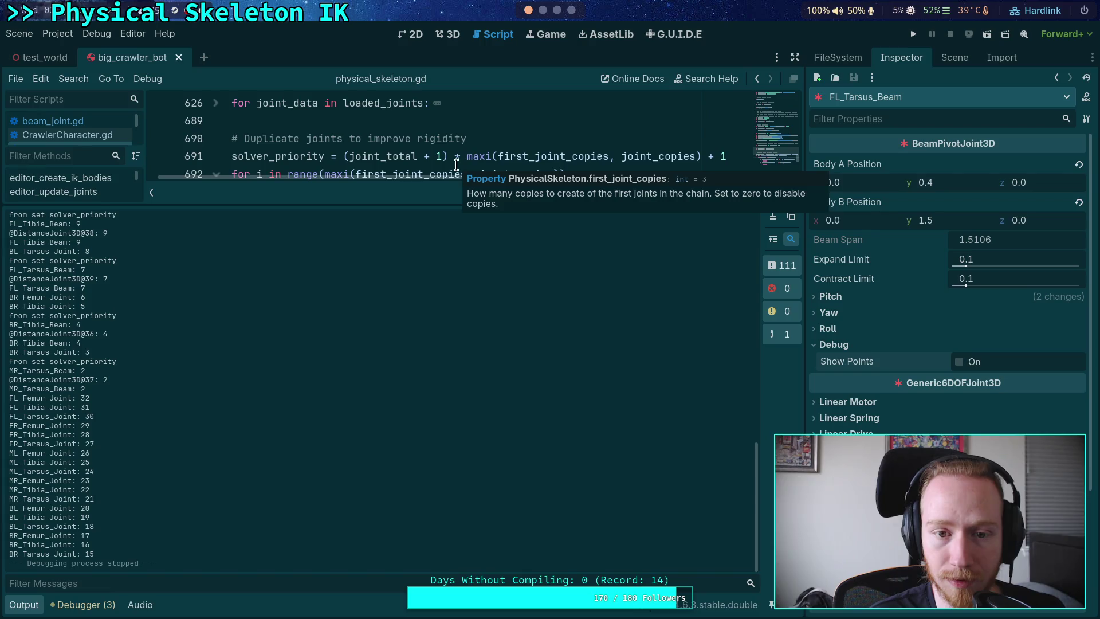
left_click_drag(443, 158, 421, 160)
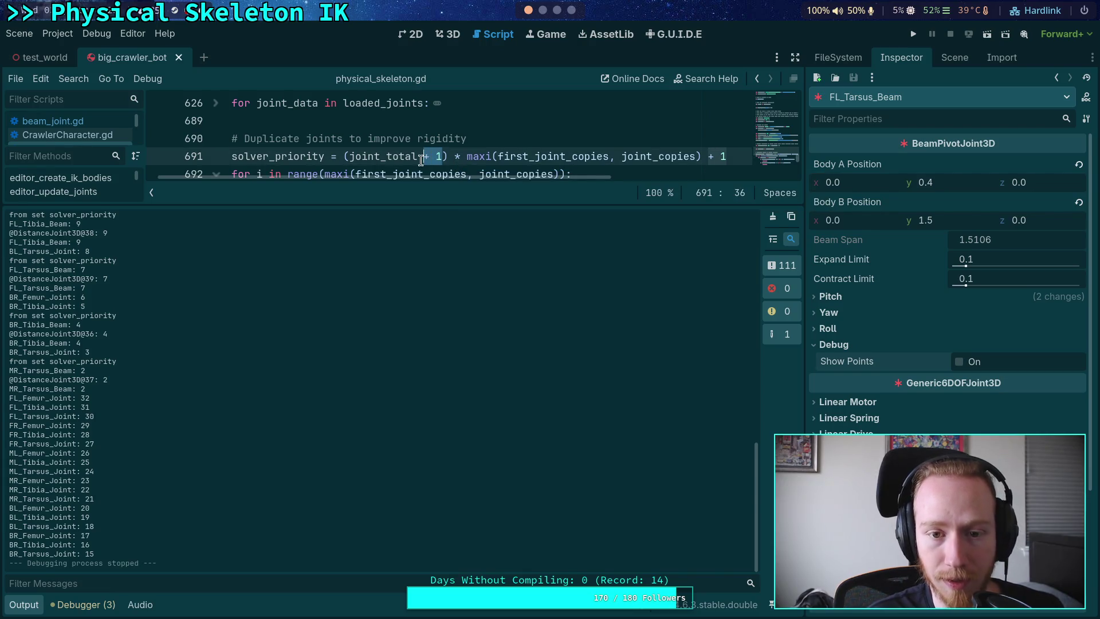
- Remove '+ 1' and the parenthesis around joint_total, and insert '(1 +' before maxi on line 691
key("Delete")
key("Delete")
key("BackSpace")
left_click(349, 155)
key("BackSpace")
left_click(429, 156)
type("(1  +")
left_click(694, 156)
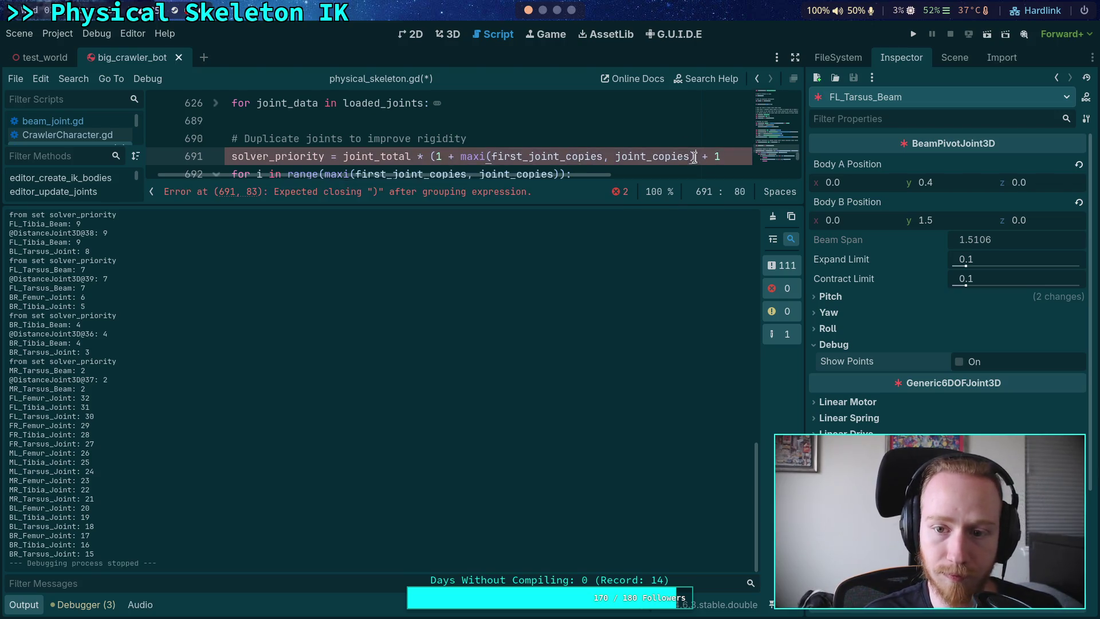
- Fix the parentheses to read joint_total * (1 + maxi(first_joint_copies, joint_copies)) + 1, save, and rerun
double_click(346, 157)
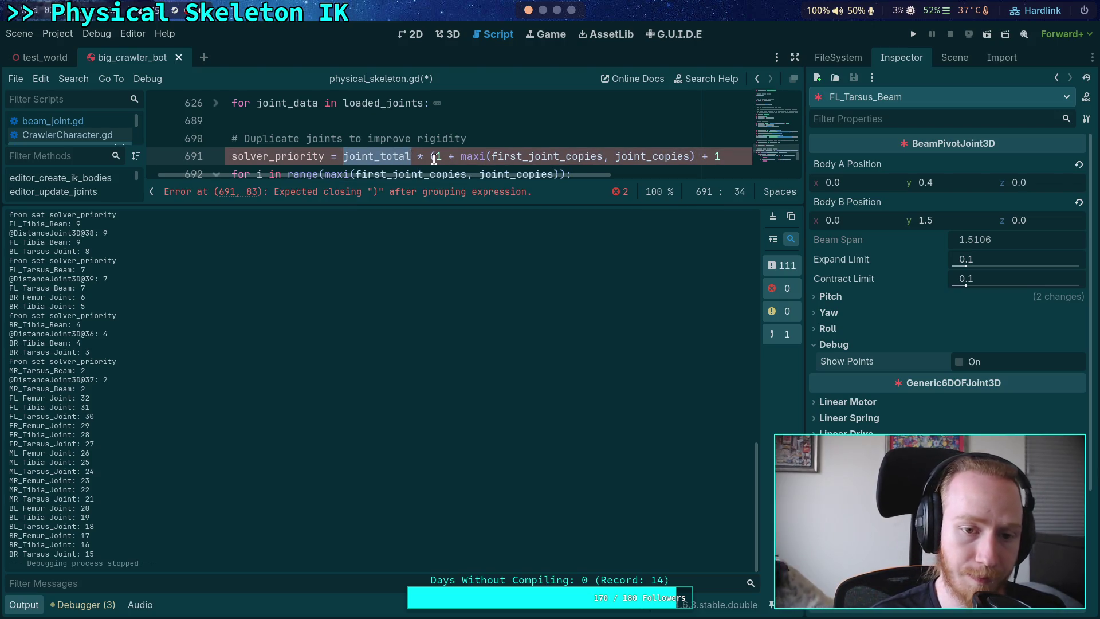
type("(")
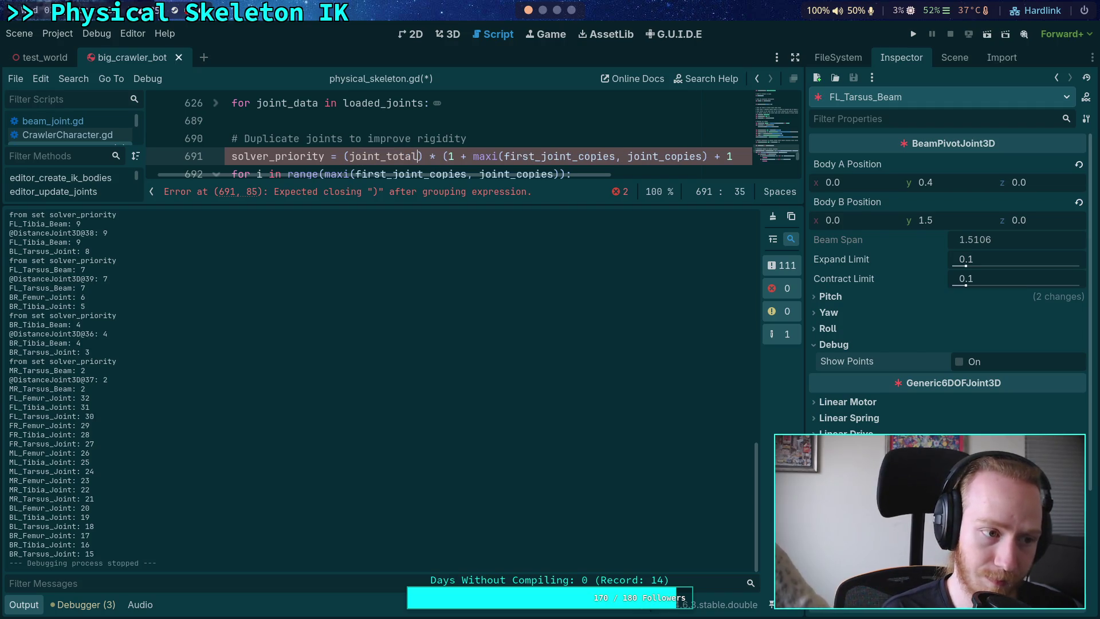
type(" + 1")
key("BackSpace")
key("BackSpace")
key("BackSpace")
left_click(350, 156)
key("BackSpace")
scroll(569, 163, "right", 5)
left_click(534, 156)
type(")")
key("ctrl+s")
scroll(549, 338, "up", 10)
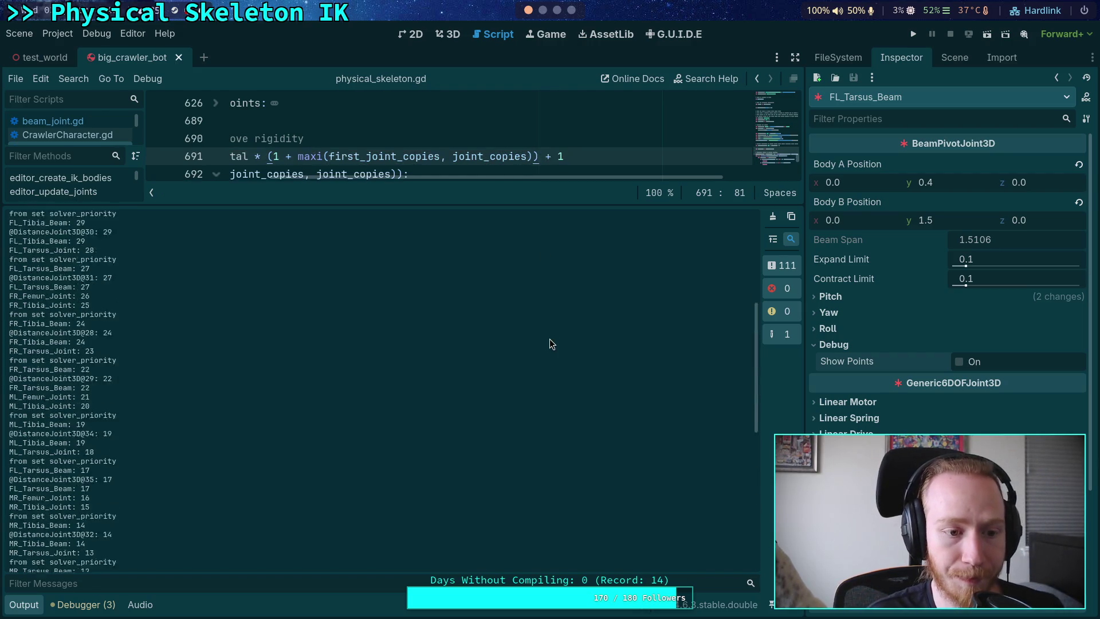
scroll(549, 339, "down", 10)
key("F5")
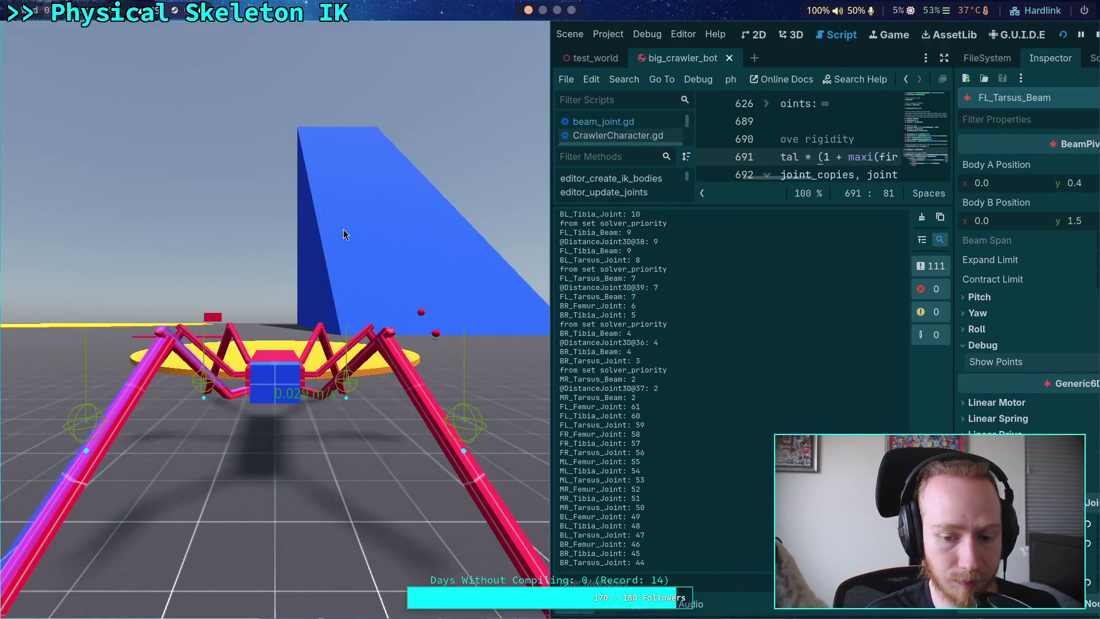
- Stop the game and select the new priority prints from FL_Femur_Joint: 61 to BR_Tarsus_Joint: 44
key("Escape")
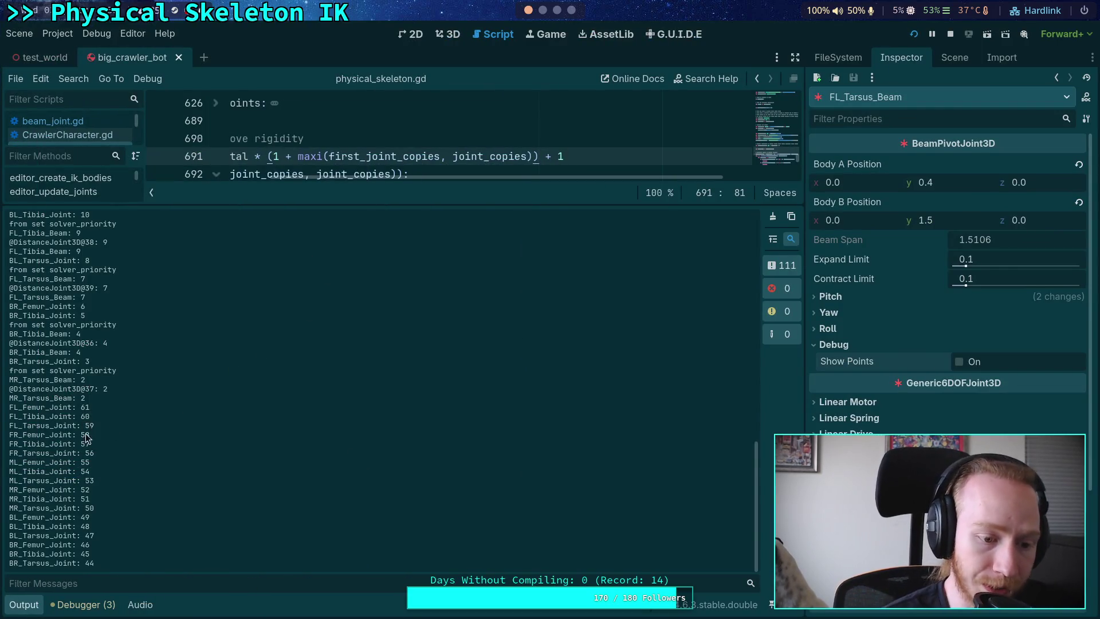
left_click_drag(14, 408, 104, 563)
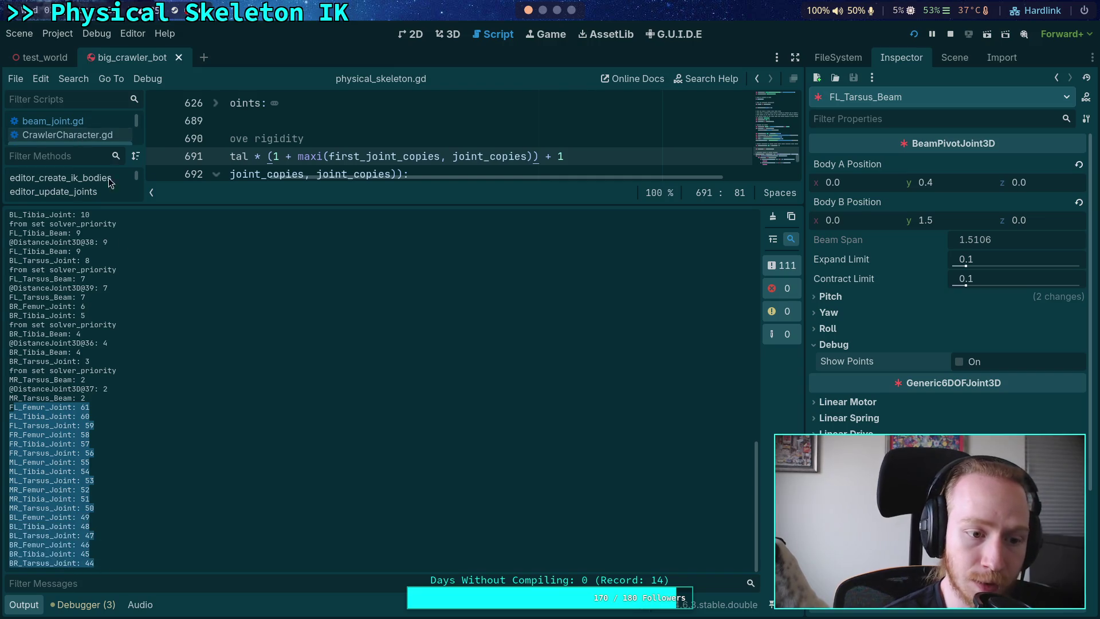
- Check the logged priorities (leg joints 44–61, beams and distance joints 2–10), then show the Scene tree
scroll(124, 373, "up", 3)
mouse_move(116, 481)
left_mouse_down()
mouse_move(86, 435)
mouse_move(75, 326)
mouse_move(34, 215)
mouse_move(23, 326)
mouse_move(10, 338)
left_mouse_up()
scroll(135, 356, "down", 10)
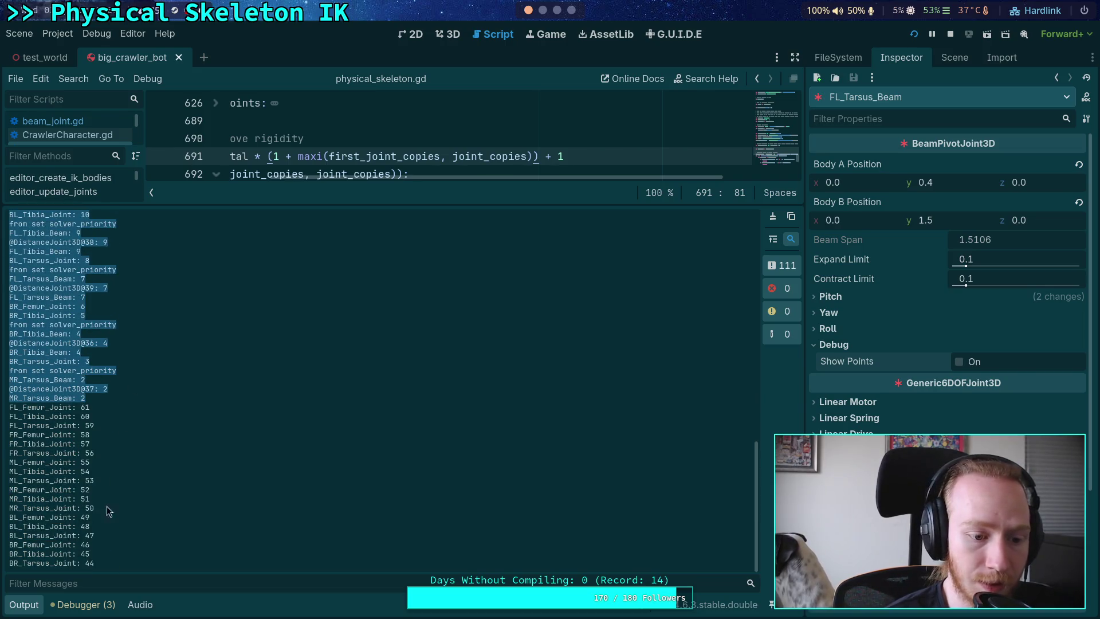
left_click(100, 564)
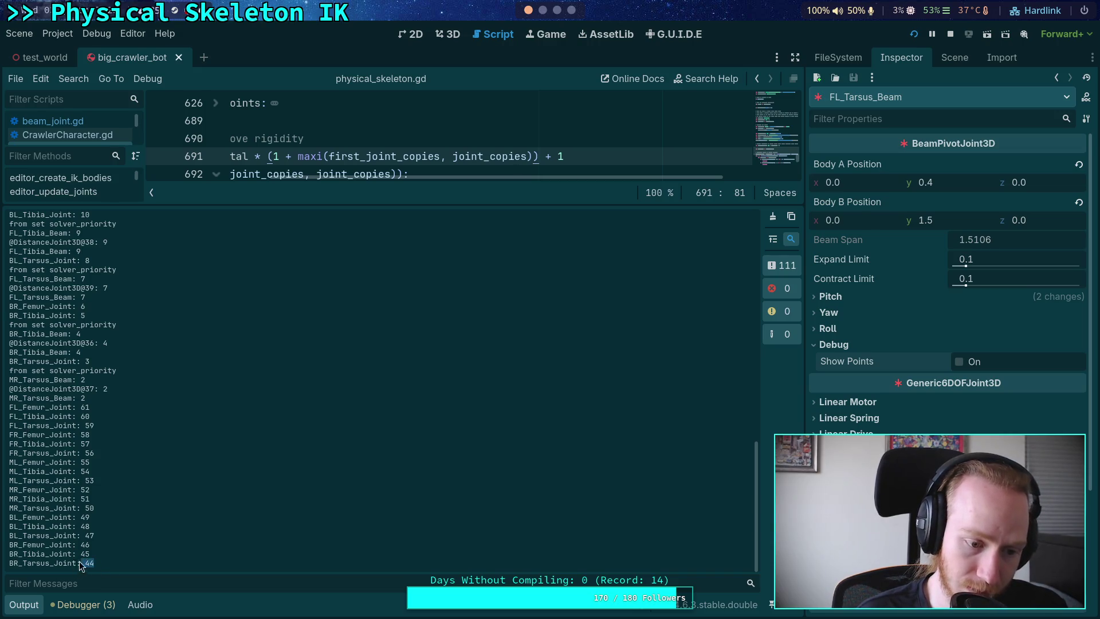
mouse_move(92, 545)
left_mouse_down()
mouse_move(78, 545)
mouse_move(79, 526)
left_mouse_up()
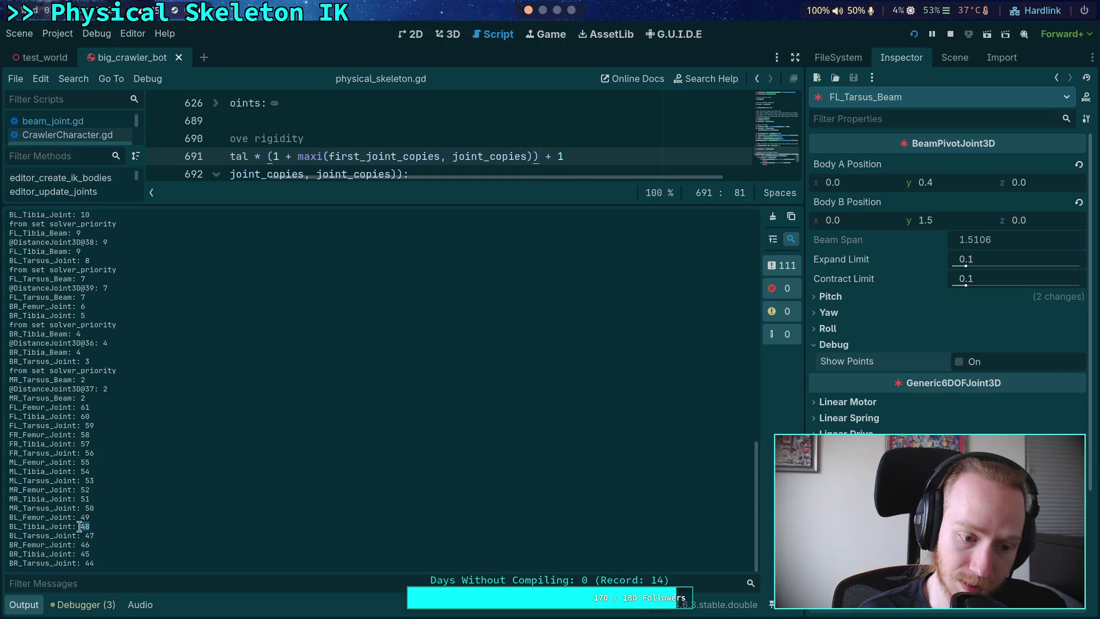
left_click(80, 487)
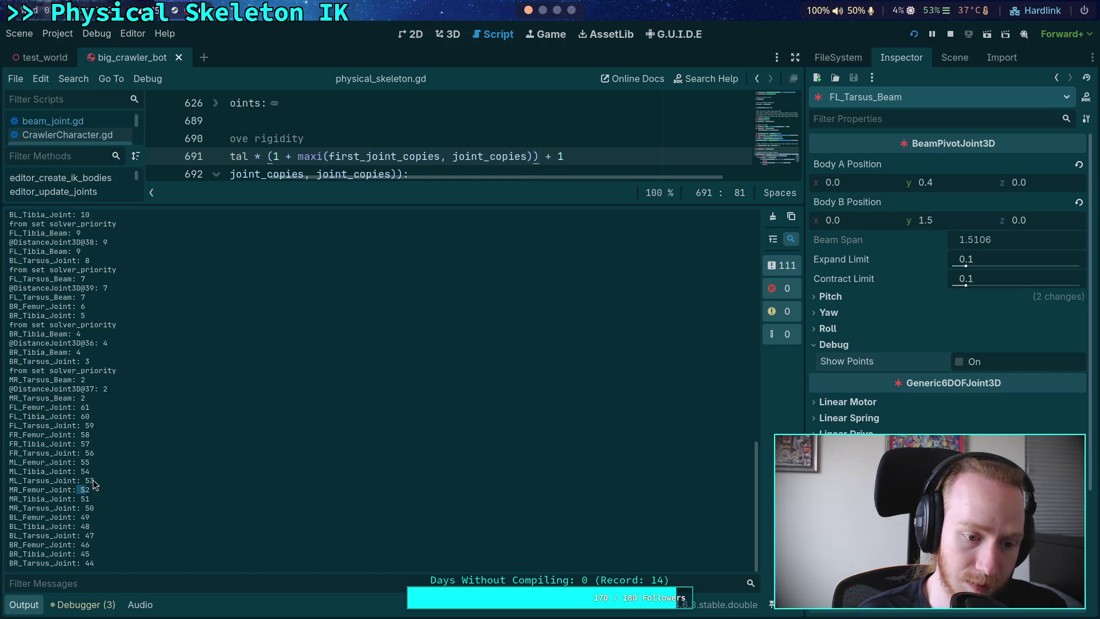
double_click(89, 446)
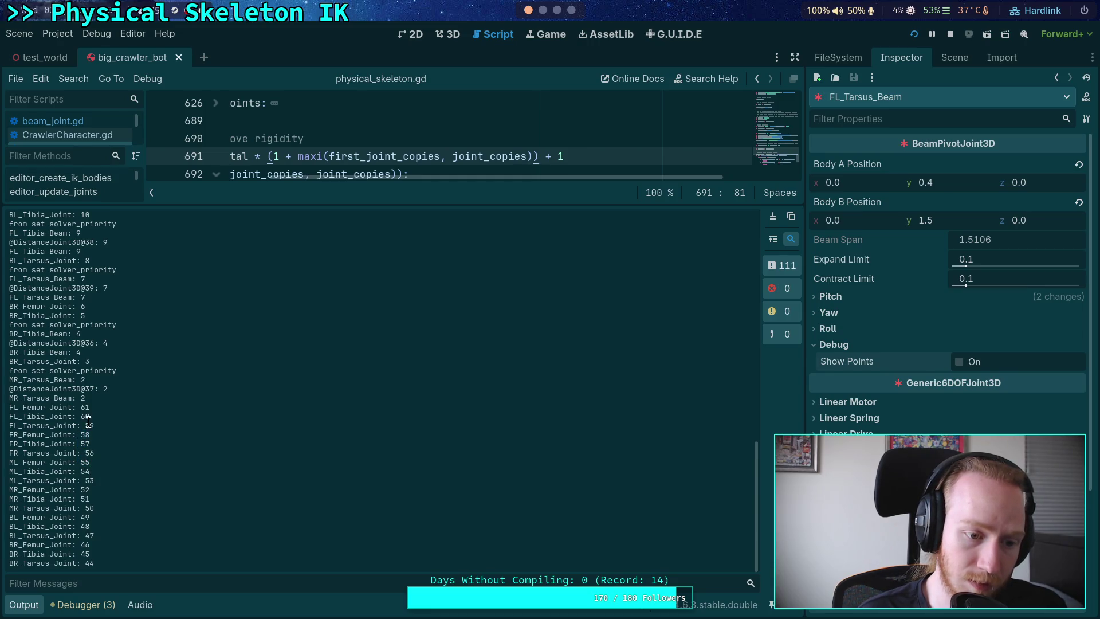
left_click(78, 407)
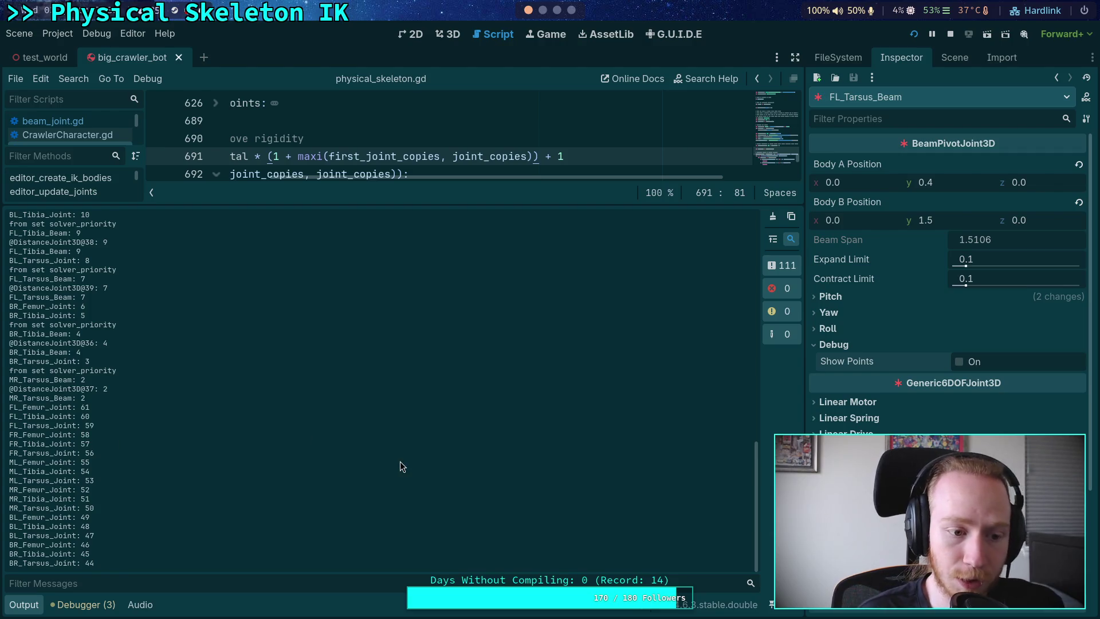
left_click(941, 63)
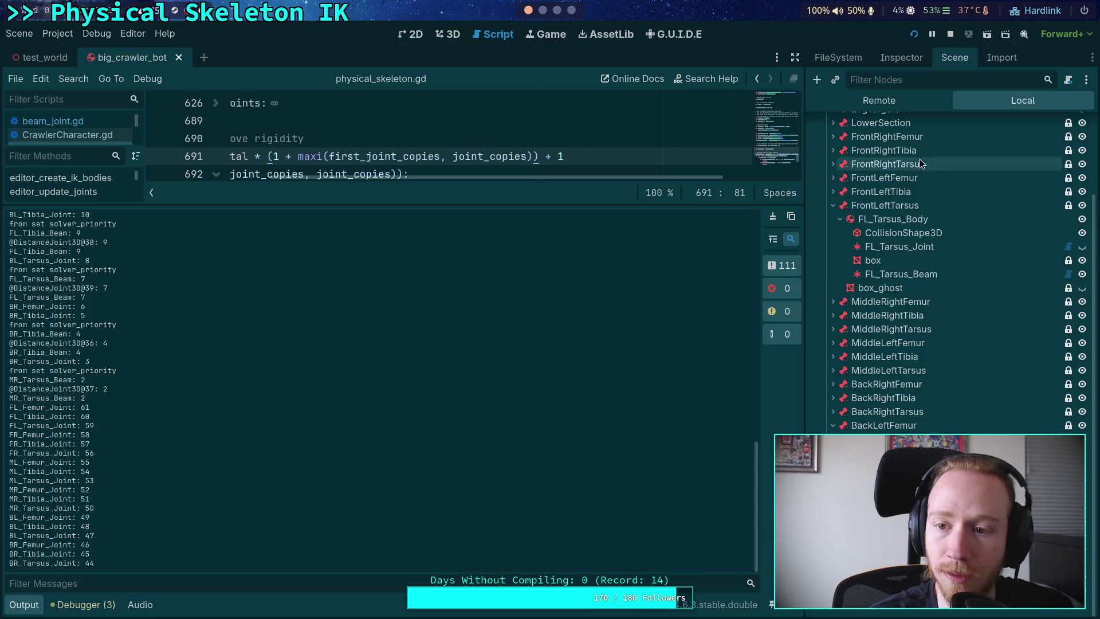
- Set PhysicalSkeleton's First Joint Copies to 2, save the scene, restart the game, and enlarge the script editor
scroll(911, 184, "up", 3)
left_click(888, 179)
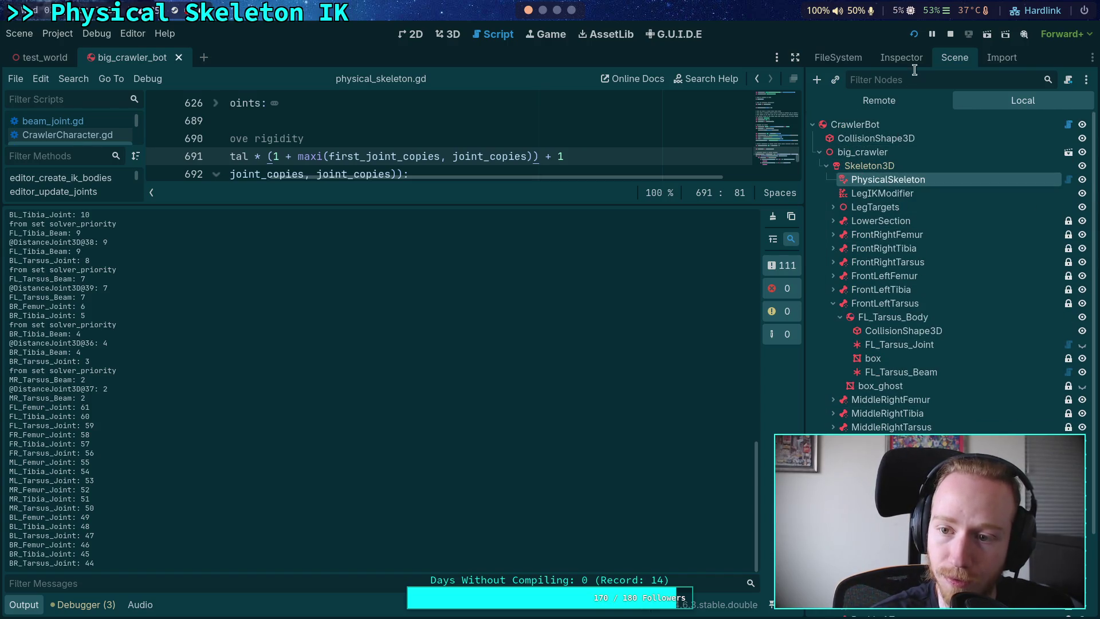
left_click(908, 62)
left_click(1071, 205)
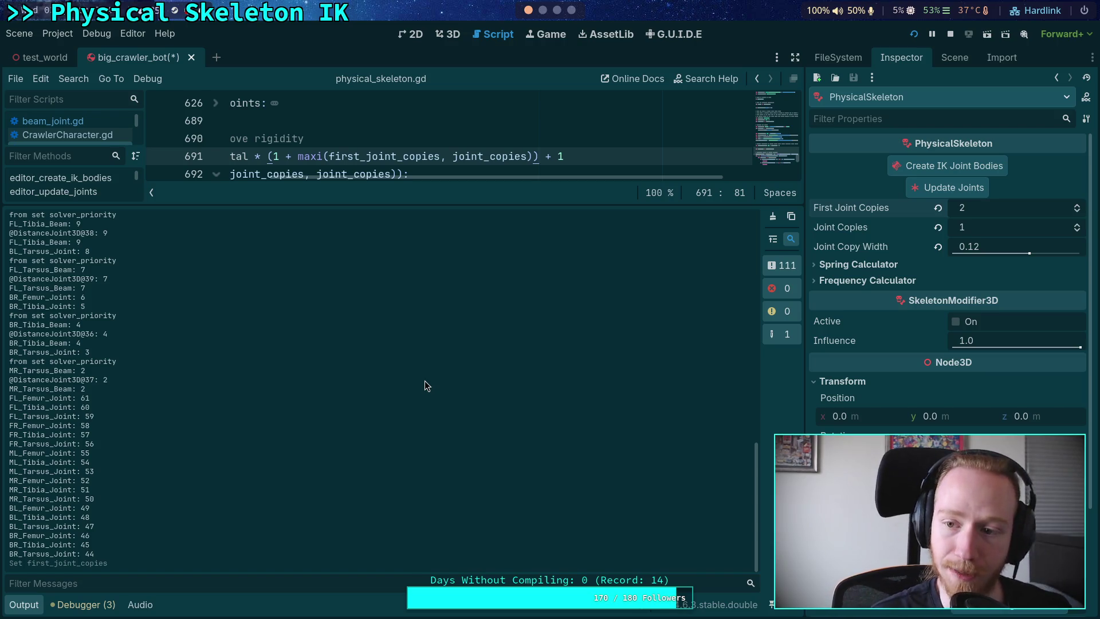
key("ctrl+s")
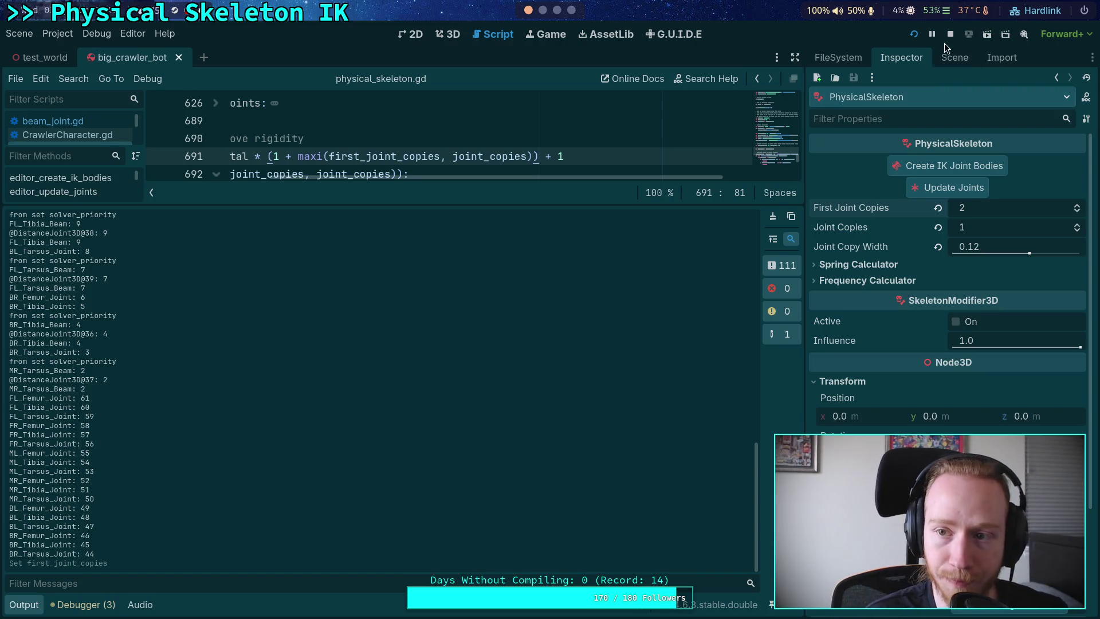
left_click(914, 33)
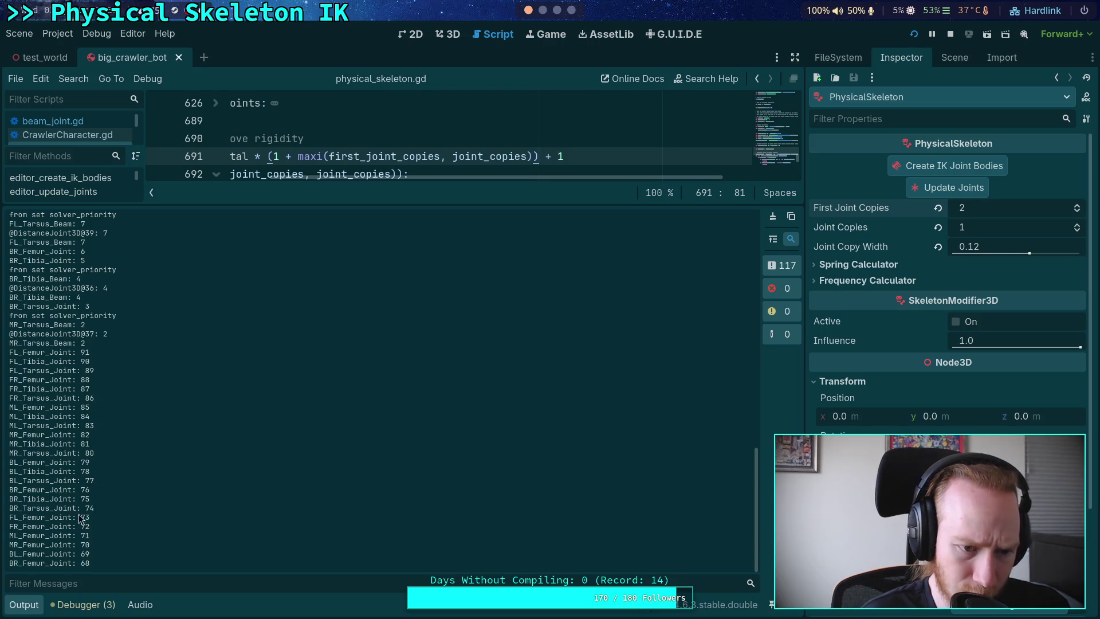
mouse_move(301, 201)
left_mouse_down()
mouse_move(321, 358)
mouse_move(329, 333)
mouse_move(204, 335)
mouse_move(228, 336)
left_mouse_up()
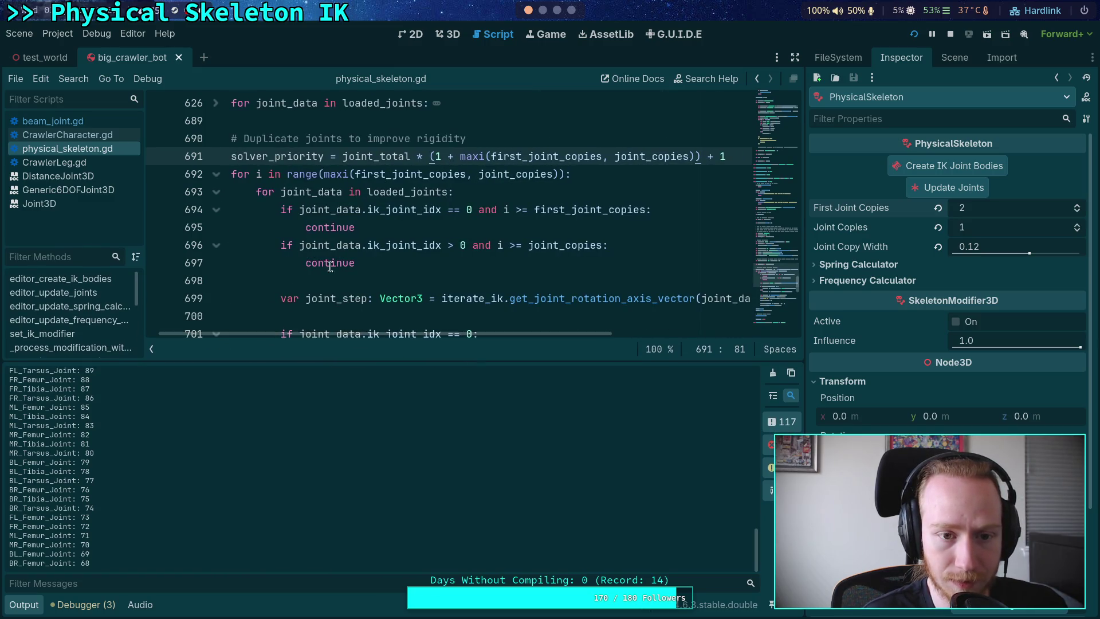
- Add 'solver_priority = joint_total * (1 + i) +' as a new line inside the duplication loop
left_click(637, 175)
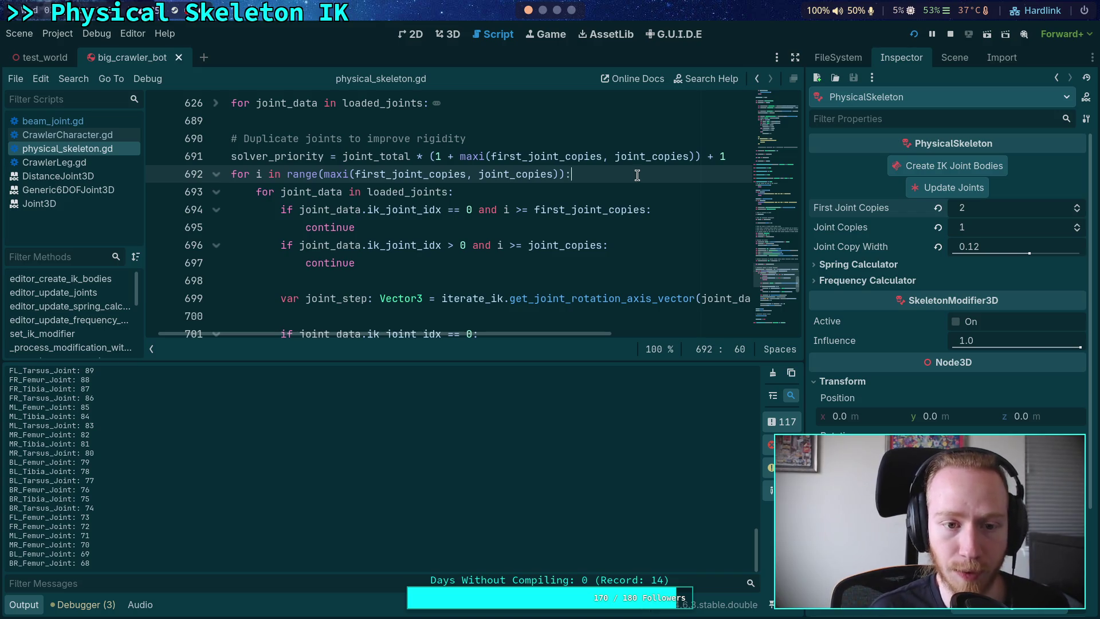
key("Return")
type("solver_pr")
key("Return")
type("= joint_t")
key("Return")
type("*")
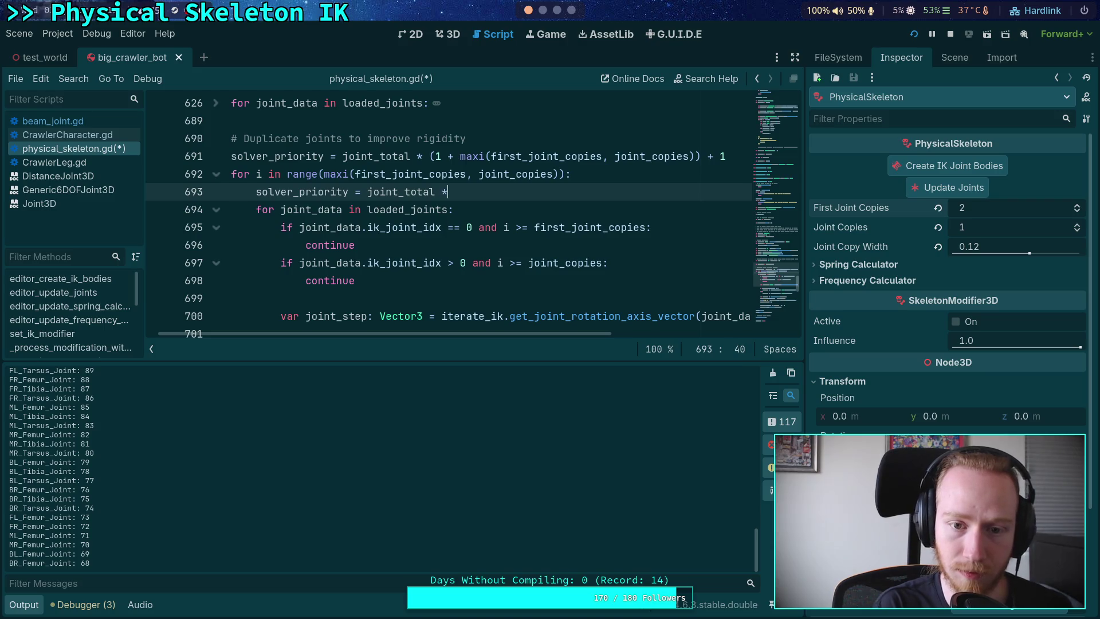
type(" (1 + ")
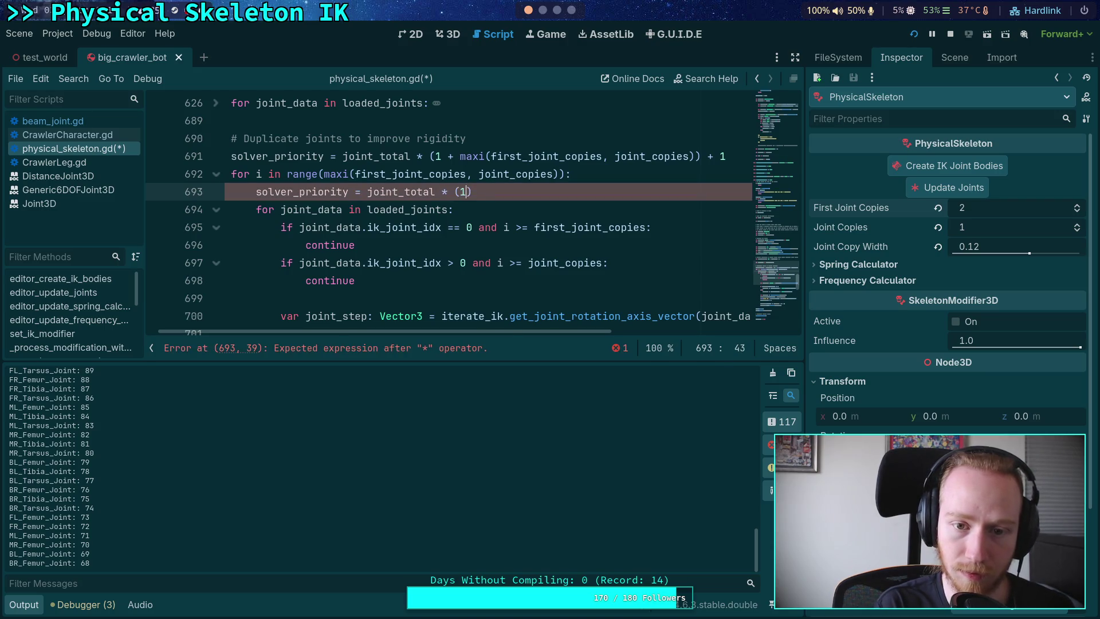
type("i)")
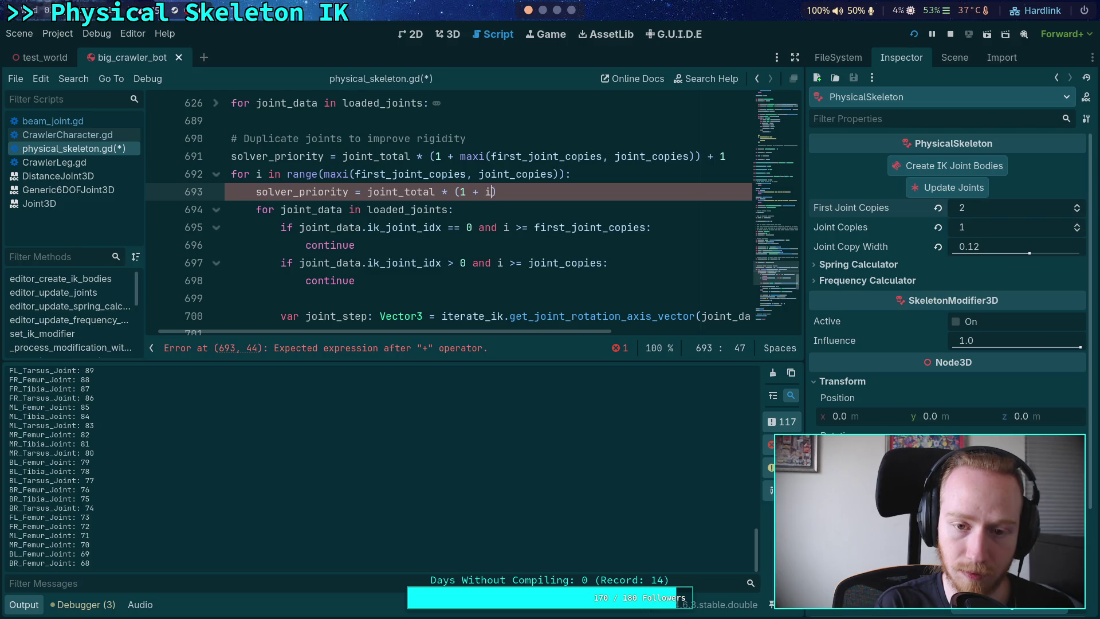
type(" + 1")
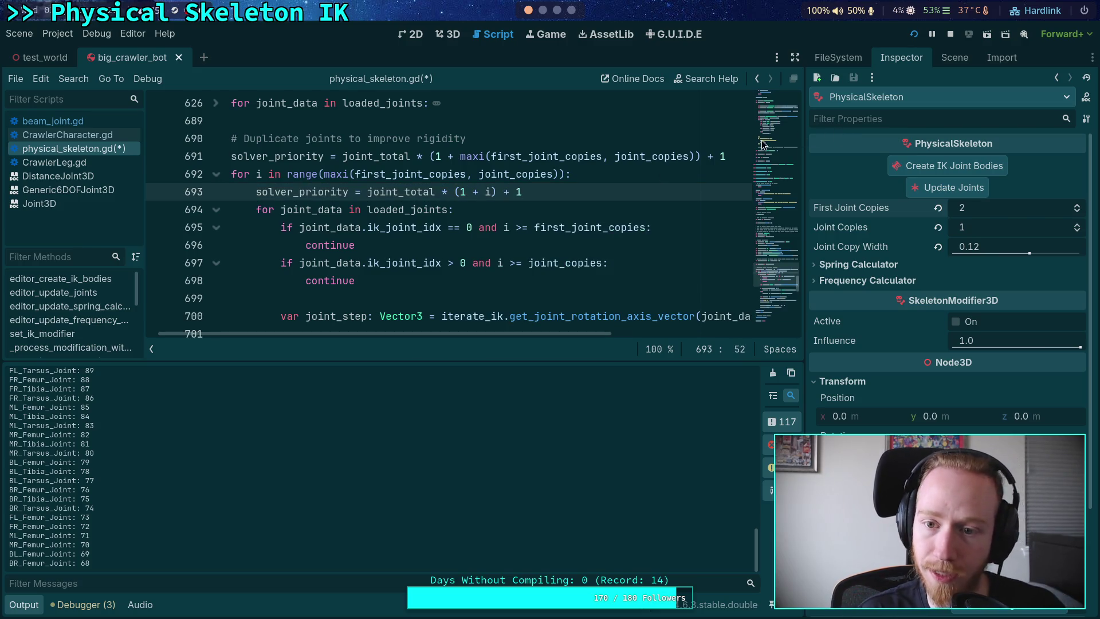
- Delete the old solver_priority line before the loop, save and restart the game, then stop it
left_click(723, 156)
key("ctrl+shift+k")
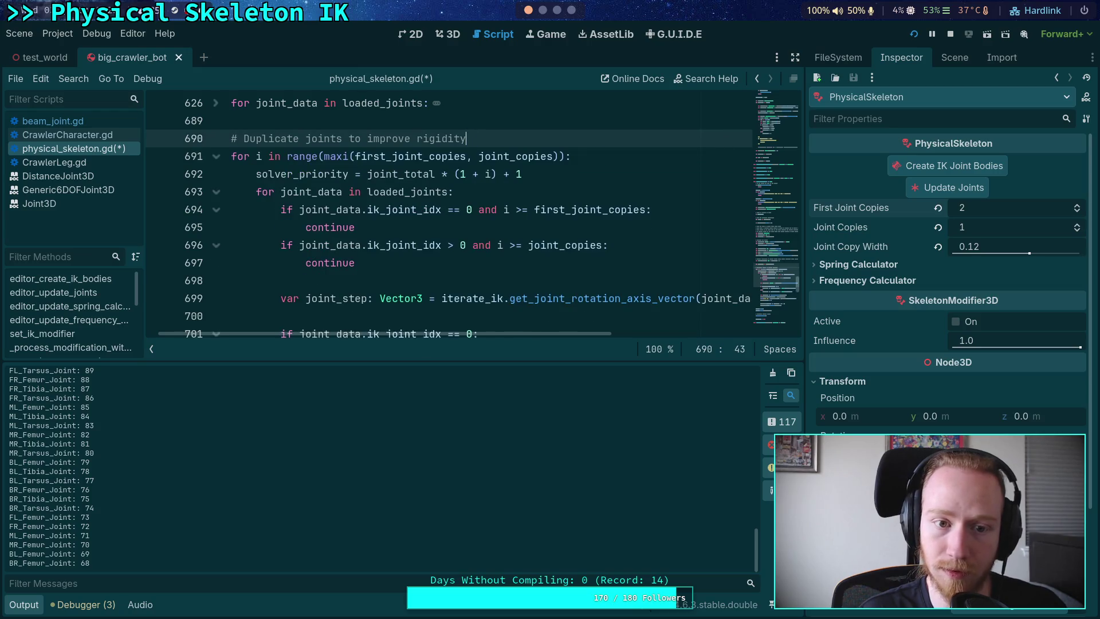
left_click(914, 34)
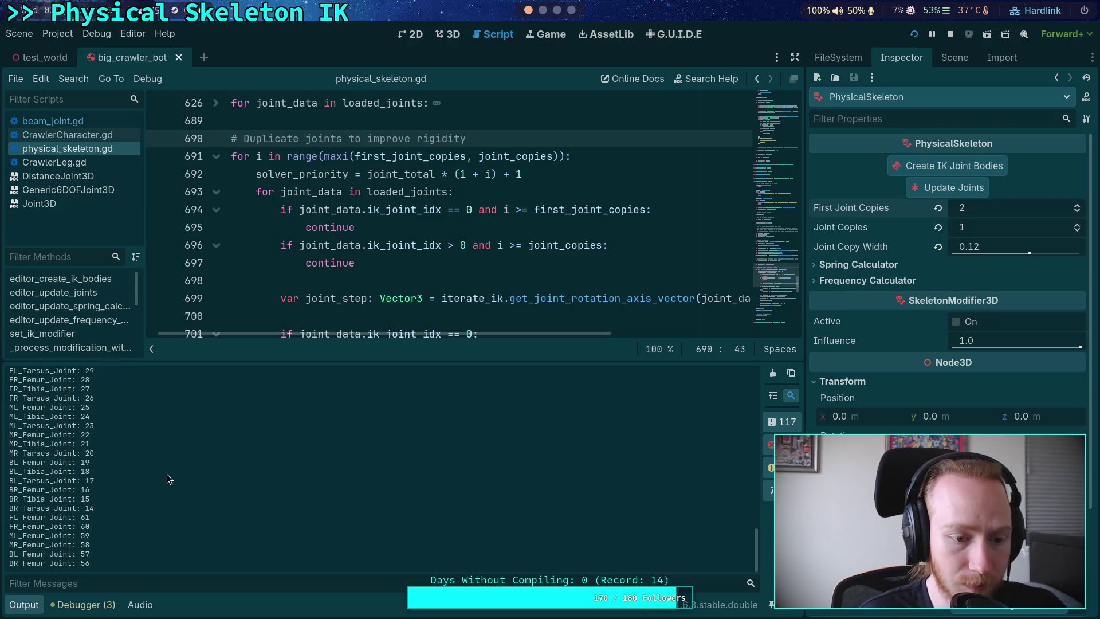
left_click(949, 34)
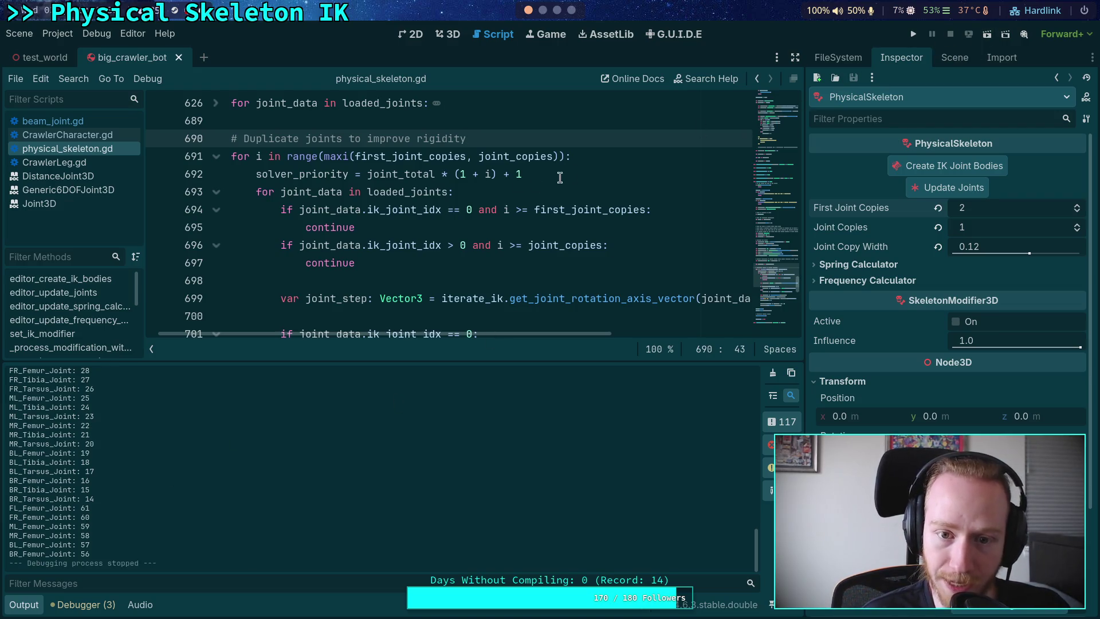
- Change (1 + i) to (2 + i) in line 692's solver_priority formula and save the script
left_click(471, 176)
key("BackSpace")
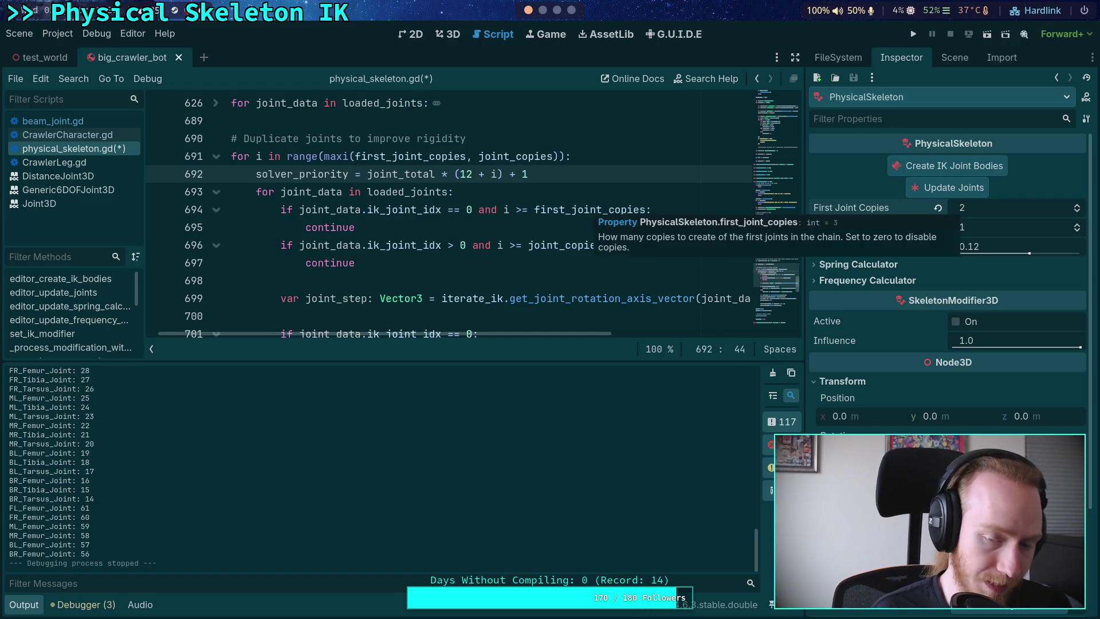
type("2")
key("ctrl+s")
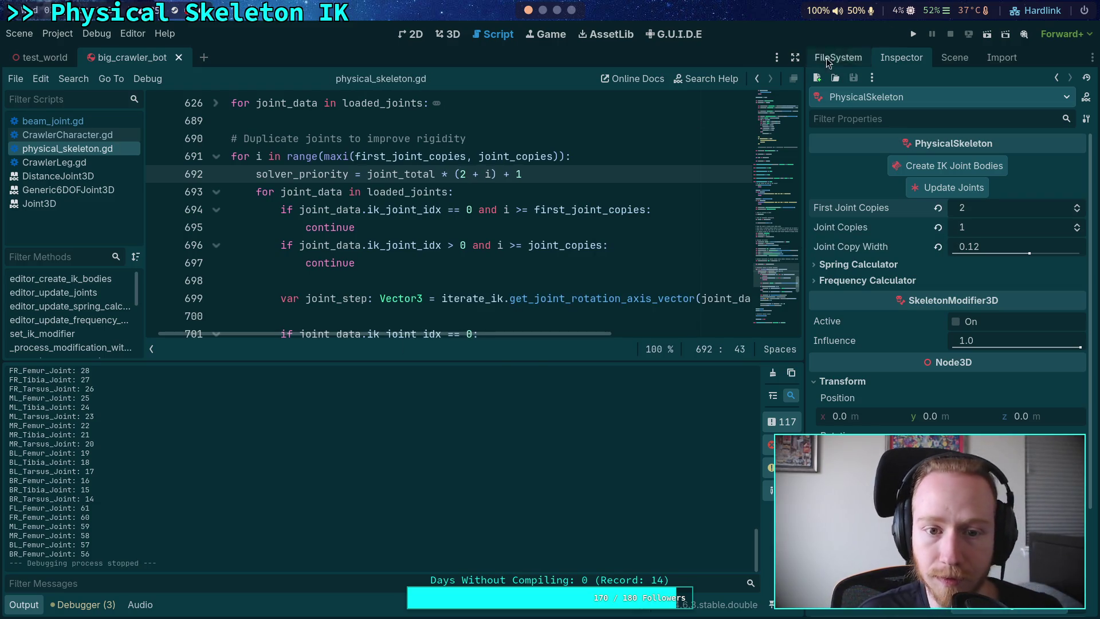
- Test-run the game, then enlarge the Output log and inspect the joint priority prints
left_click(914, 35)
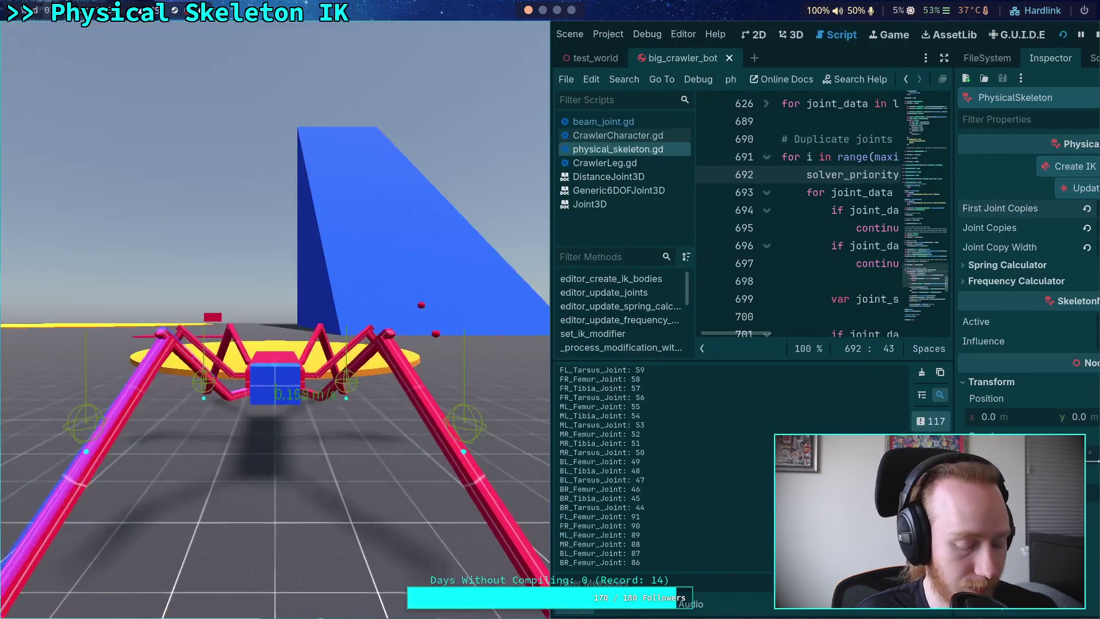
key("F8")
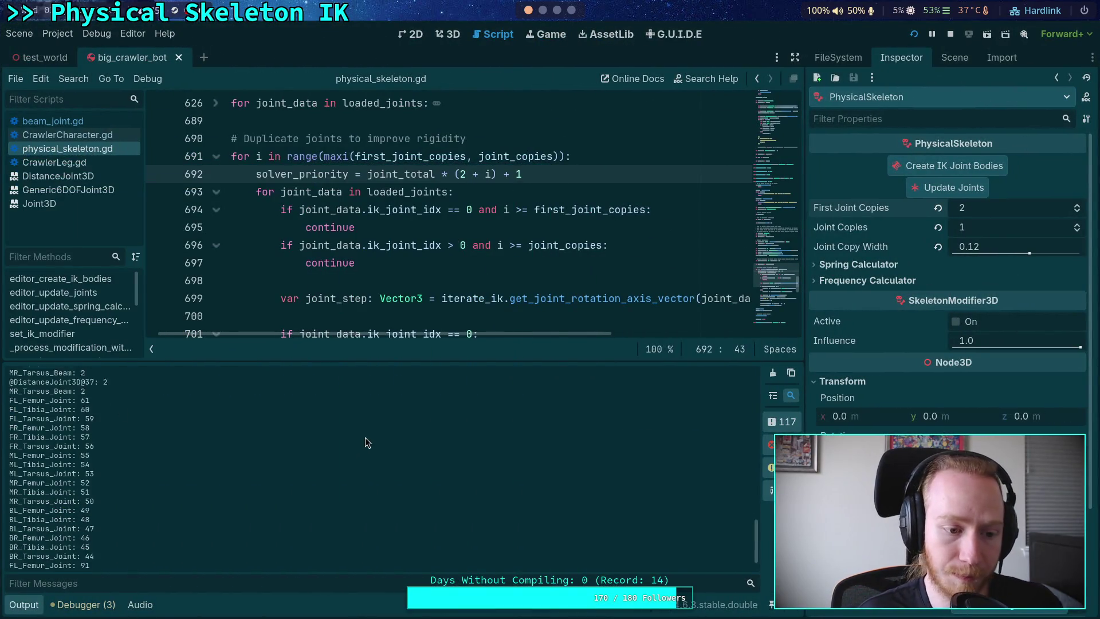
left_click_drag(408, 361, 403, 205)
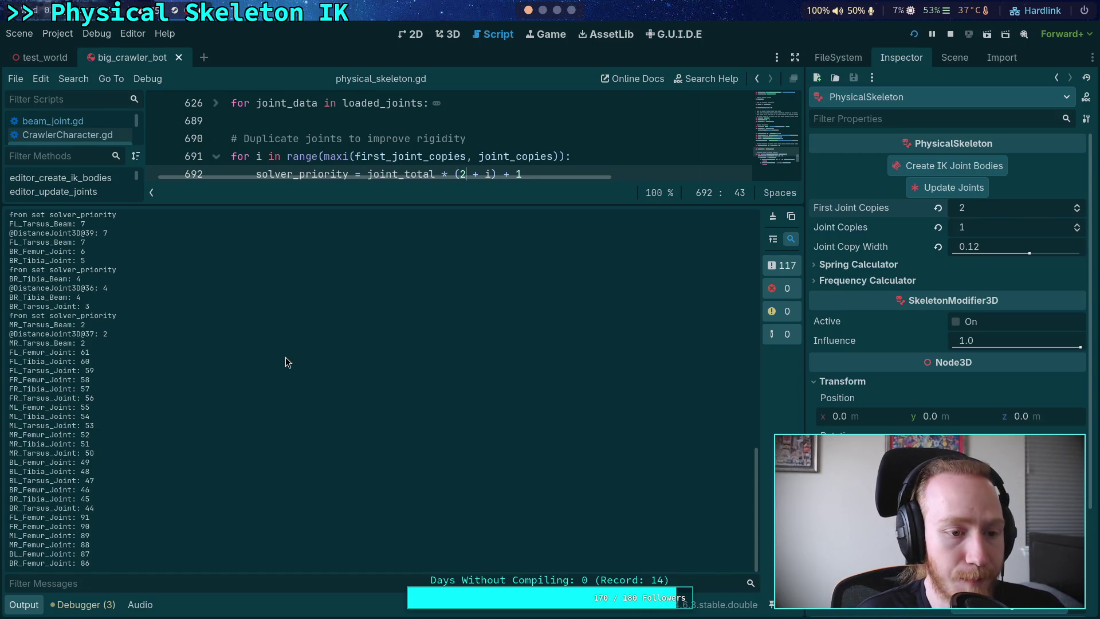
scroll(105, 304, "up", 8)
scroll(98, 324, "down", 5)
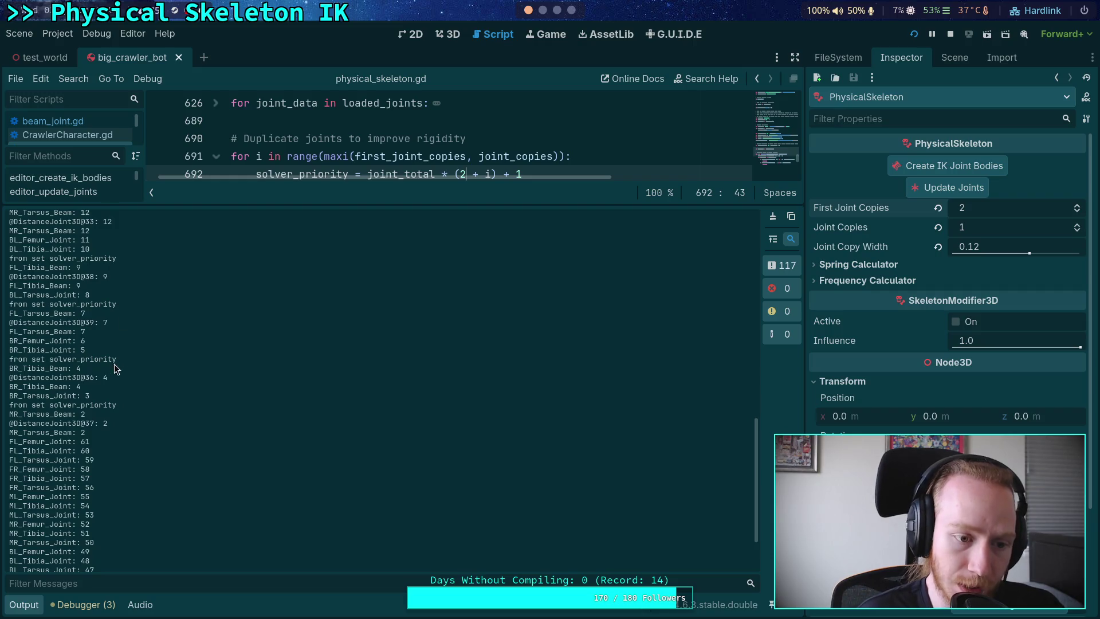
left_click_drag(69, 424, 106, 434)
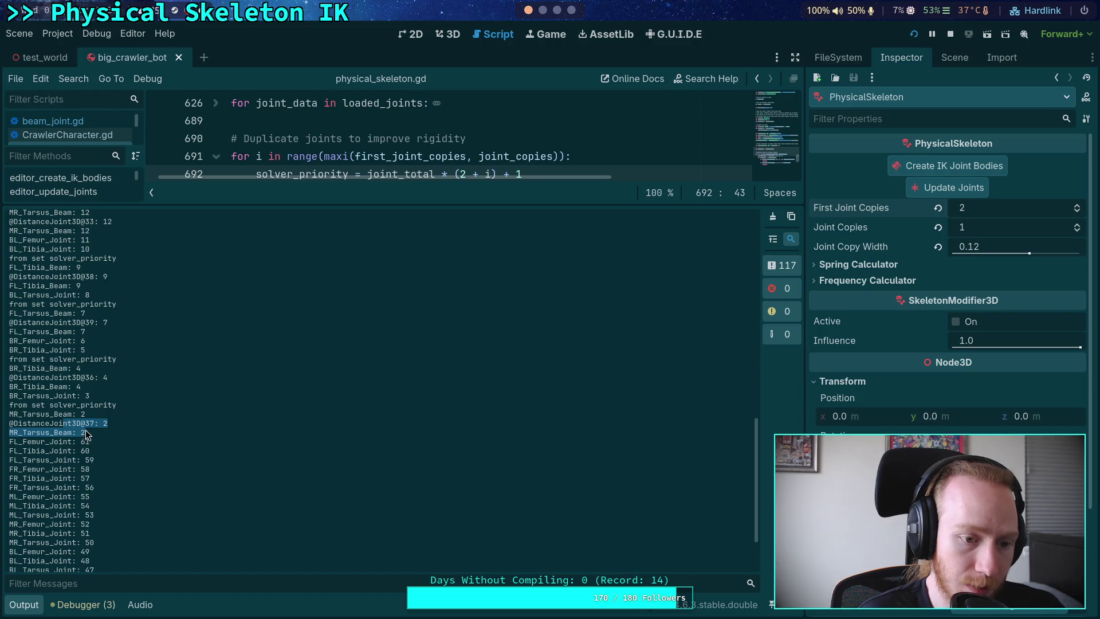
scroll(86, 429, "down", 3)
scroll(111, 426, "up", 5)
scroll(112, 425, "up", 20)
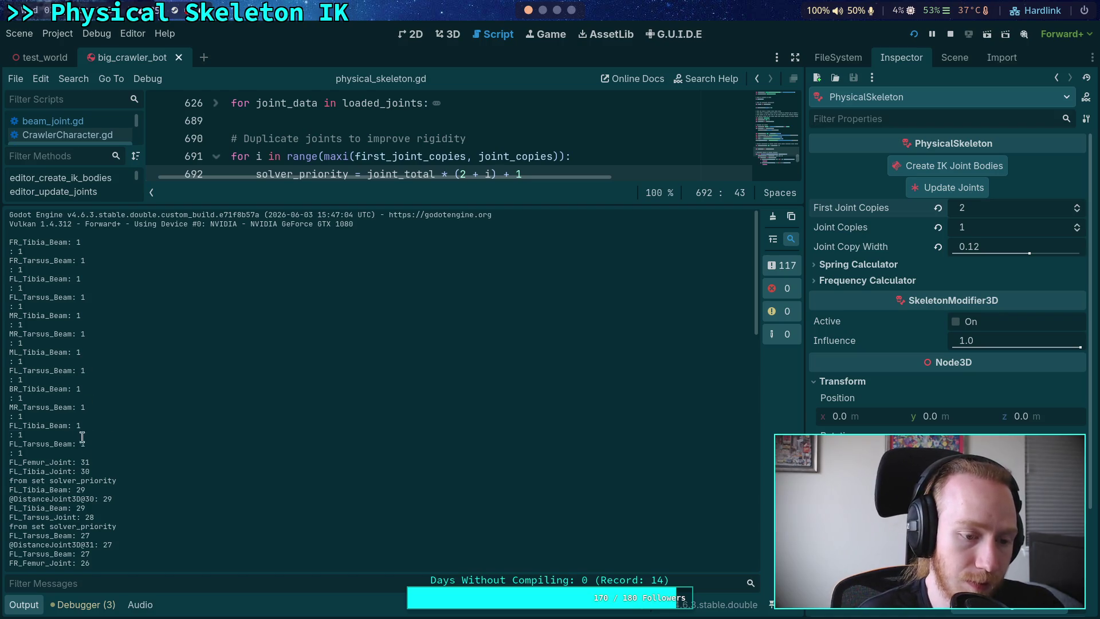
- Shrink the Output log and browse the script around blank line 625
left_click_drag(315, 203, 298, 367)
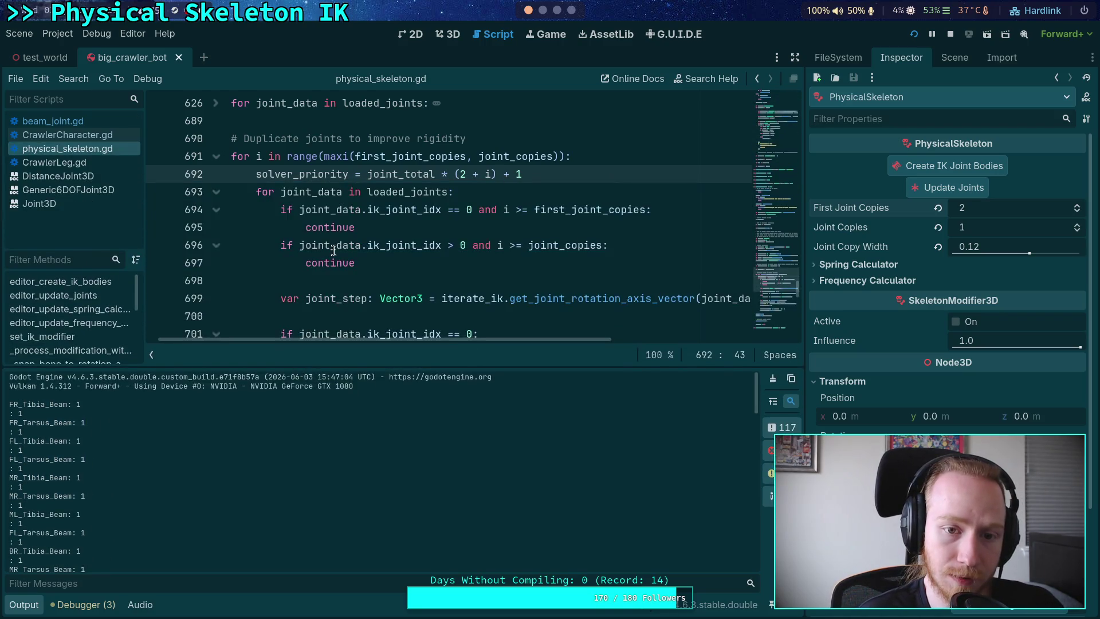
scroll(334, 251, "up", 4)
left_click(274, 297)
scroll(274, 297, "up", 4)
scroll(245, 288, "up", 10)
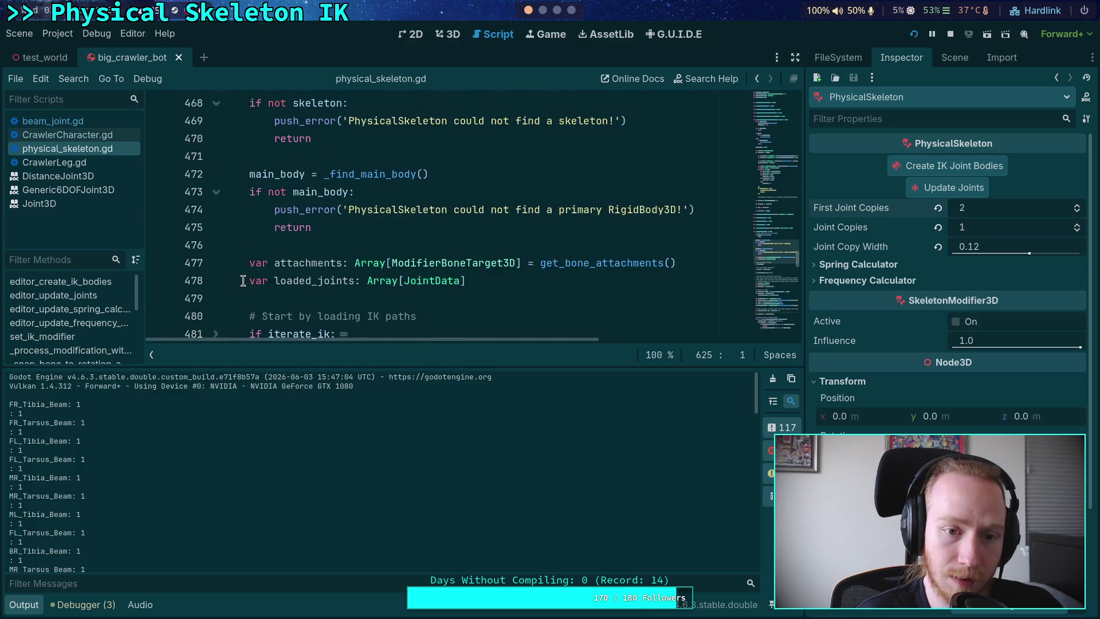
scroll(243, 280, "down", 15)
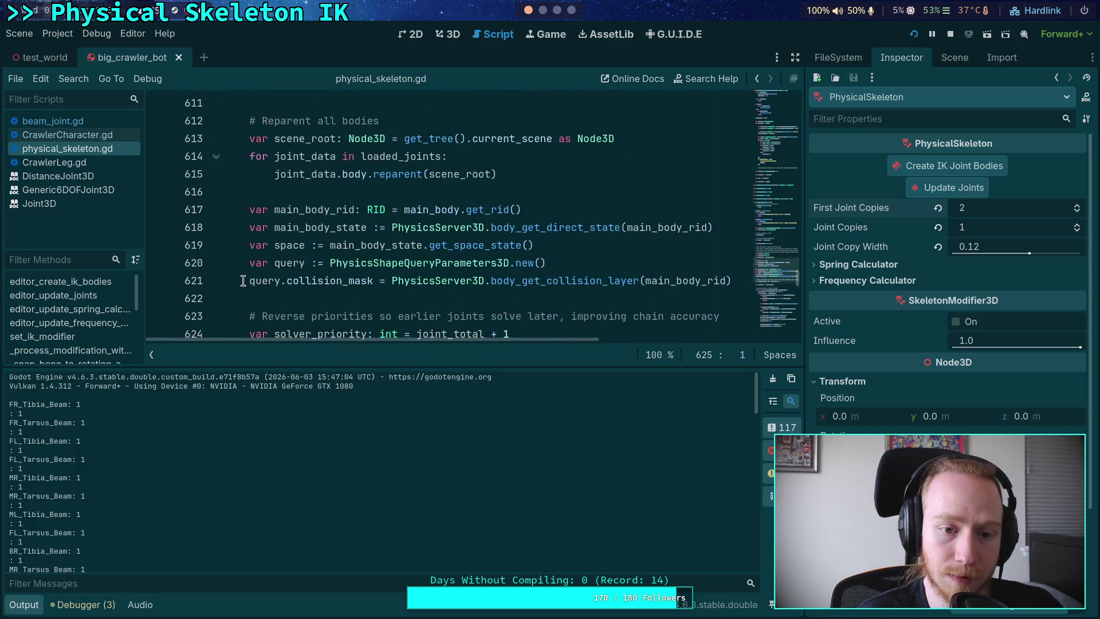
scroll(243, 280, "down", 1)
scroll(243, 280, "down", 1)
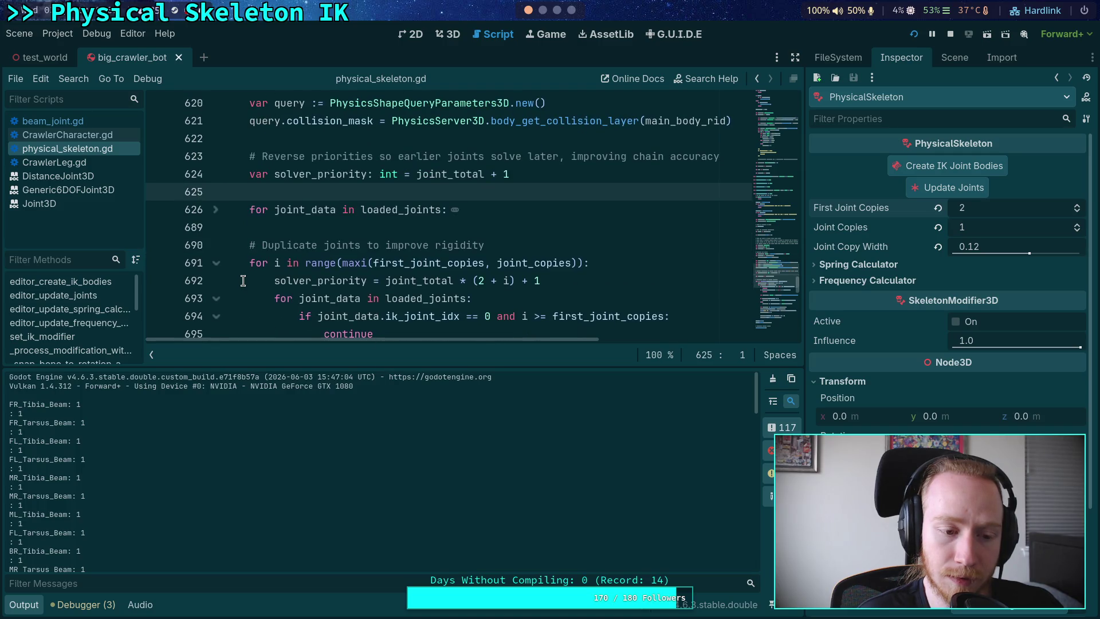
- Enlarge the Output log again and unfold the loaded_joints loop at line 626
left_click_drag(243, 367, 243, 280)
scroll(269, 227, "down", 1)
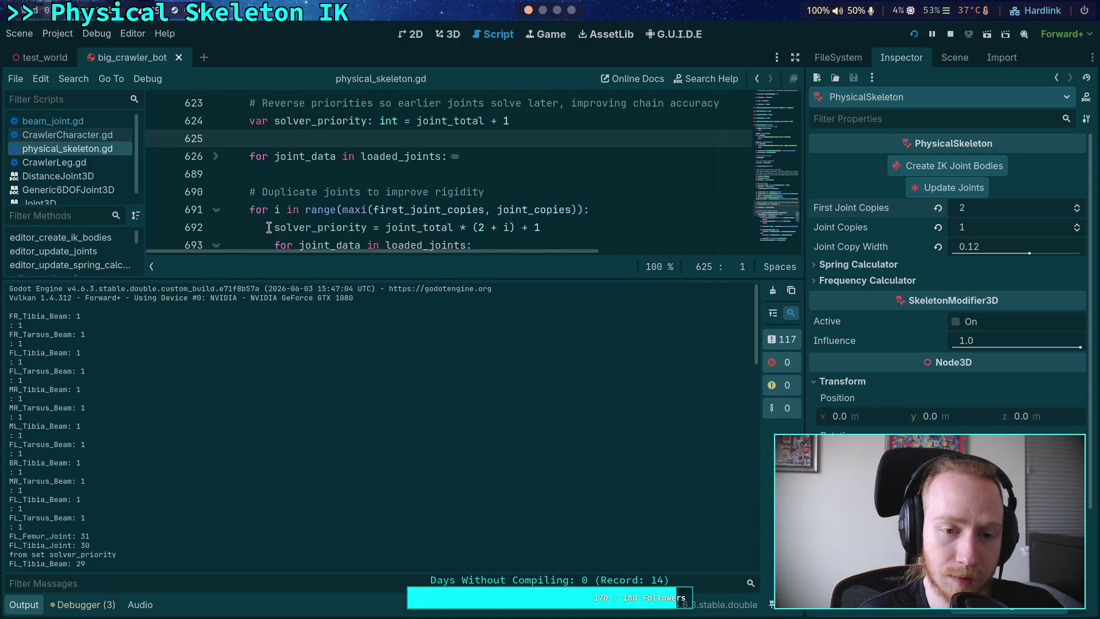
scroll(268, 228, "down", 1)
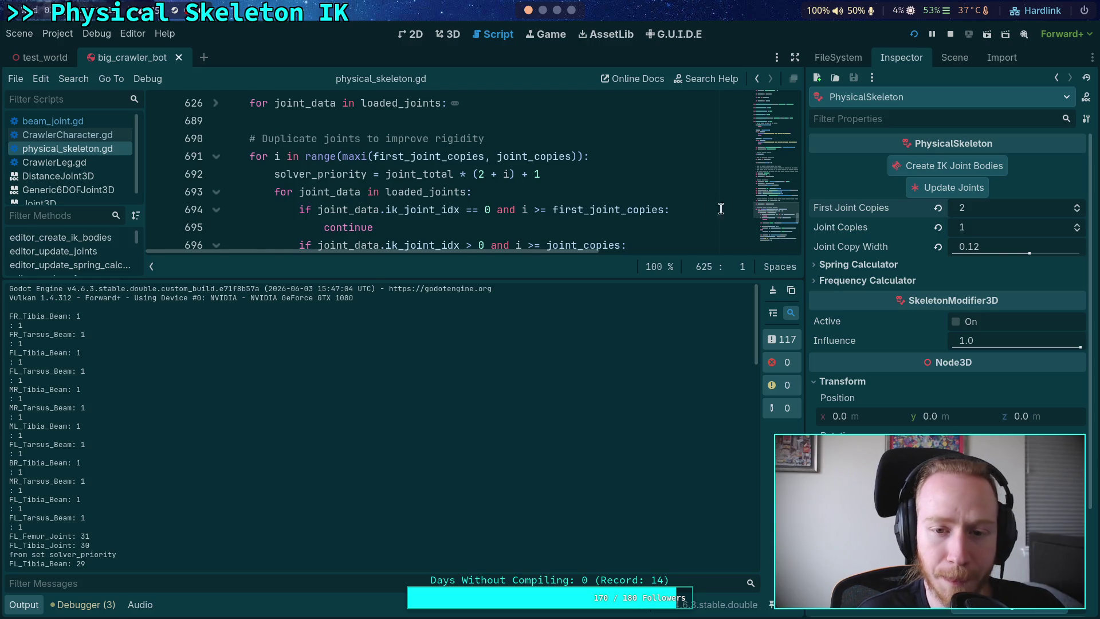
scroll(265, 230, "up", 2)
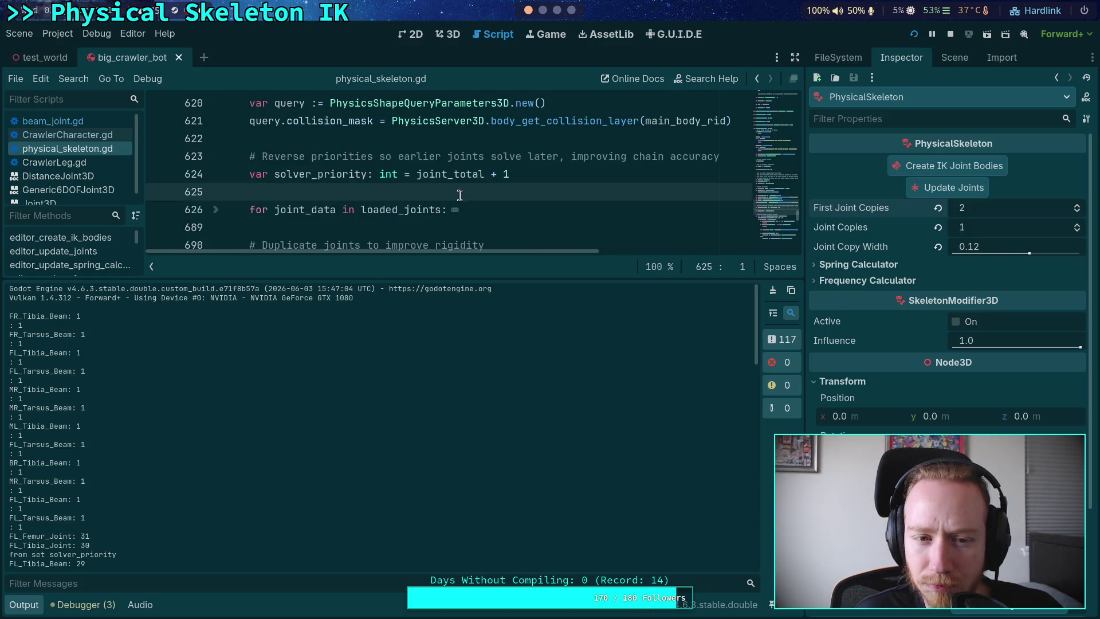
left_click(216, 210)
scroll(319, 205, "down", 7)
scroll(320, 204, "down", 1)
scroll(320, 205, "up", 8)
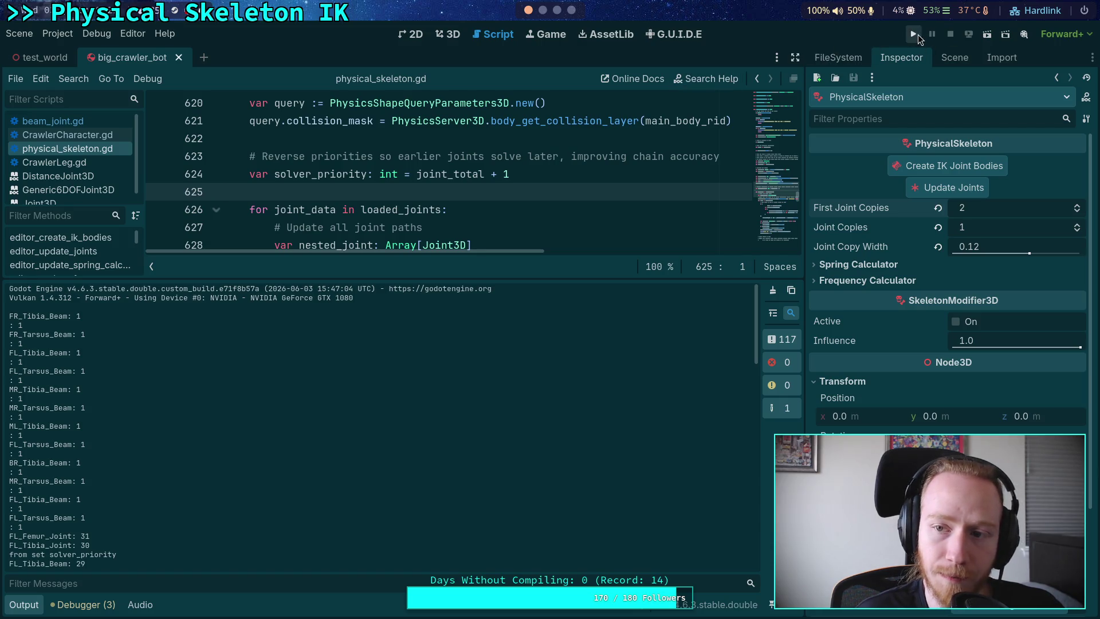
- Run the game once more, close its window, and stop playback
left_click(916, 34)
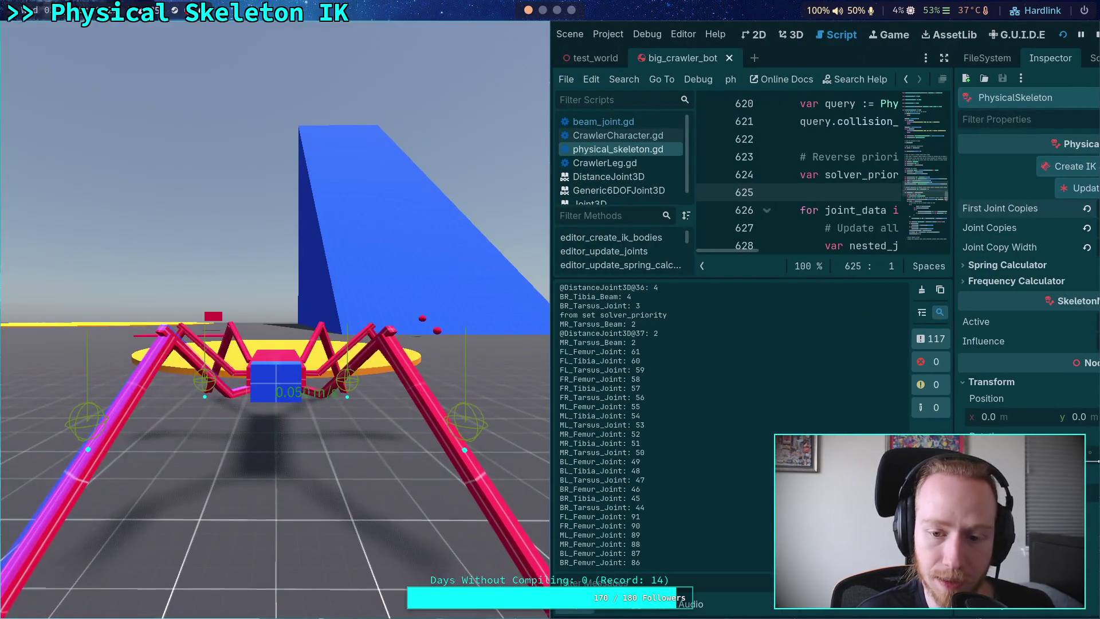
key("Escape")
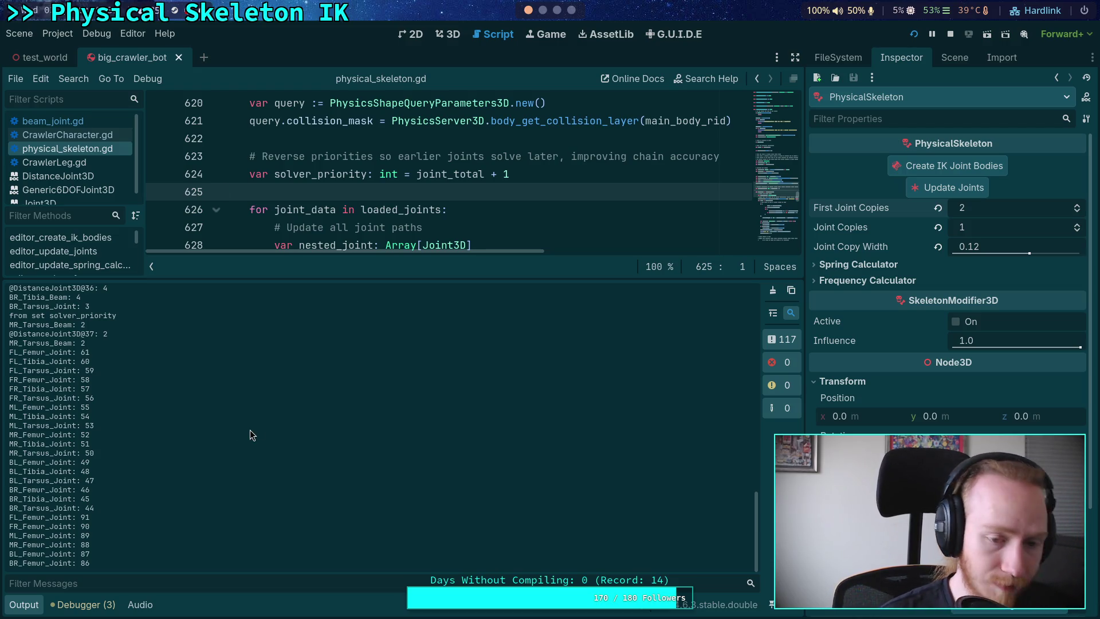
left_click(950, 34)
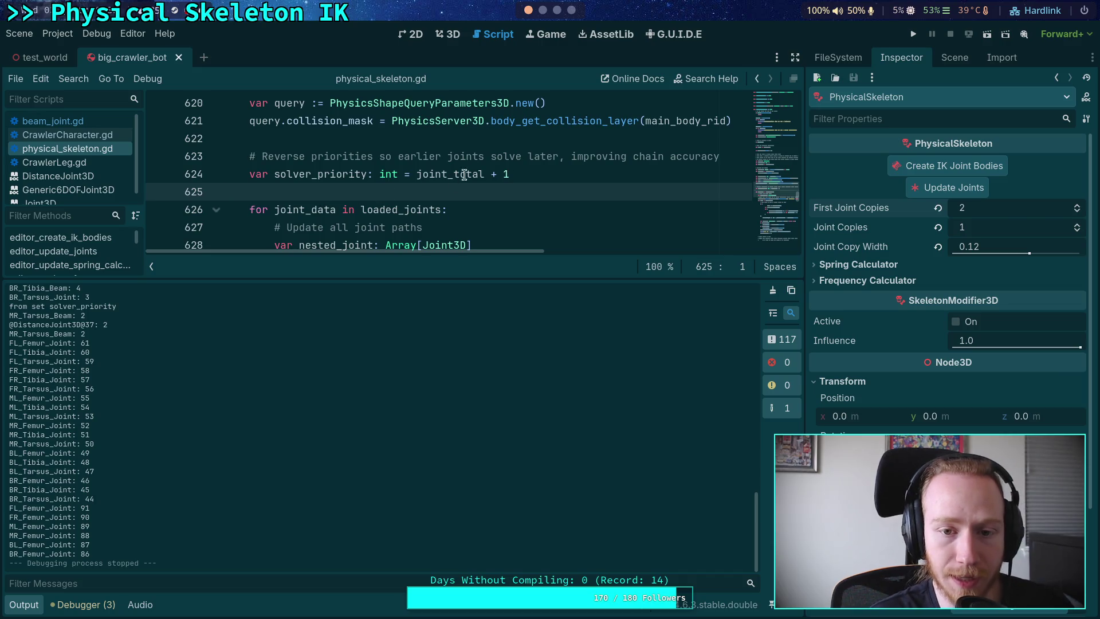
- Remove the trailing + 1 from the priority code on lines 624 and 692, and save
left_click(514, 178)
key("BackSpace")
key("BackSpace")
key("BackSpace")
scroll(504, 182, "down", 7)
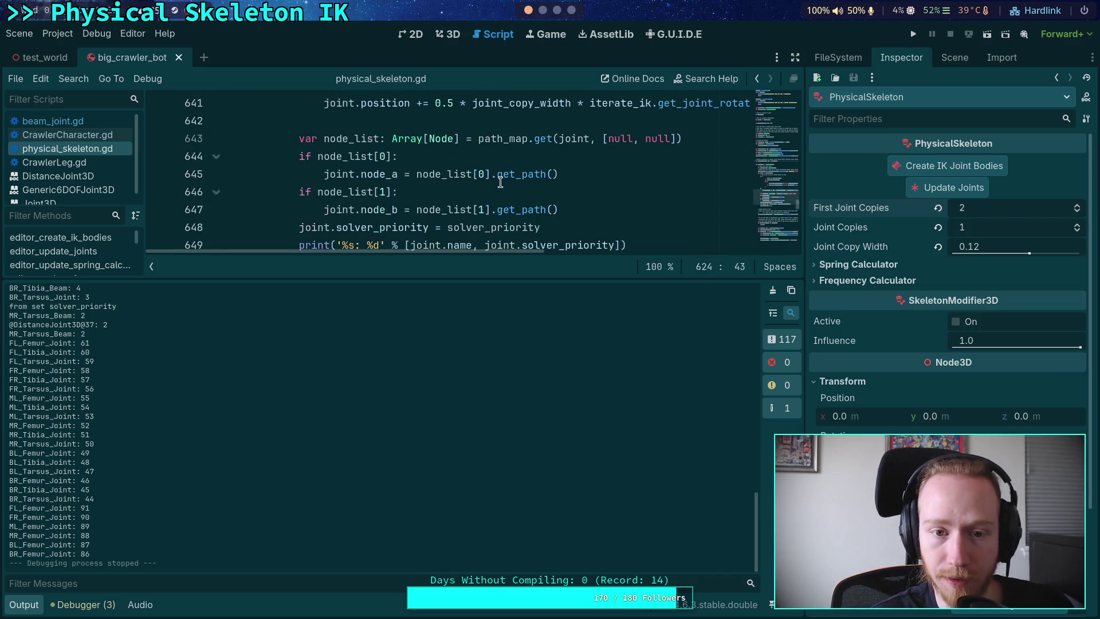
scroll(501, 182, "down", 13)
scroll(441, 168, "down", 3)
left_click(536, 157)
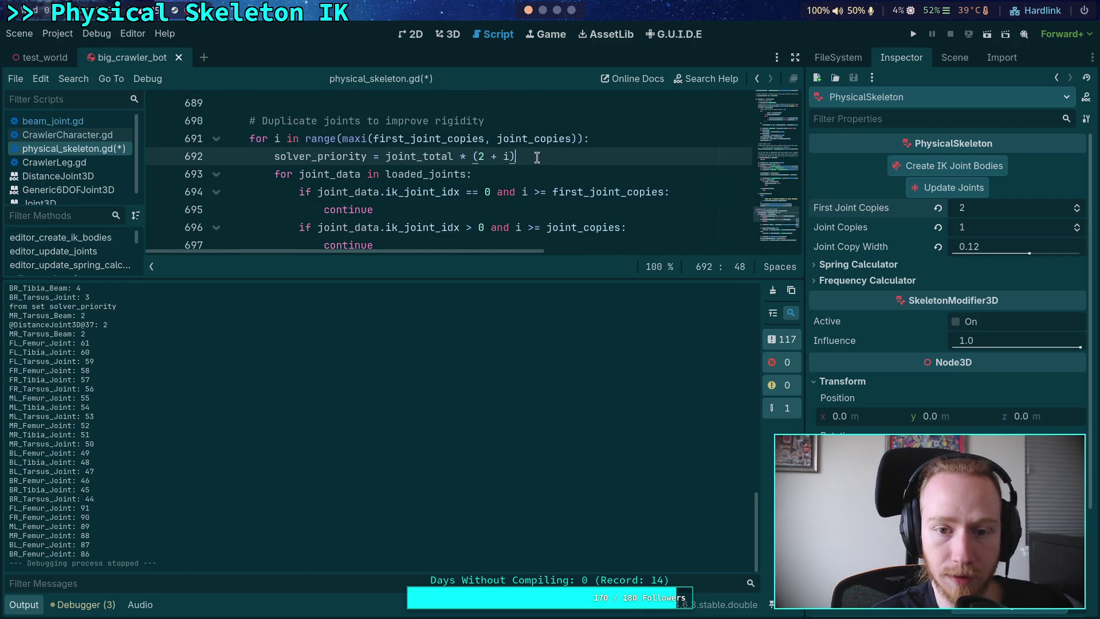
key("ctrl+s")
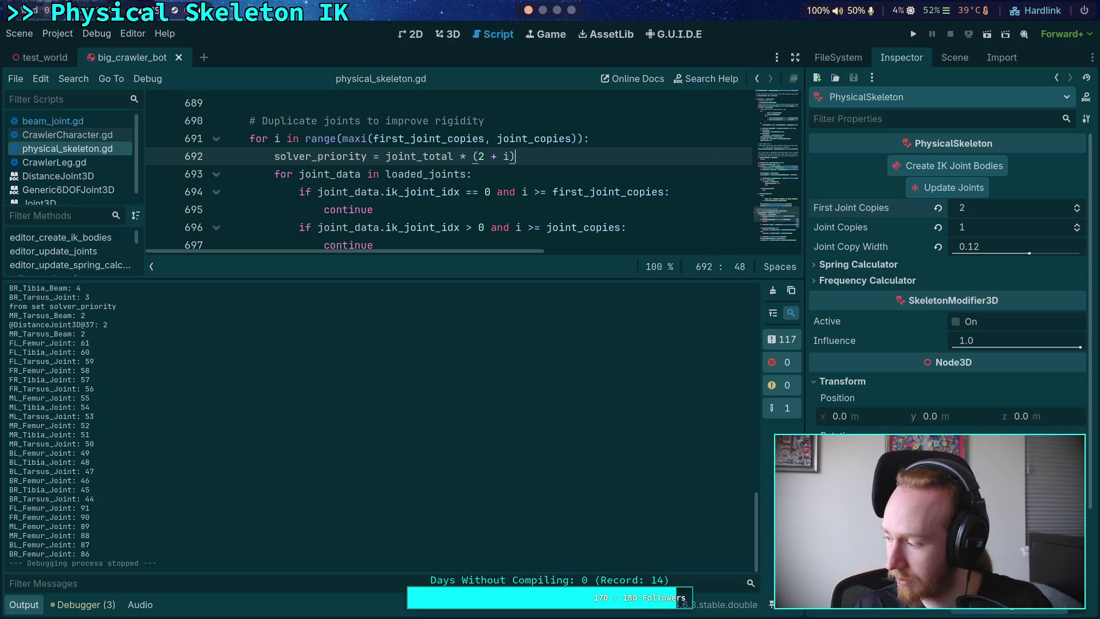
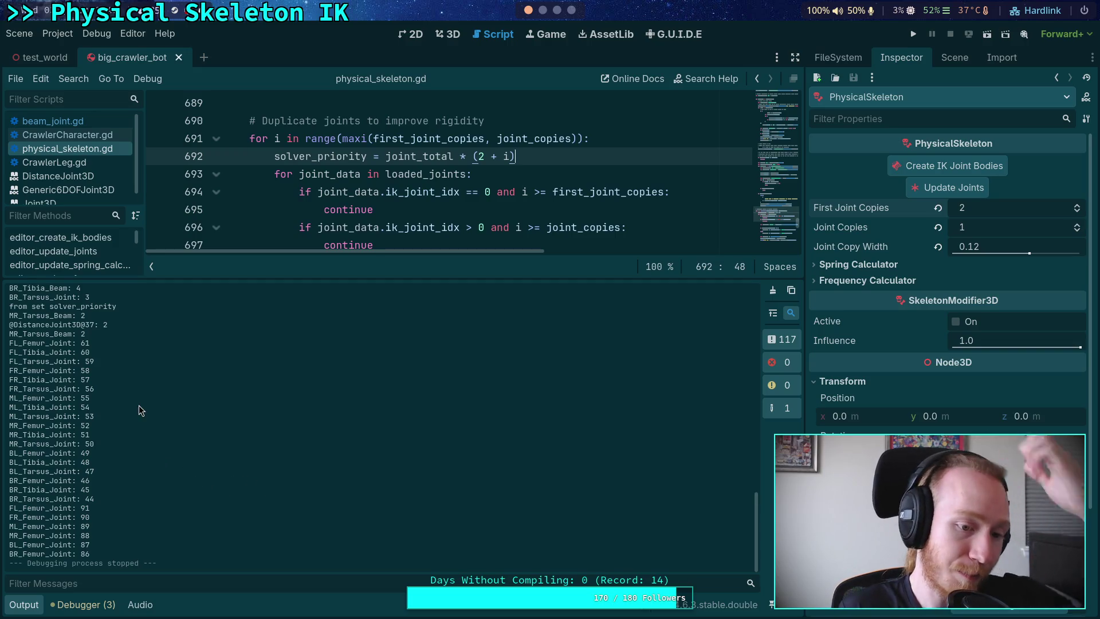
- Review the joint priority values, such as FL_Femur_Joint 61, BR_Tarsus_Joint 44 and BR_Femur_Joint 86
scroll(116, 389, "up", 10)
scroll(98, 368, "up", 8)
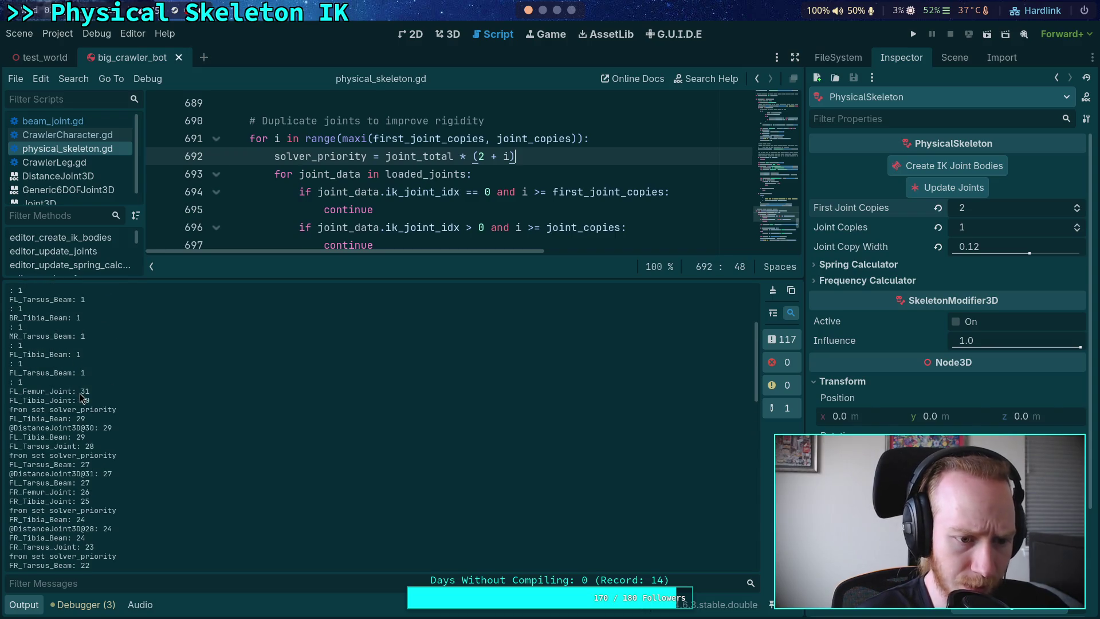
scroll(92, 412, "down", 15)
scroll(91, 413, "down", 5)
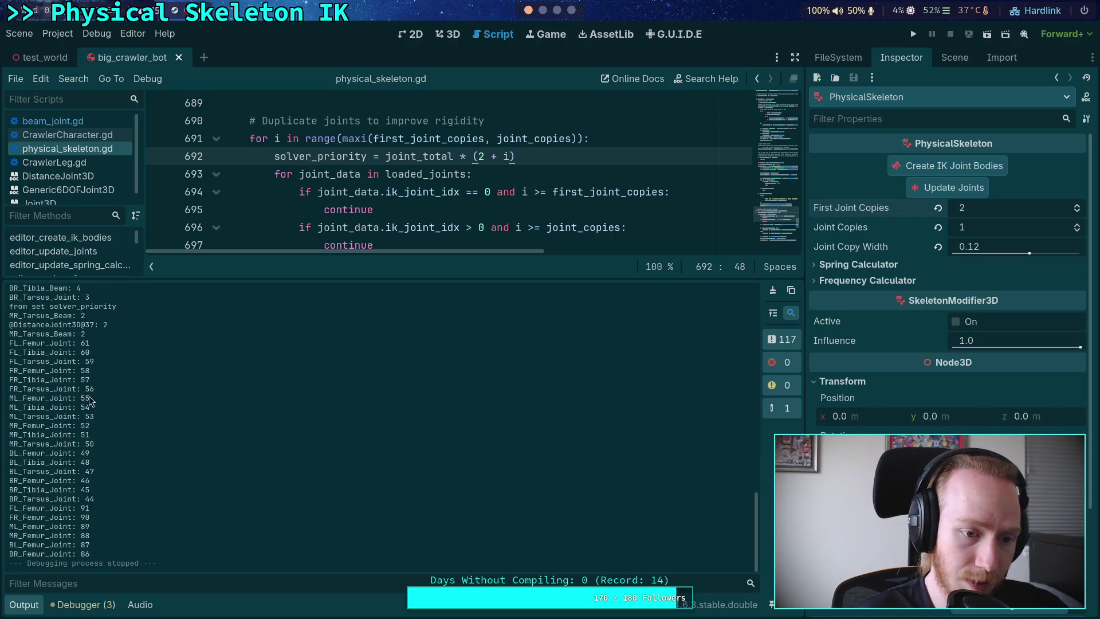
left_click_drag(81, 342, 85, 352)
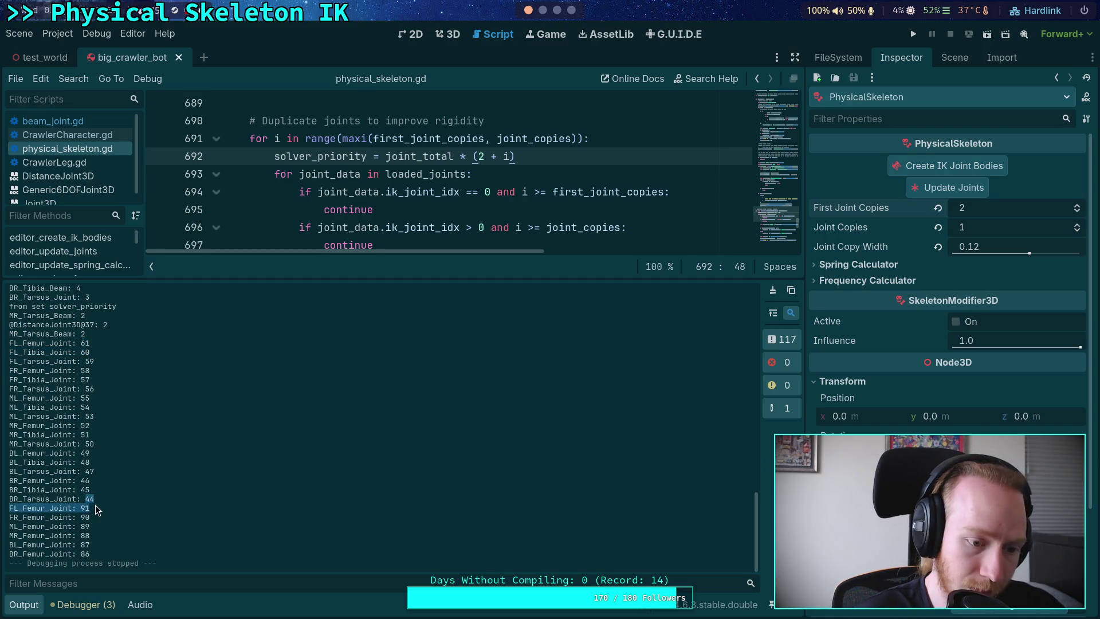
left_click_drag(85, 500, 95, 500)
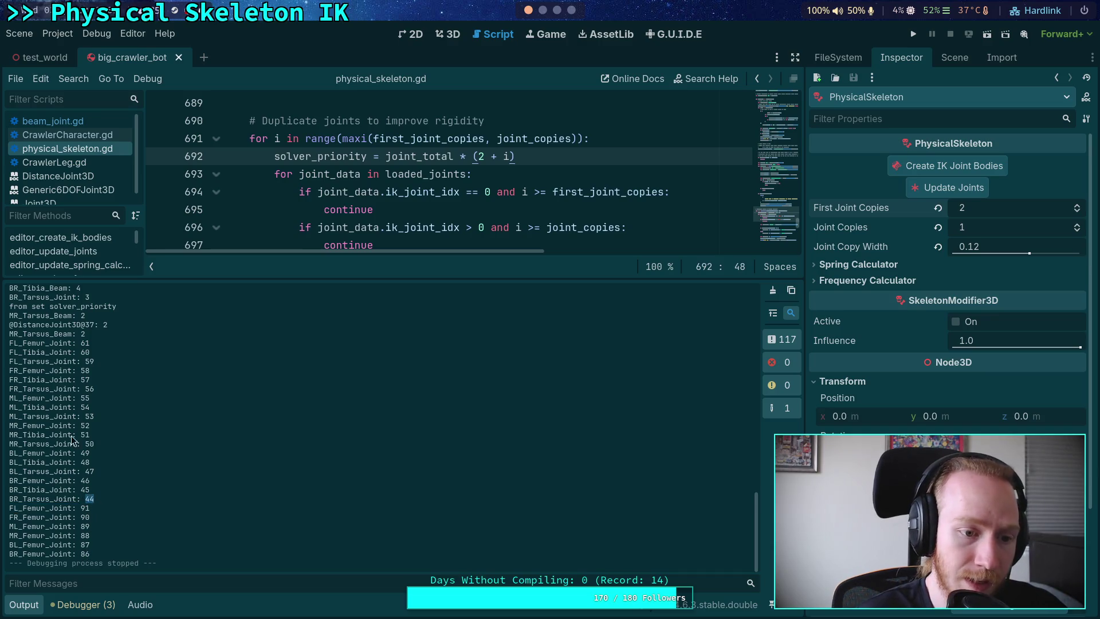
double_click(85, 343)
double_click(85, 554)
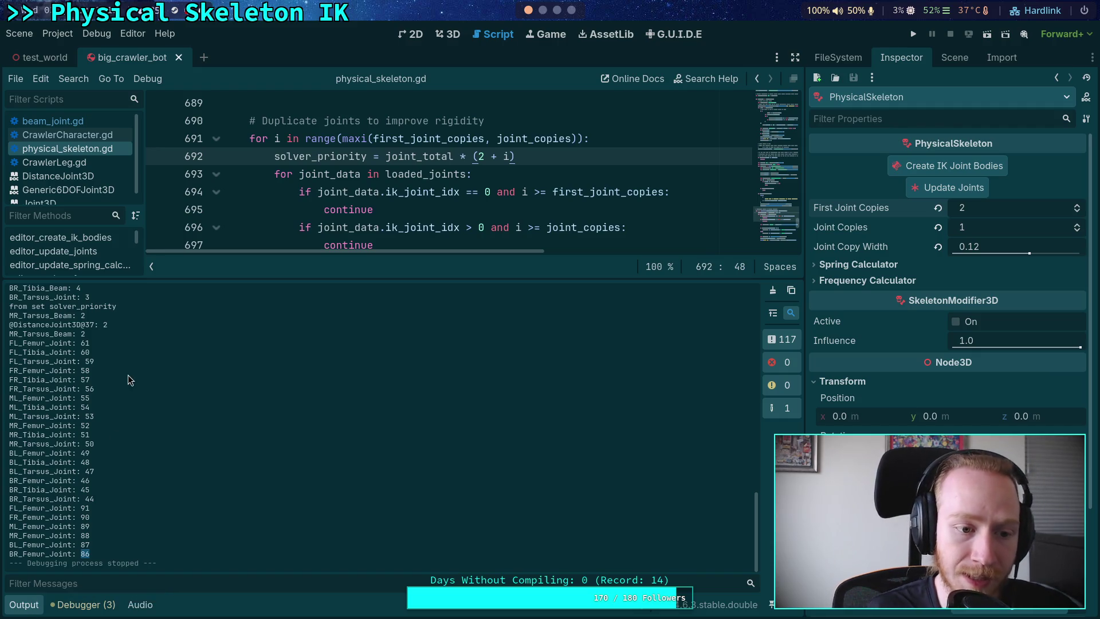
scroll(121, 420, "up", 10)
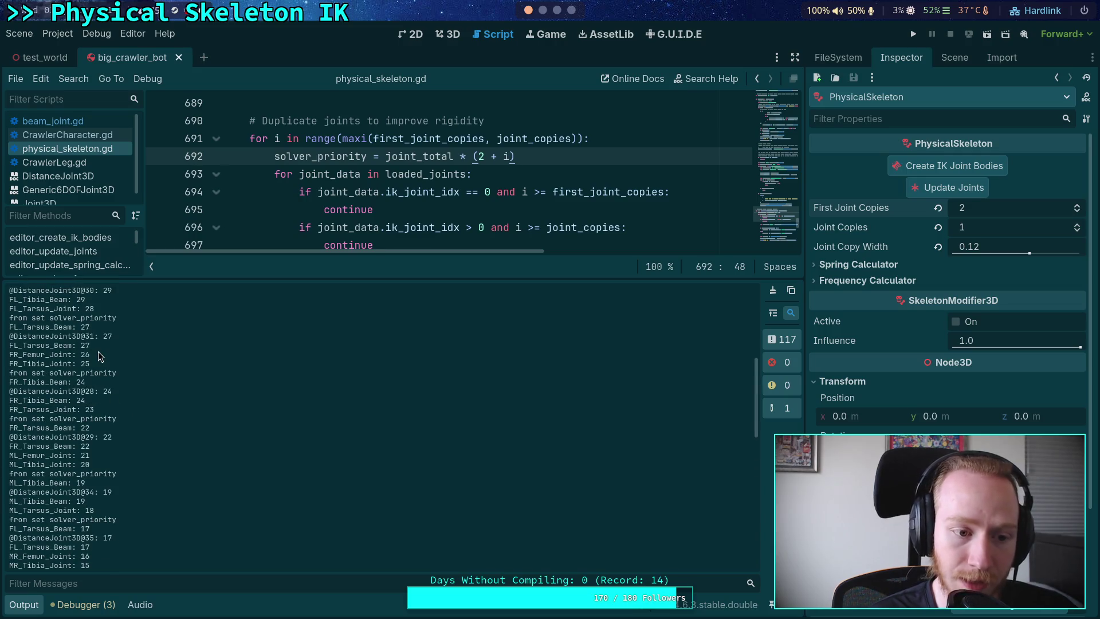
scroll(98, 350, "down", 10)
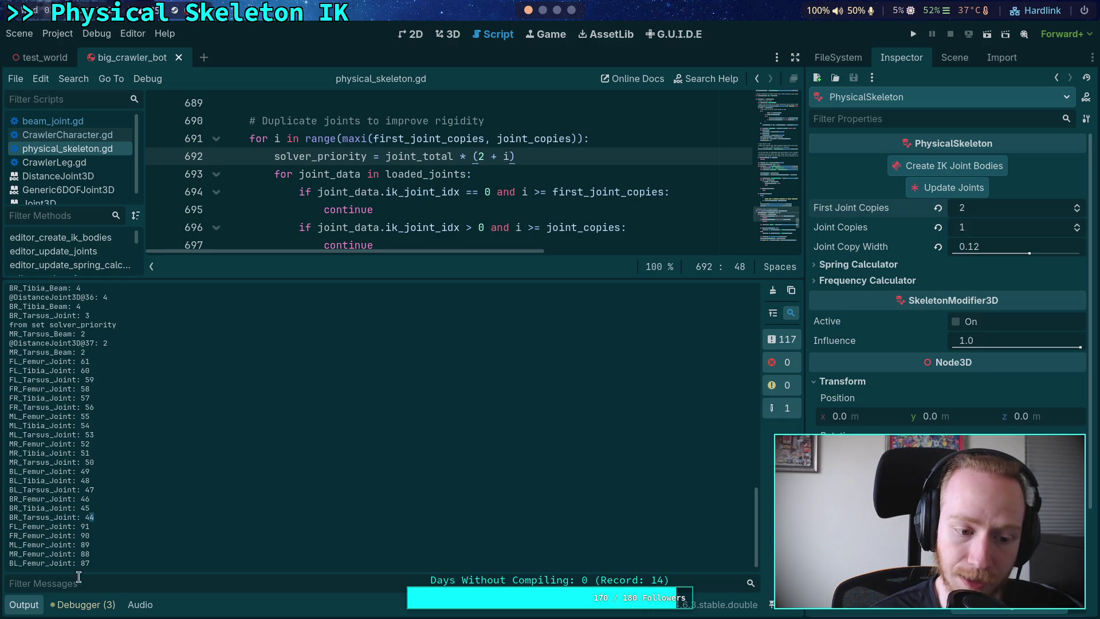
- Hide the Output panel and select the print and solver_priority decrement lines
left_click(26, 612)
left_click(394, 373)
left_click(372, 381)
scroll(372, 381, "up", 10)
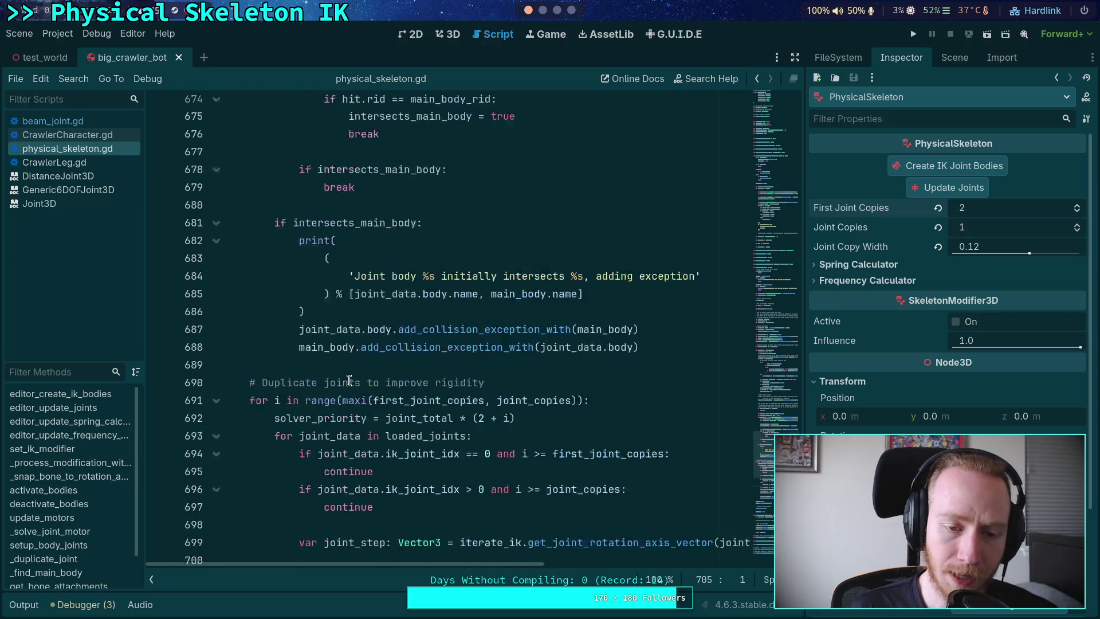
scroll(349, 381, "up", 9)
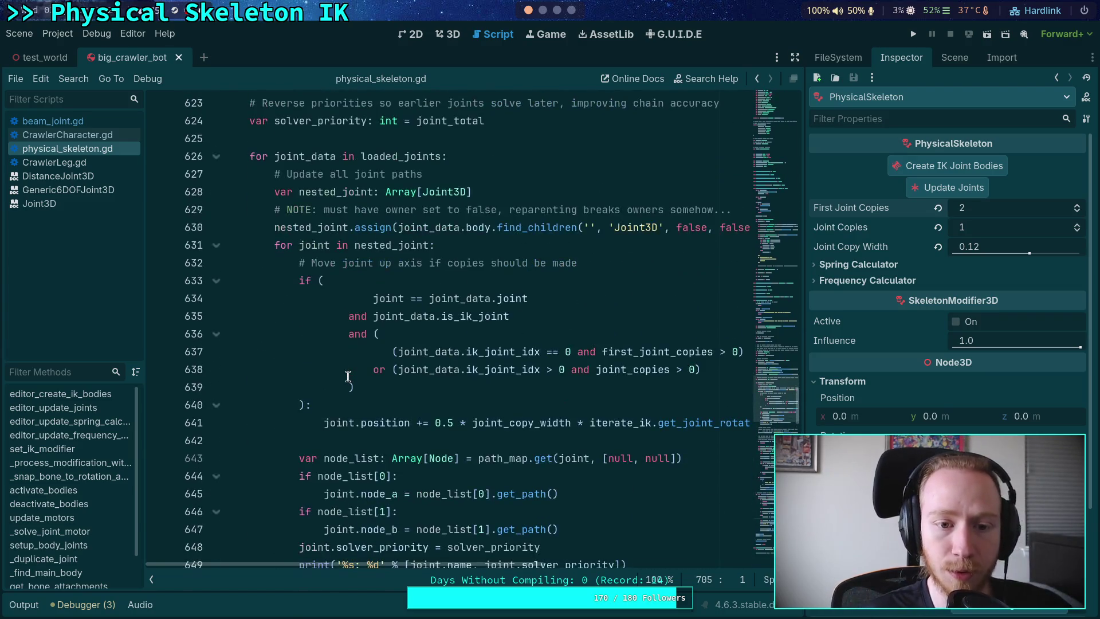
scroll(348, 376, "down", 15)
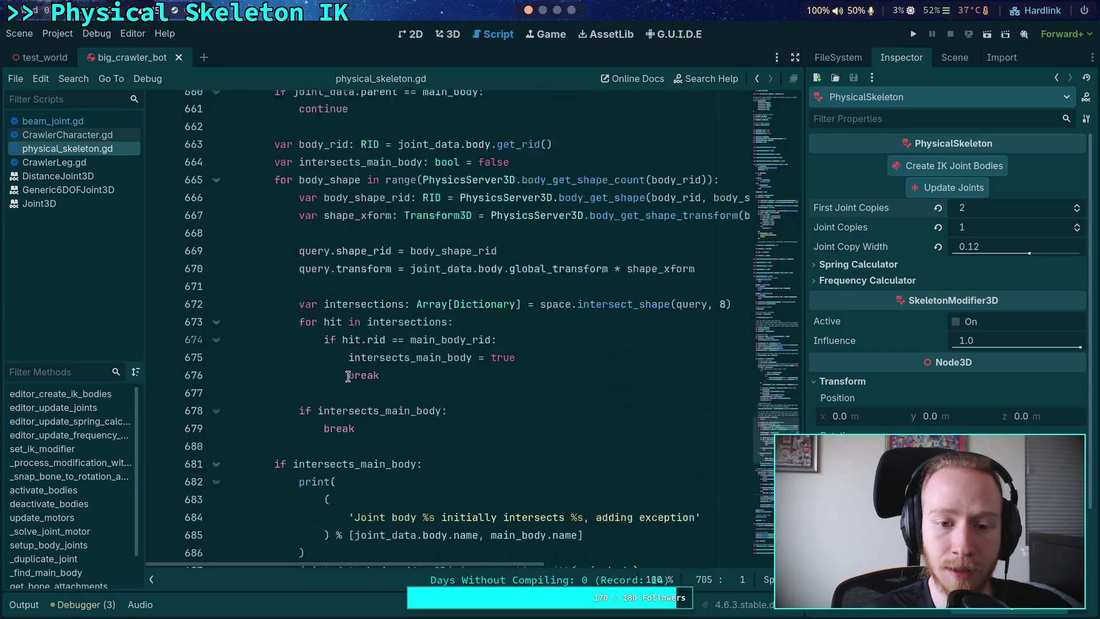
scroll(349, 377, "down", 4)
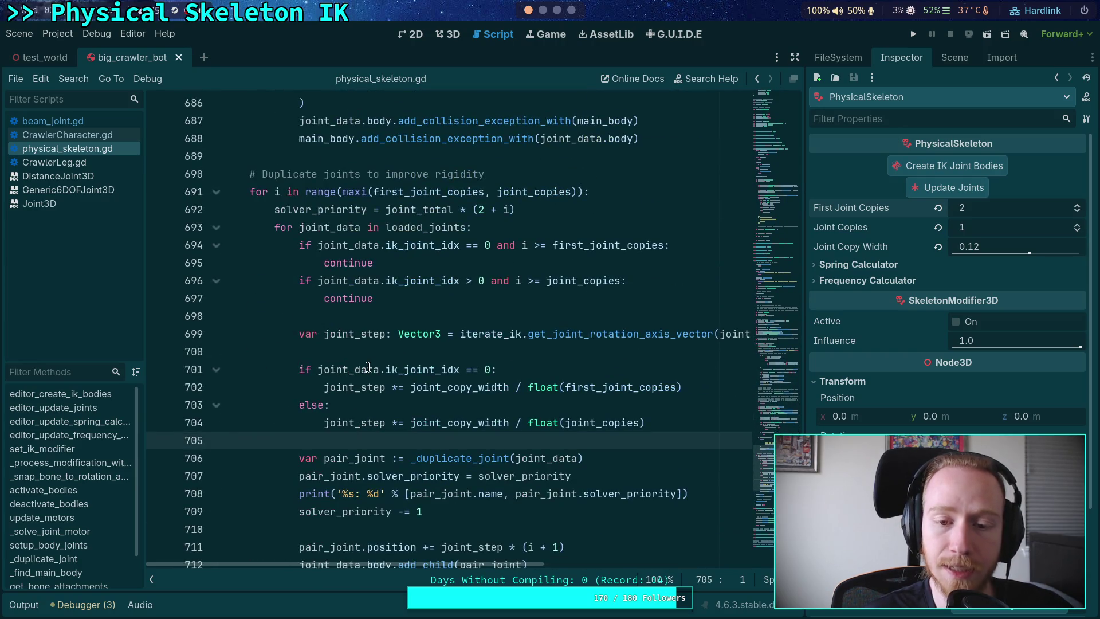
scroll(373, 367, "down", 1)
scroll(321, 367, "up", 1)
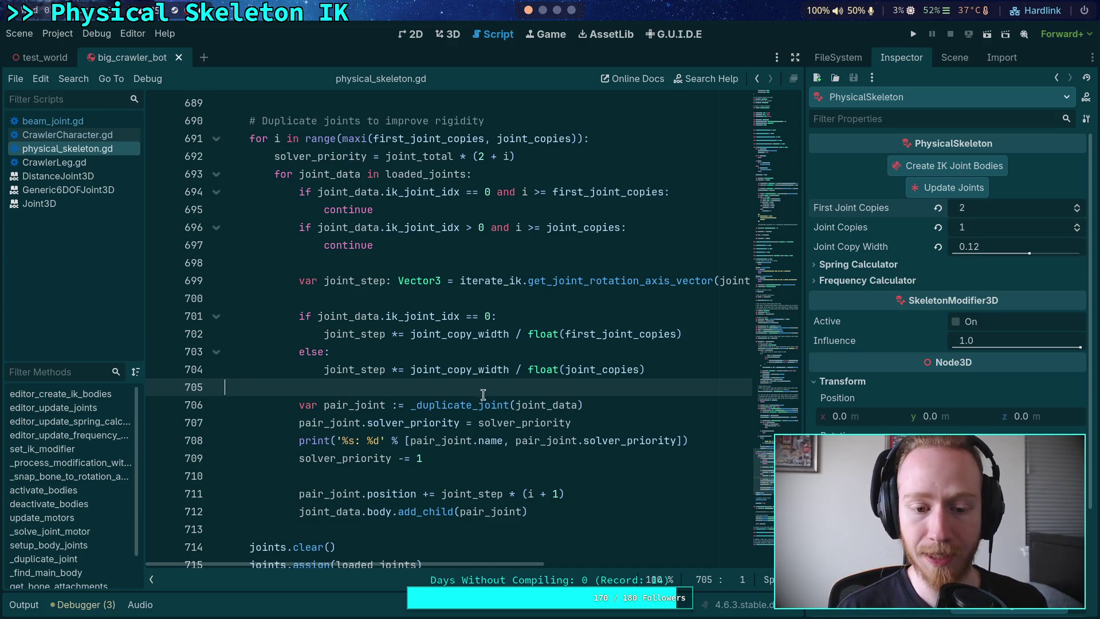
left_click_drag(458, 460, 310, 435)
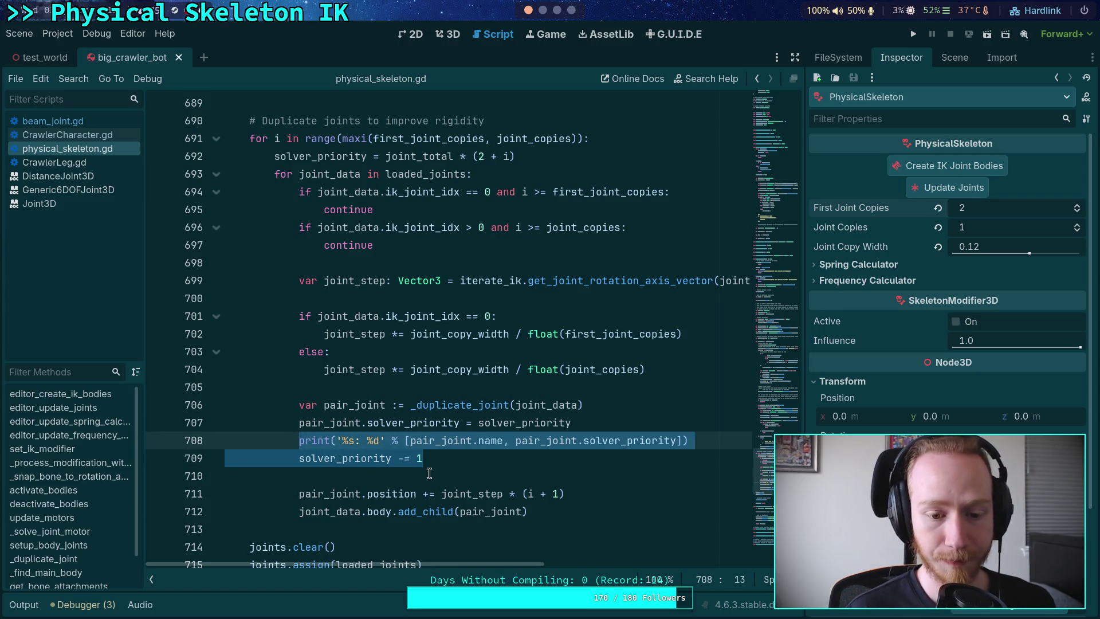
- Move the print and decrement lines below the add_child call and dedent them
key("alt+Down")
key("alt+Down")
key("alt+Down")
key("shift+Tab")
key("shift+Tab")
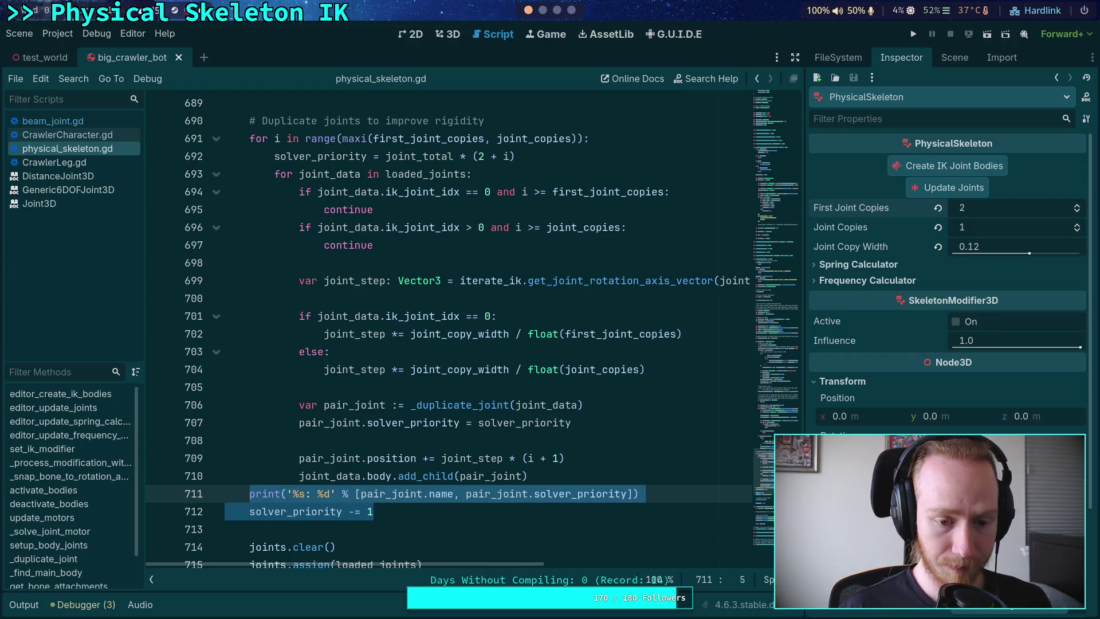
left_click(587, 476)
key("Return")
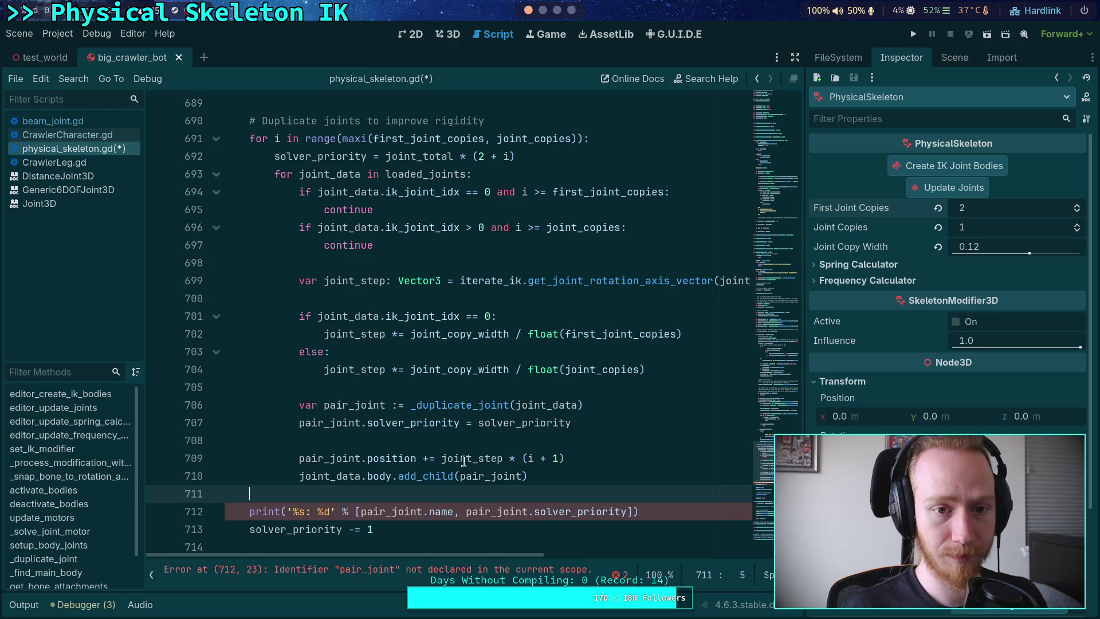
- Delete the joint_total declaration line
scroll(482, 465, "up", 13)
scroll(431, 395, "up", 12)
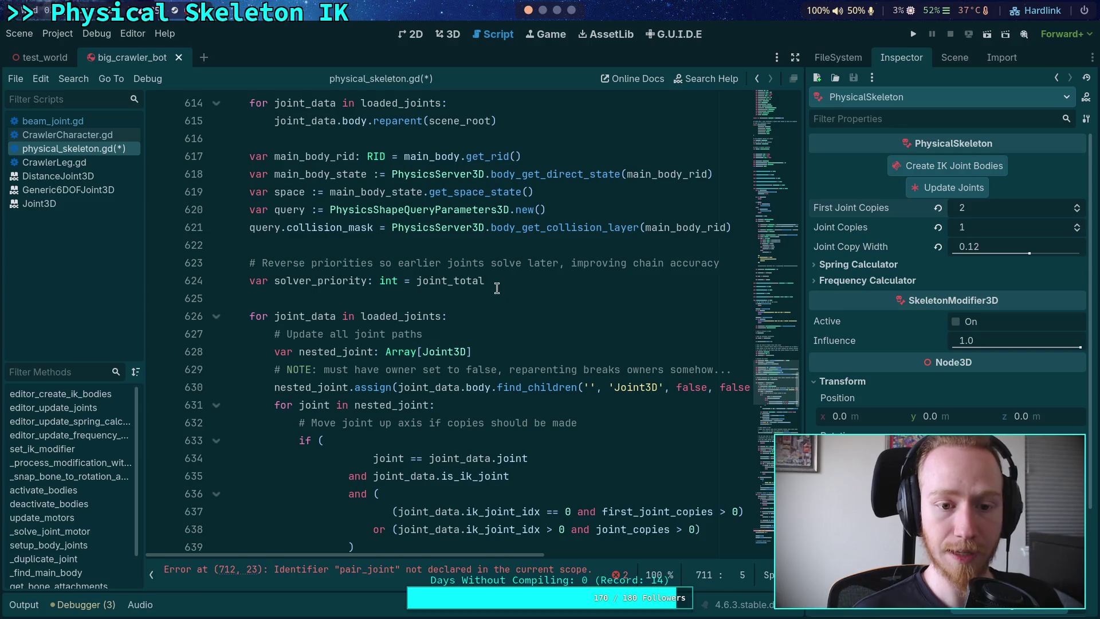
scroll(493, 298, "up", 2)
left_click(334, 397)
scroll(333, 397, "up", 2)
left_click_drag(397, 227, 224, 229)
key("BackSpace")
key("BackSpace")
- Delete the joint_total accumulation line 595
scroll(344, 415, "down", 3)
scroll(344, 415, "up", 3)
left_click(421, 317)
scroll(459, 321, "down", 7)
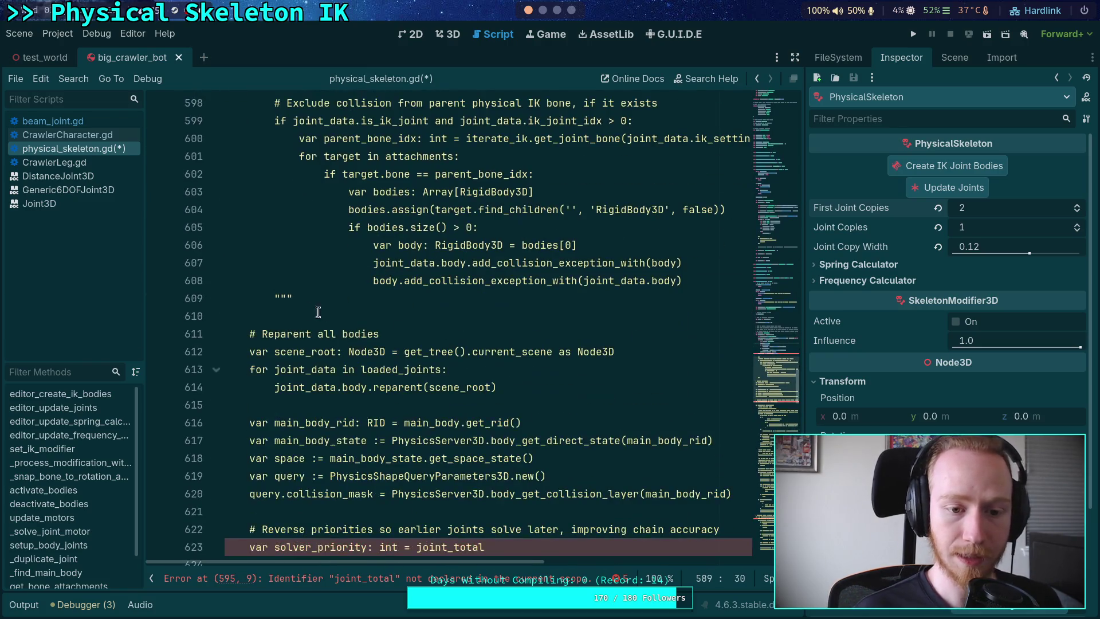
scroll(328, 314, "up", 2)
left_click(216, 193)
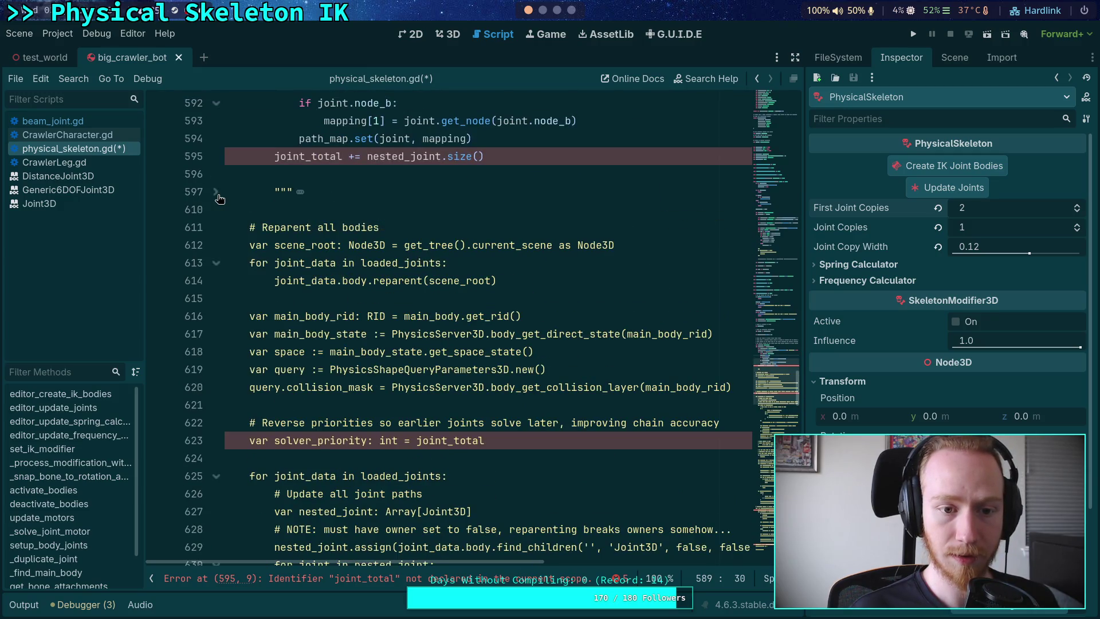
left_click(217, 193)
left_click_drag(490, 161, 532, 141)
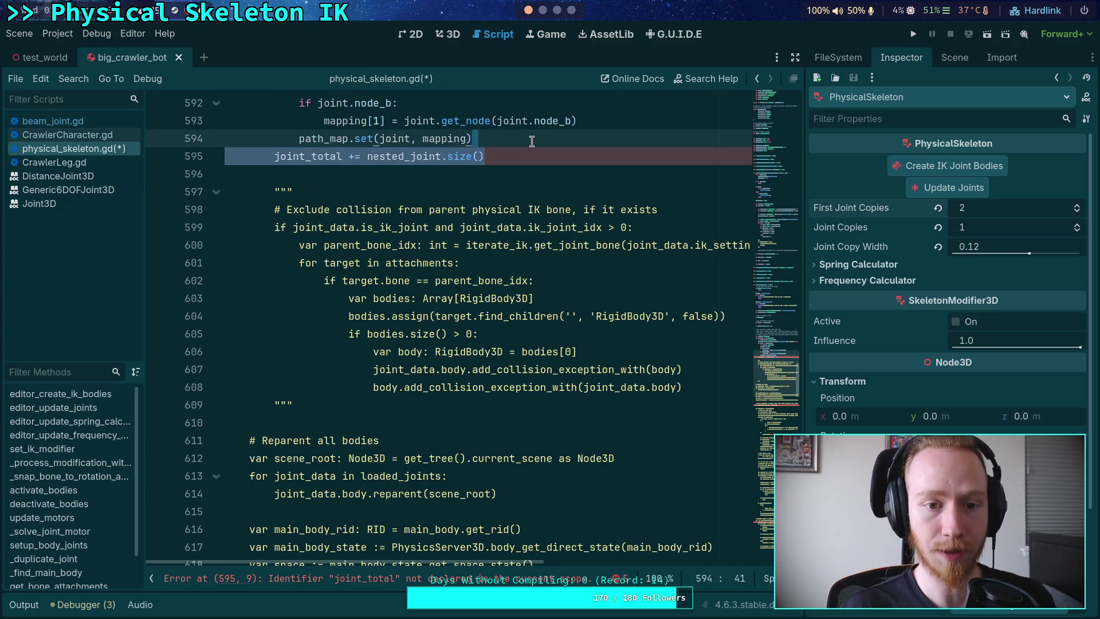
key("BackSpace")
key("Down")
- Clear the solver_priority declaration line
scroll(230, 333, "up", 6)
left_click(216, 333)
scroll(230, 334, "down", 4)
left_click(508, 369)
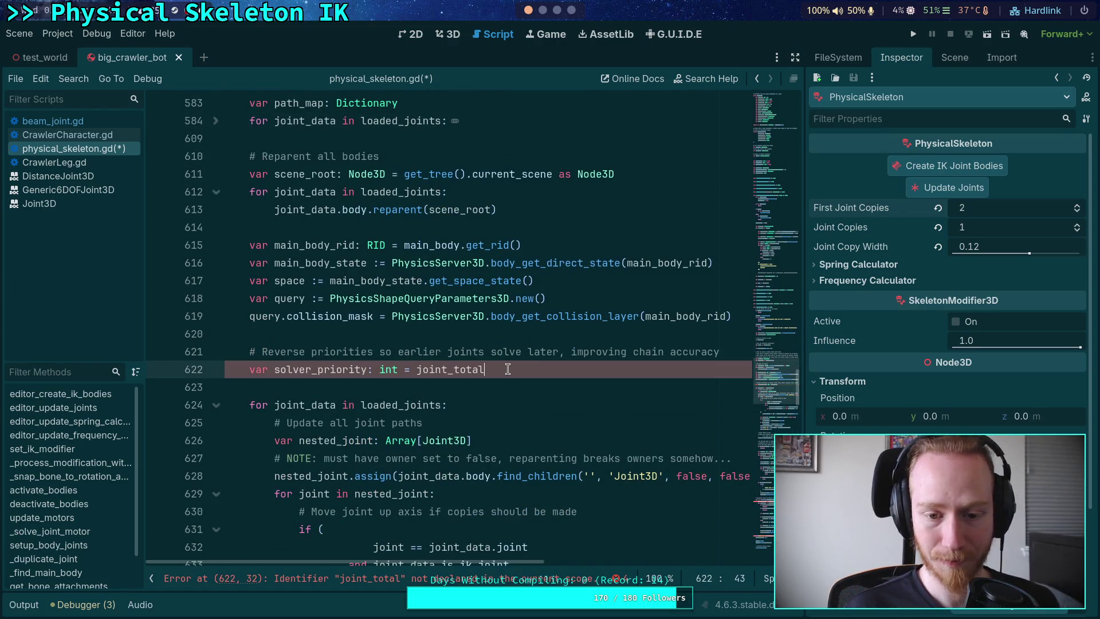
key("shift+Home")
key("shift+Home")
key("BackSpace")
key("Tab")
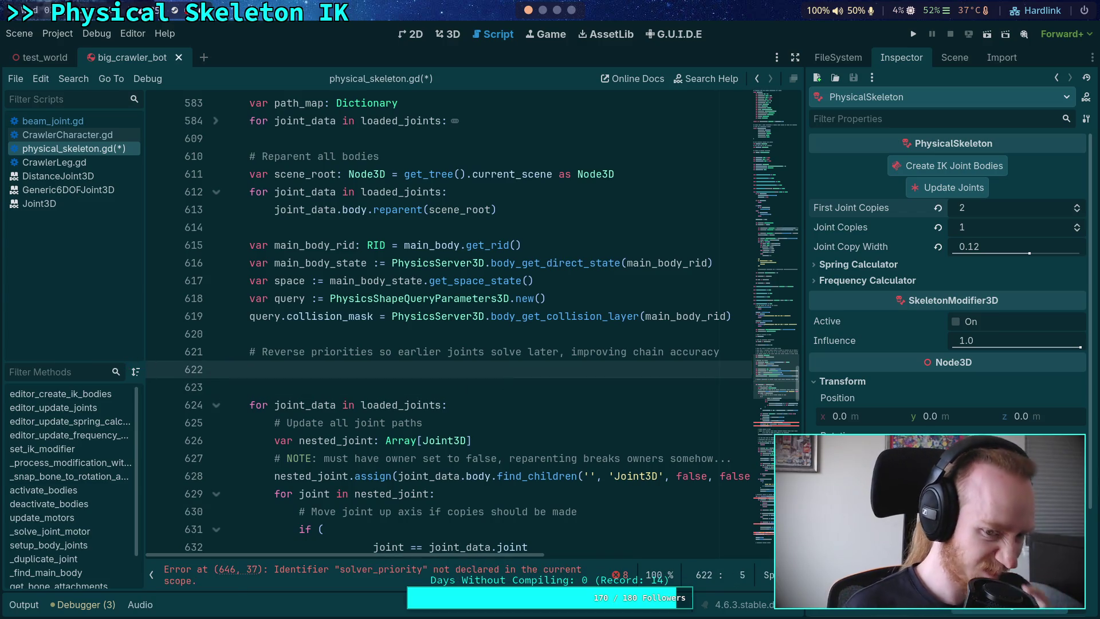
- Declare var all_joints_for_priority: Array[Joint3D] on line 622, discarding a trial line beneath it
type("var ")
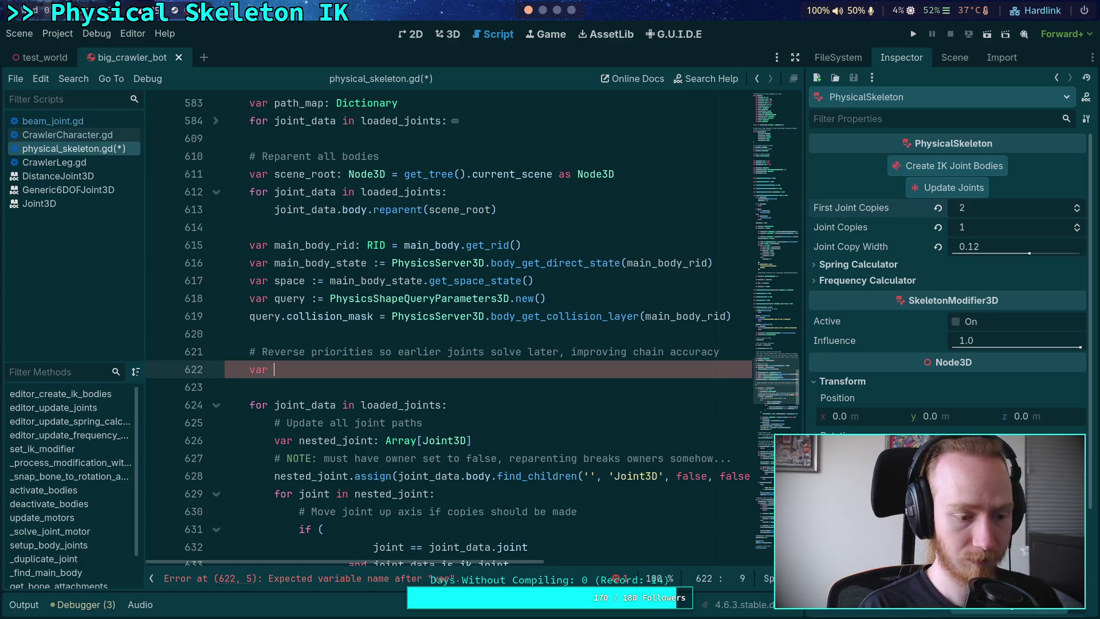
type("all_joints_for_priority: A")
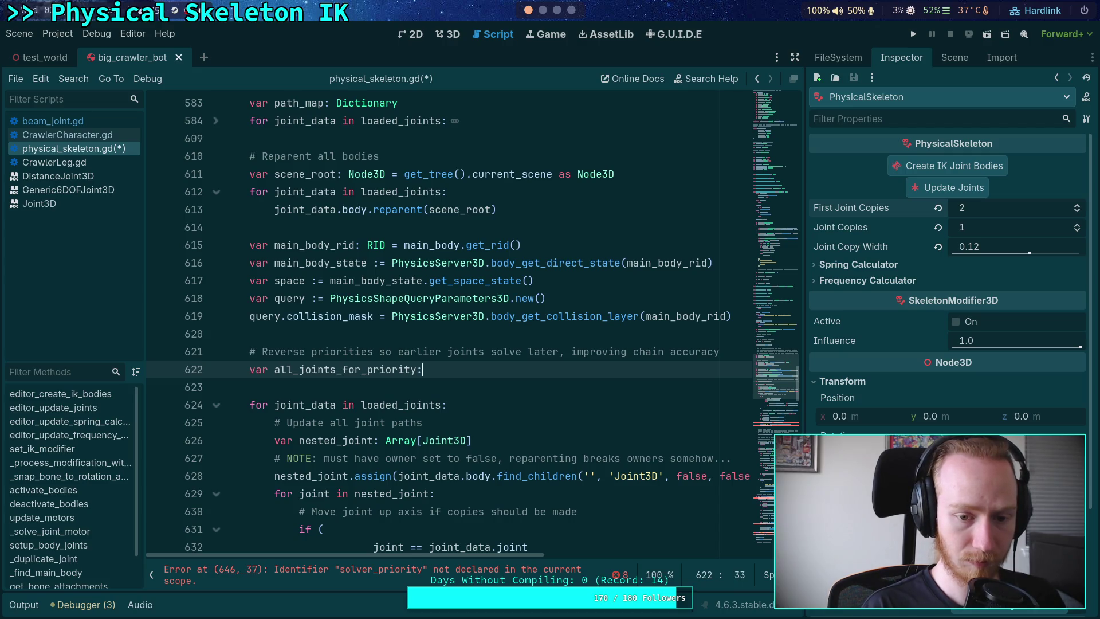
type("rray[Joint3D")
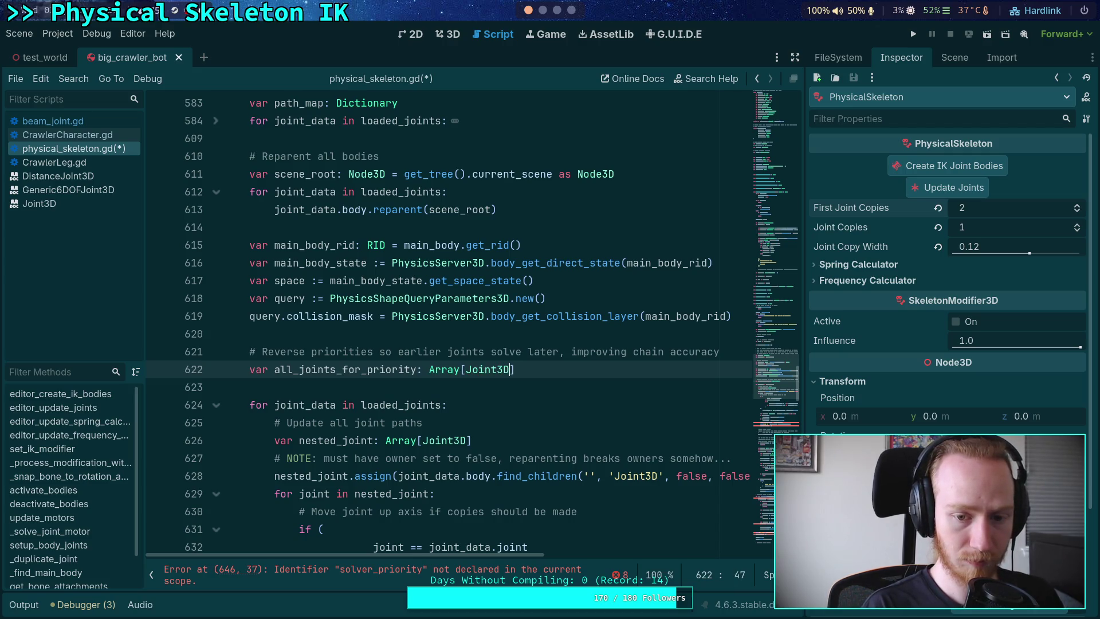
type("]")
scroll(531, 390, "down", 2)
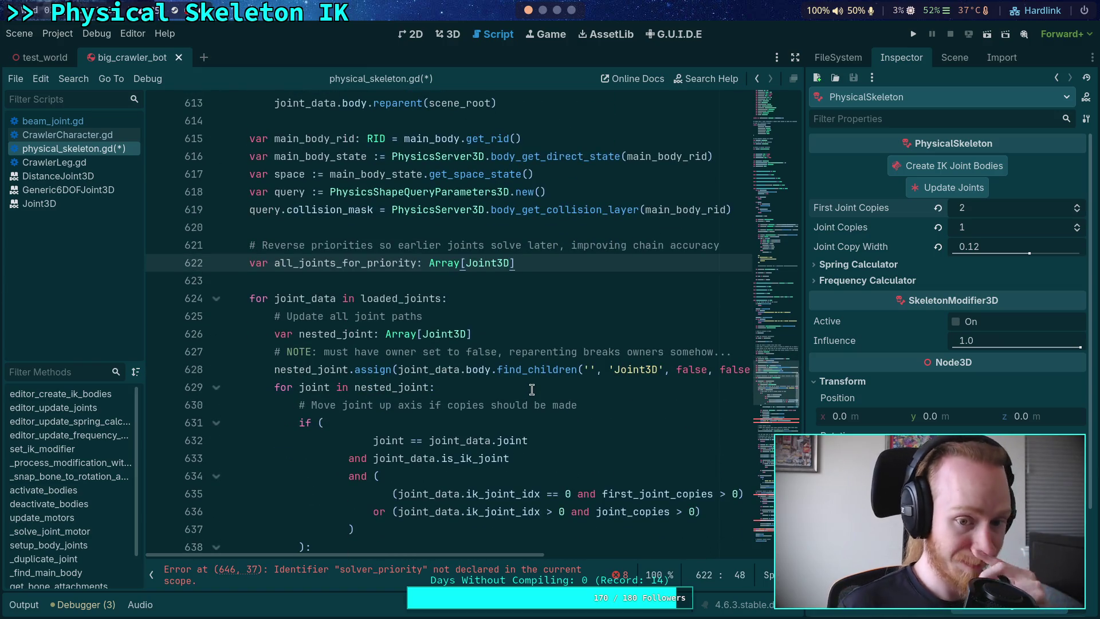
key("Return")
type("all")
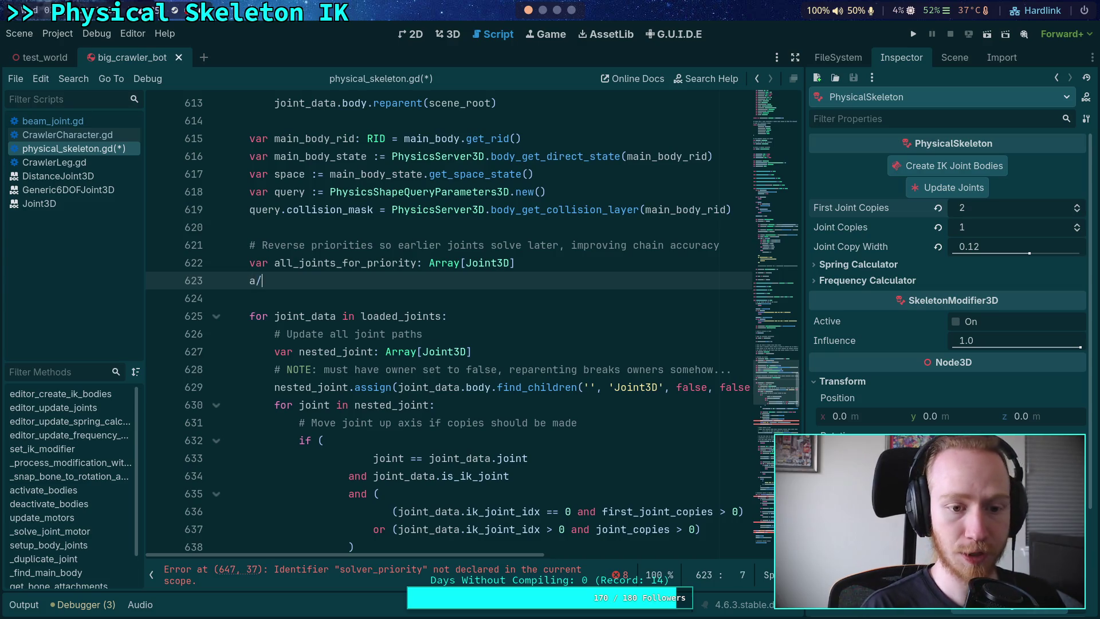
key("Return")
type(".res")
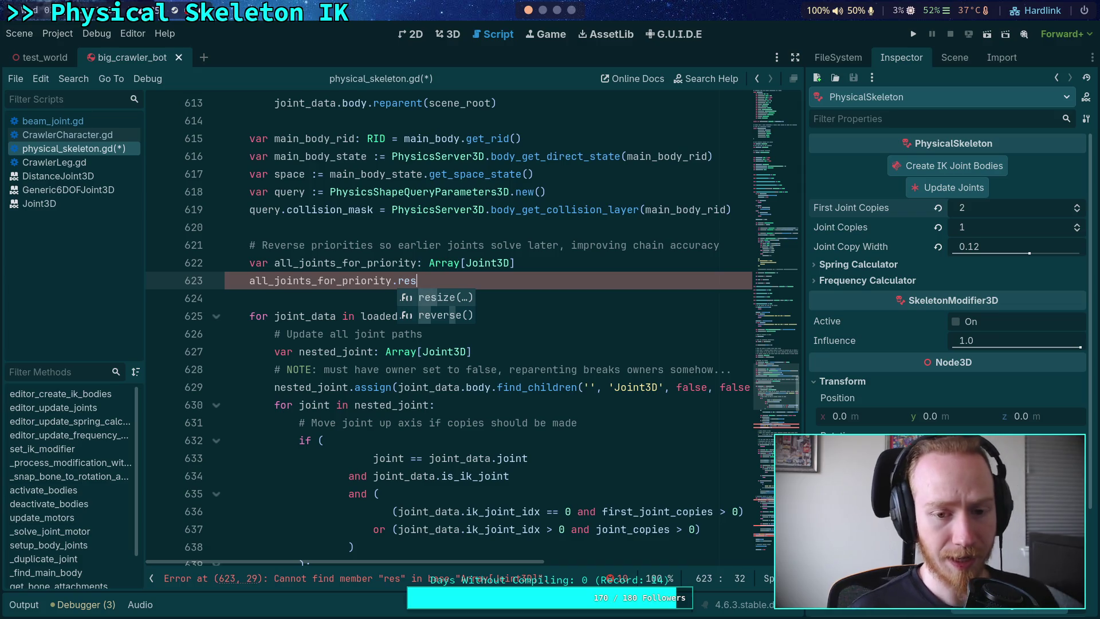
triple_click(552, 285)
key("BackSpace")
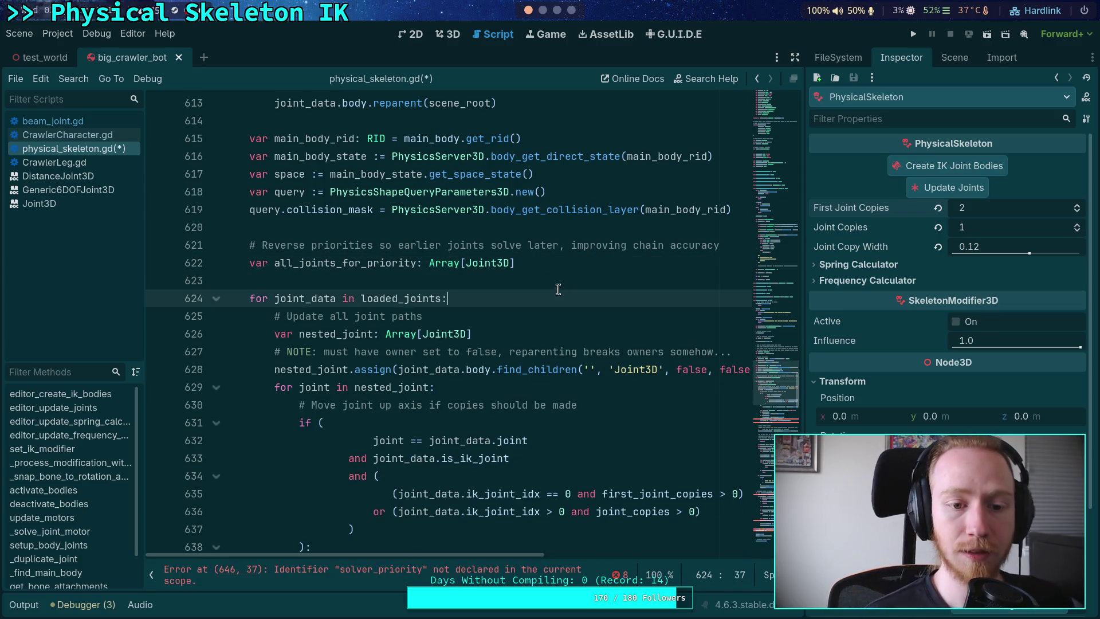
scroll(531, 276, "down", 2)
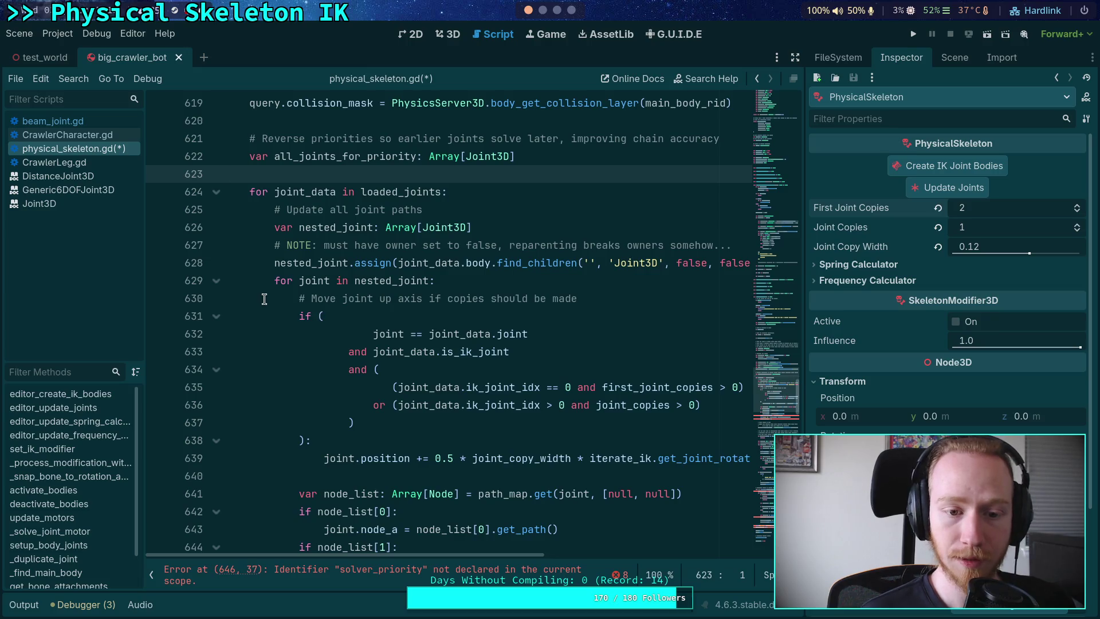
- Add all_joints_for_priority.append(joint) after line 645 and delete the old priority lines 647–649
scroll(309, 317, "down", 2)
scroll(309, 317, "down", 1)
left_click(603, 418)
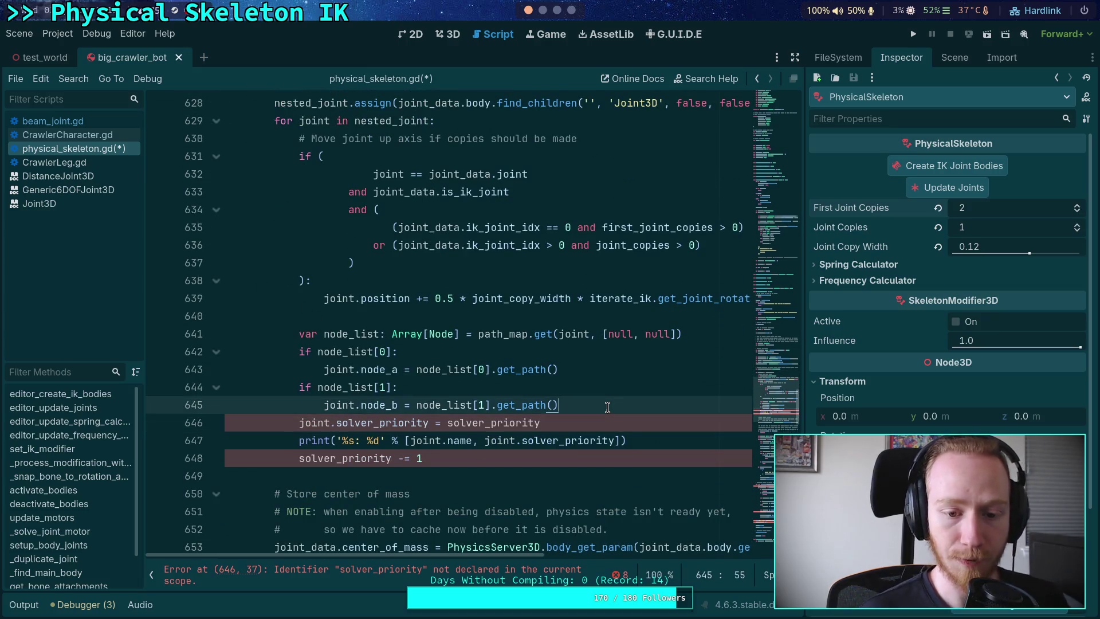
left_click(607, 406)
key("Return")
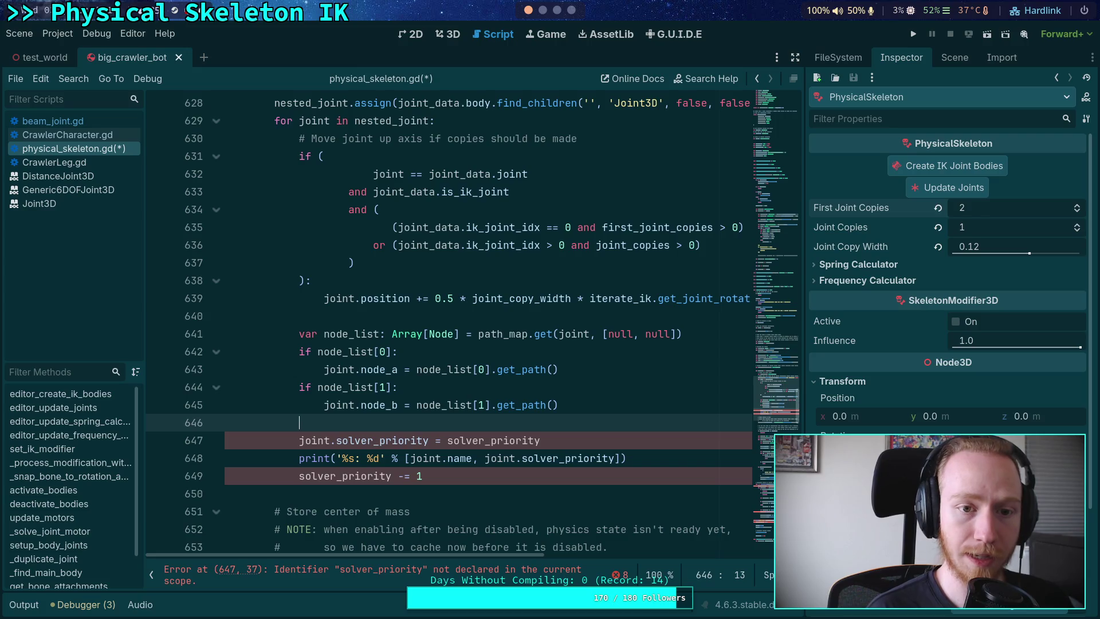
type("jo")
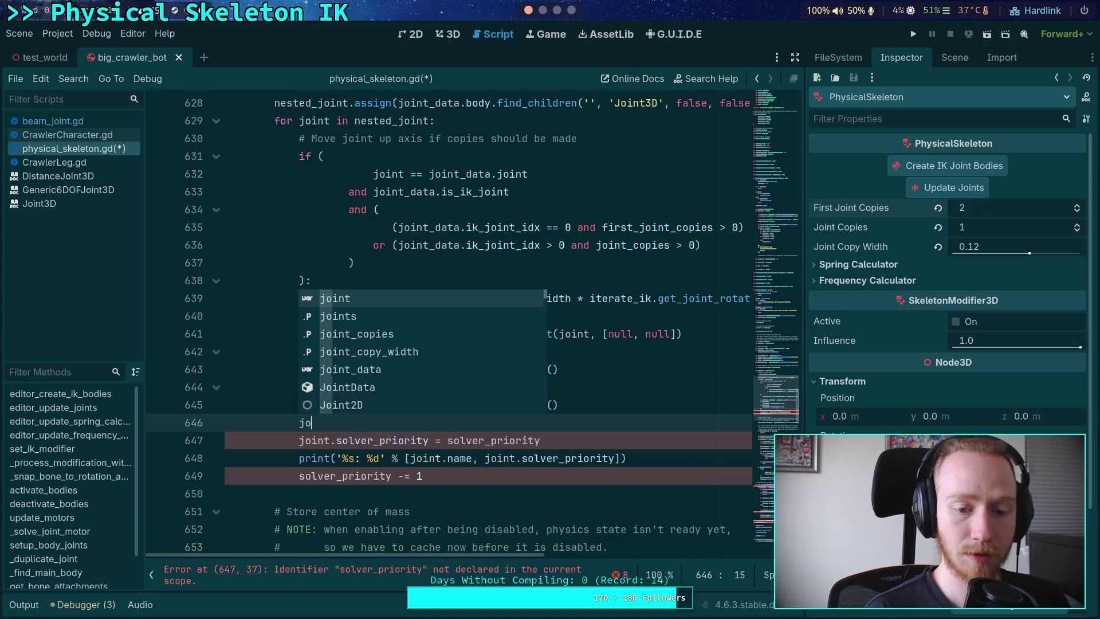
key("BackSpace")
key("BackSpace")
key("Return")
type(".")
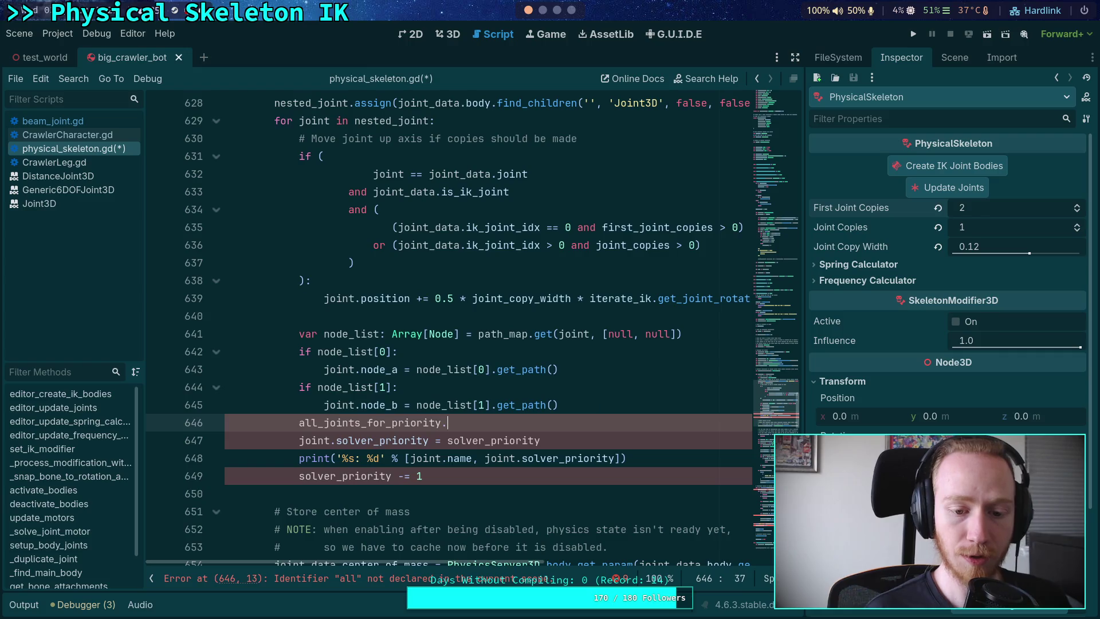
type("appe")
key("Return")
type("joint)")
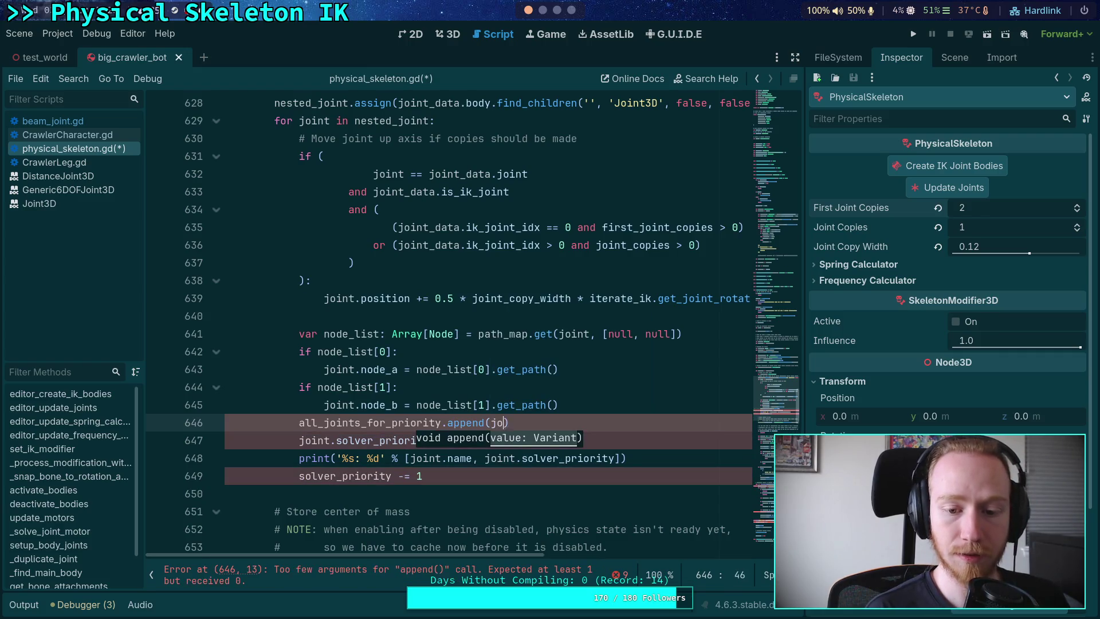
left_click_drag(498, 475, 592, 422)
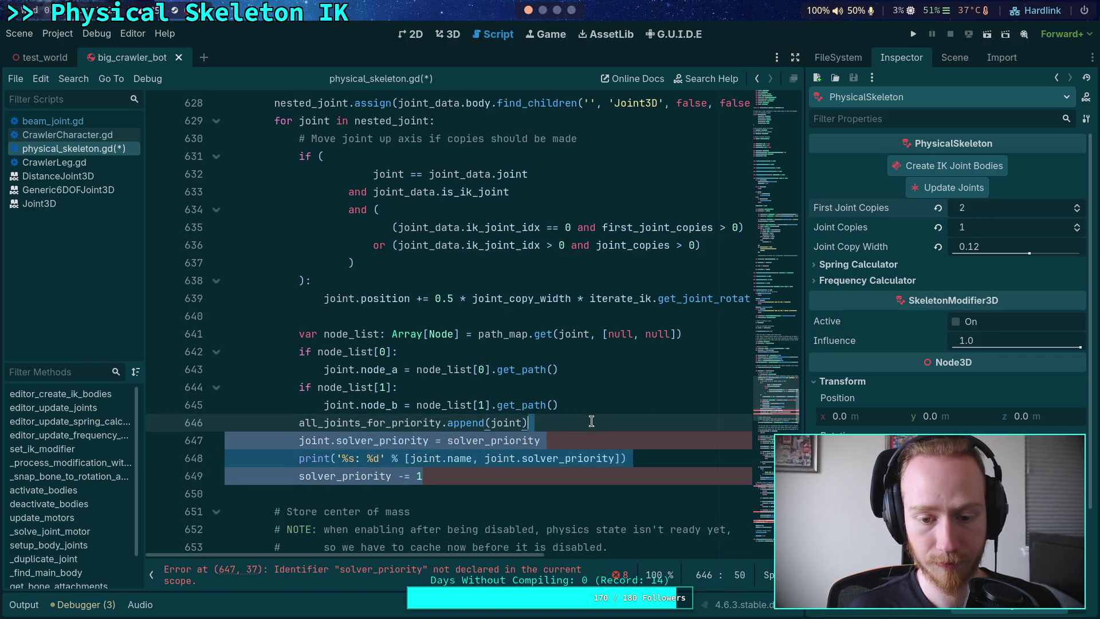
key("BackSpace")
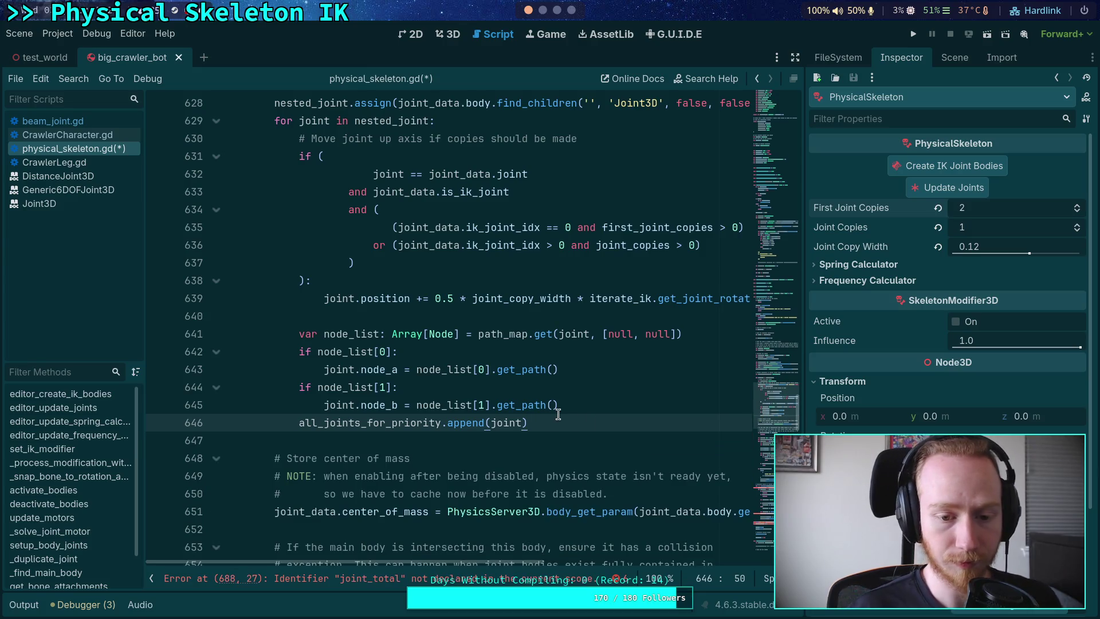
- Remove the joint_total priority line
scroll(450, 338, "down", 12)
scroll(450, 339, "down", 6)
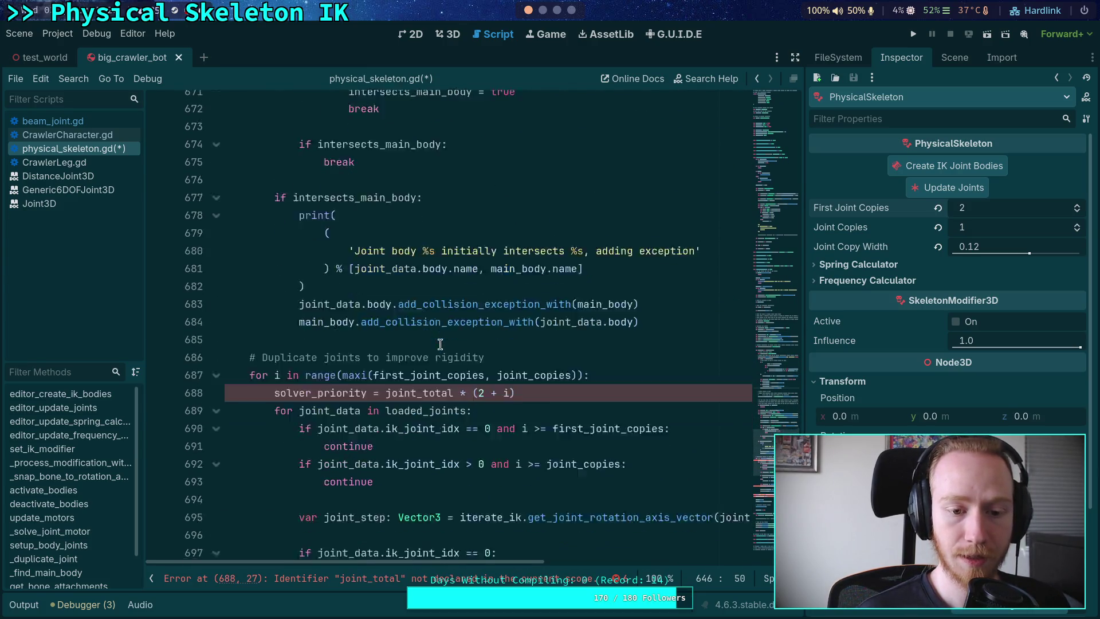
left_click(640, 208)
key("ctrl+x")
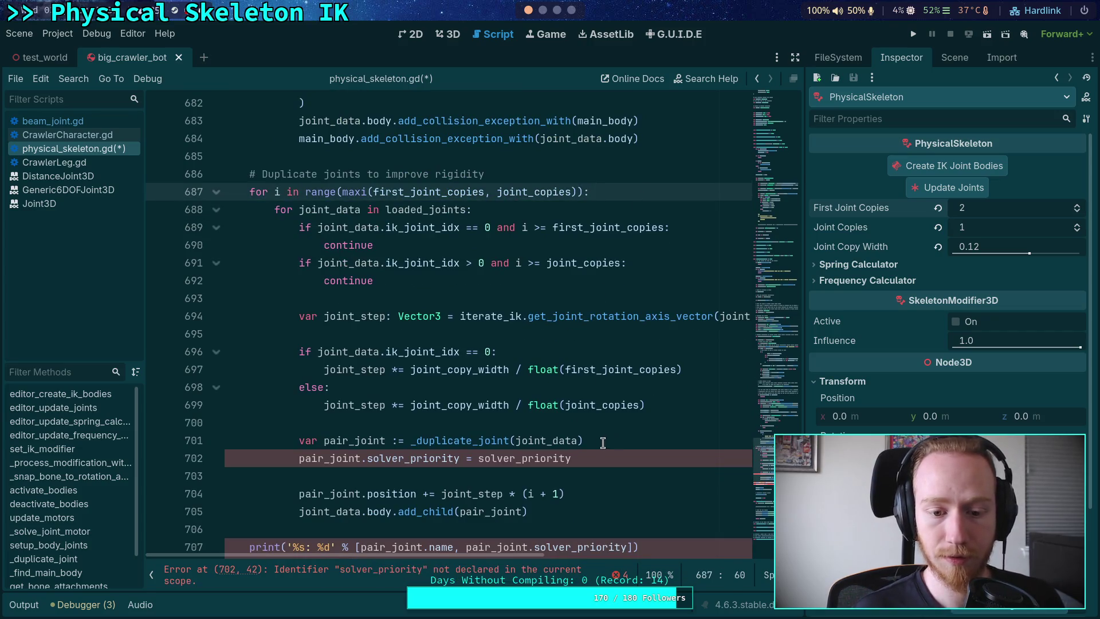
- Add all_joints_for_priority.append(pair_joint) below the duplicate call and drop the pair_joint priority assignment
left_click(641, 442)
key("Return")
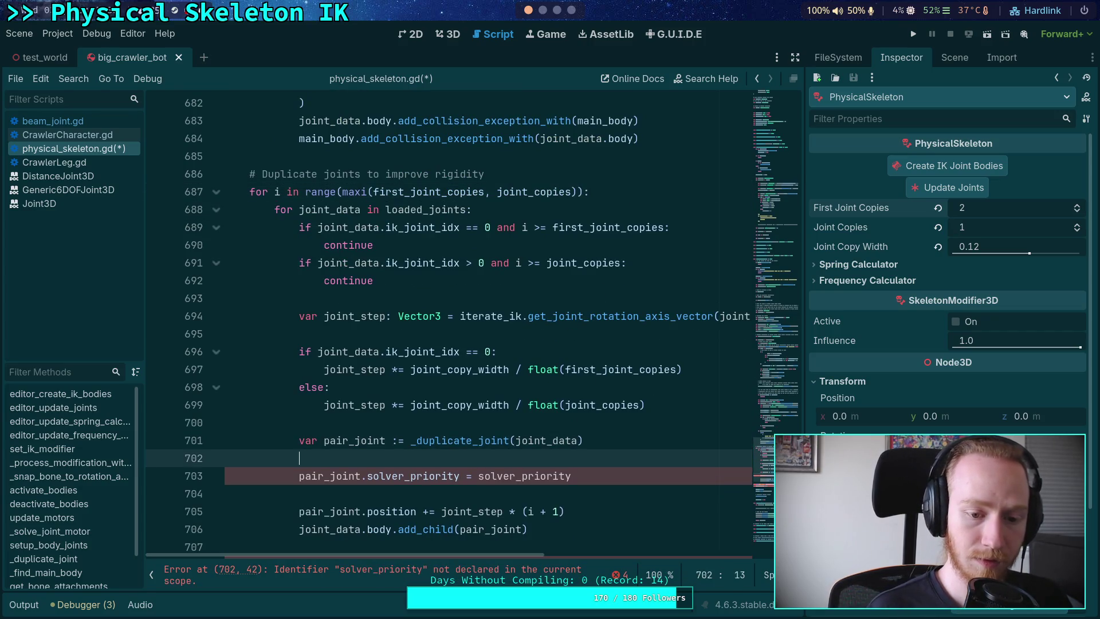
type("j")
key("BackSpace")
type("all_jo")
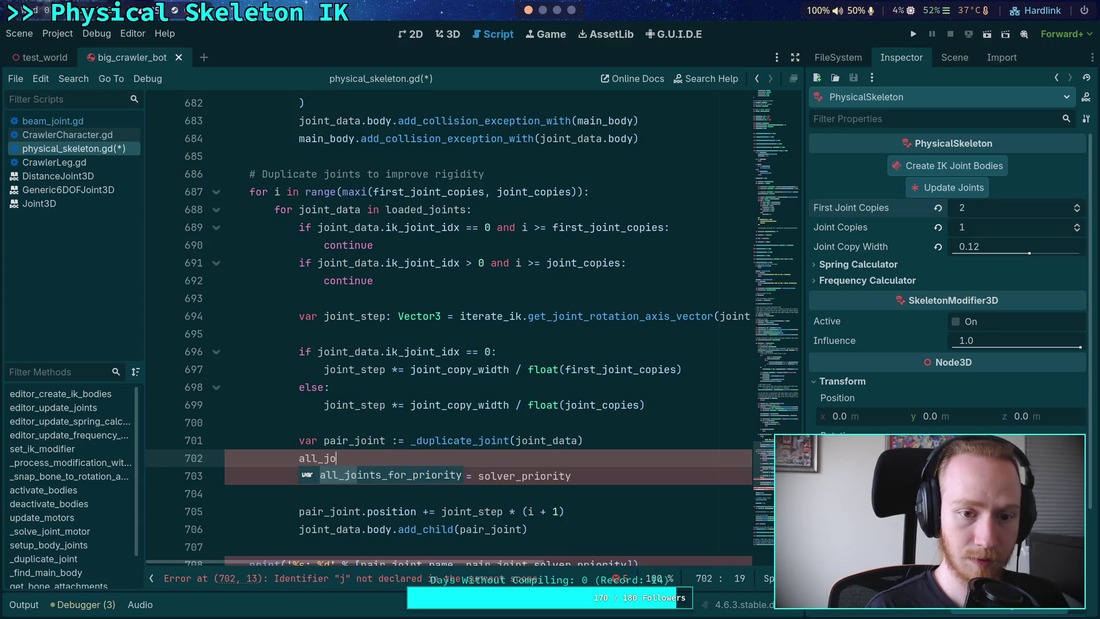
key("Return")
type(".append")
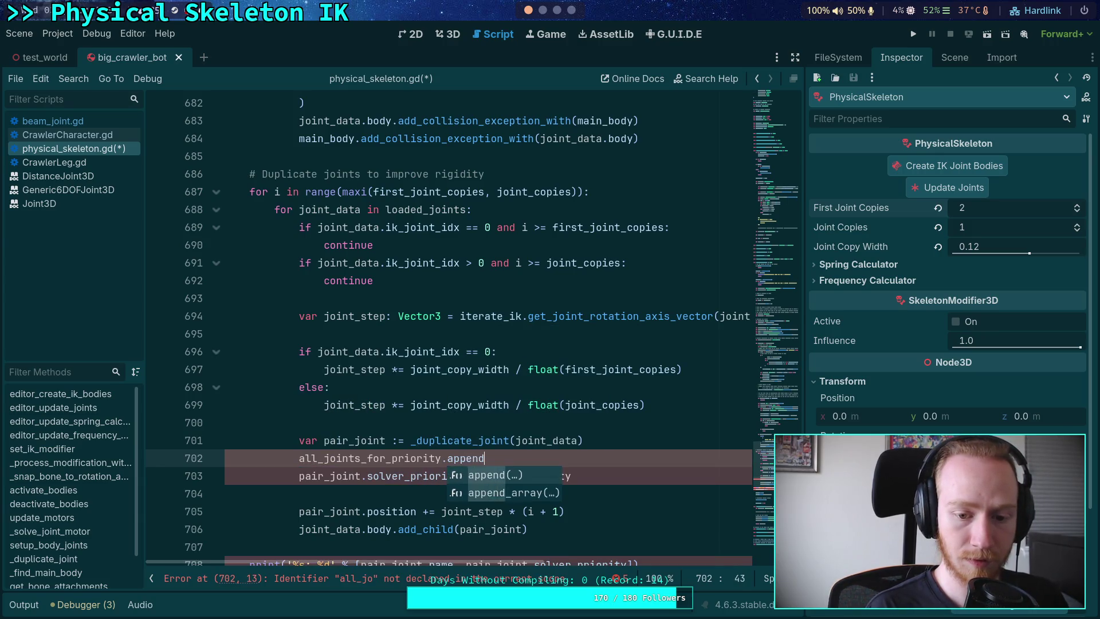
key("Return")
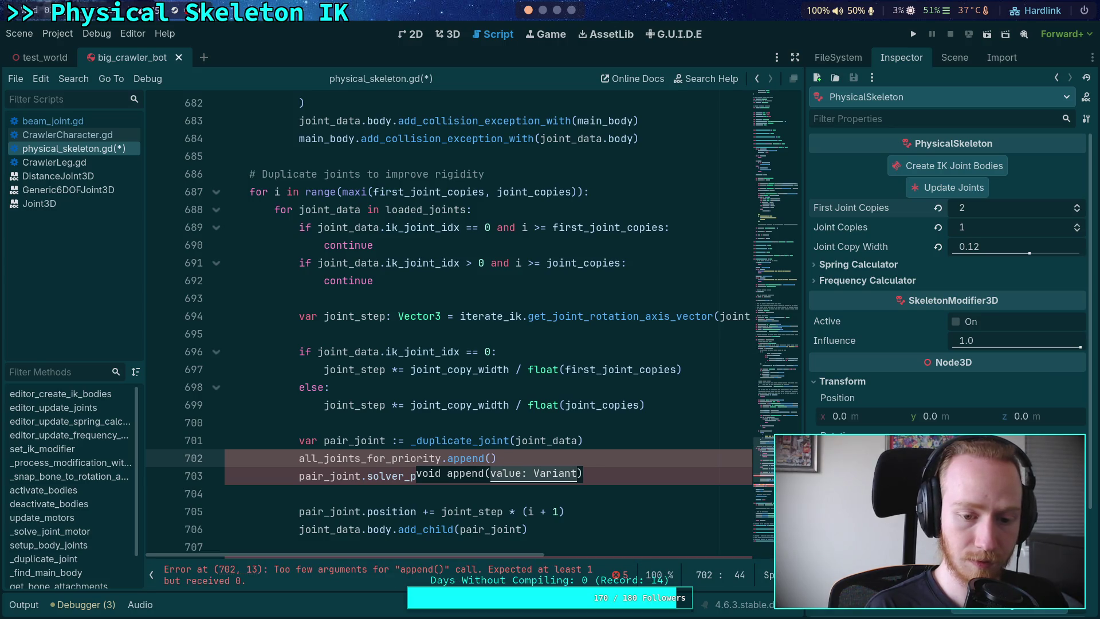
type("pair_joint)")
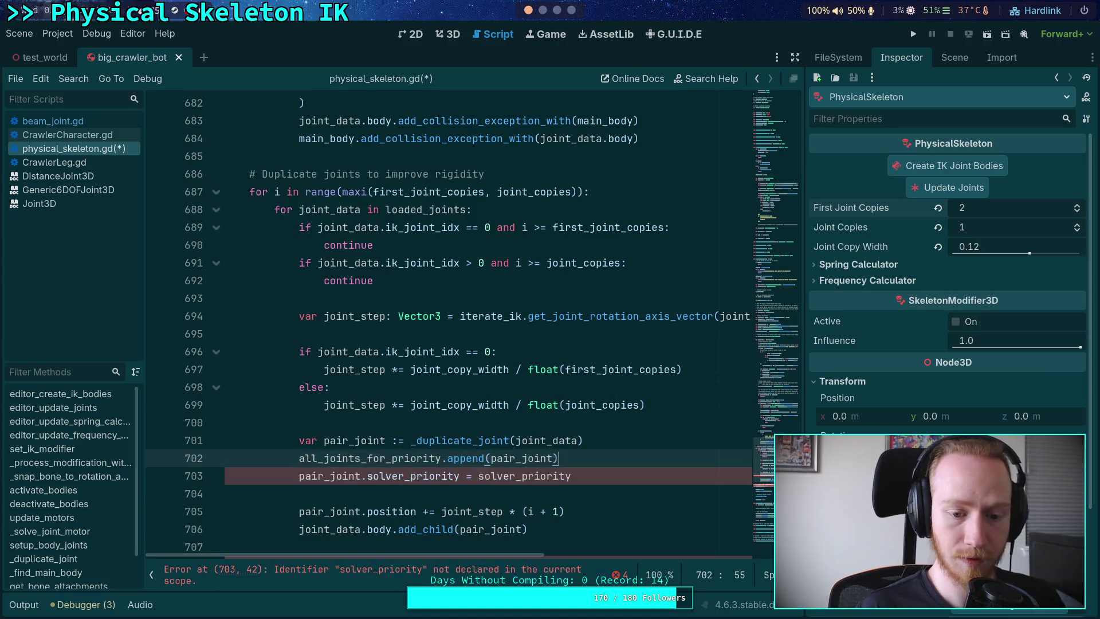
key("shift+Down")
key("BackSpace")
scroll(590, 458, "down", 3)
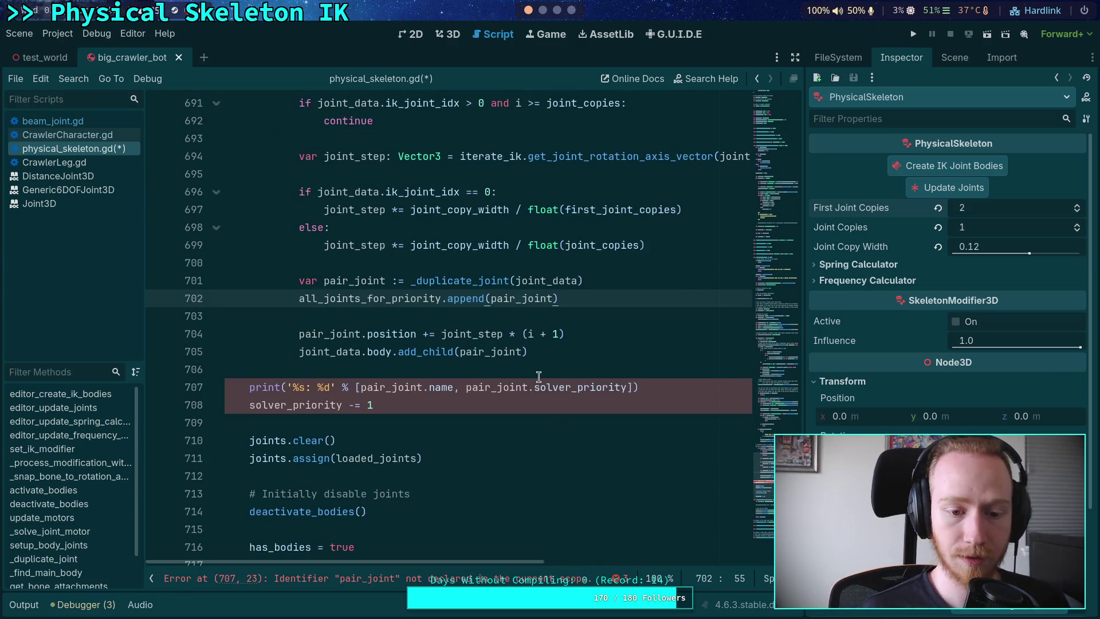
- Wrap the print and decrement lines in a for joint in all_joints_for_priority loop
left_click(560, 363)
key("Return")
type("for joint in all")
key("Return")
key("Down")
key("shift+Down")
key("Tab")
key("ctrl+shift+Return")
- Start a var line above the loop and move the Reverse priorities comment above it
type("var")
scroll(374, 302, "up", 10)
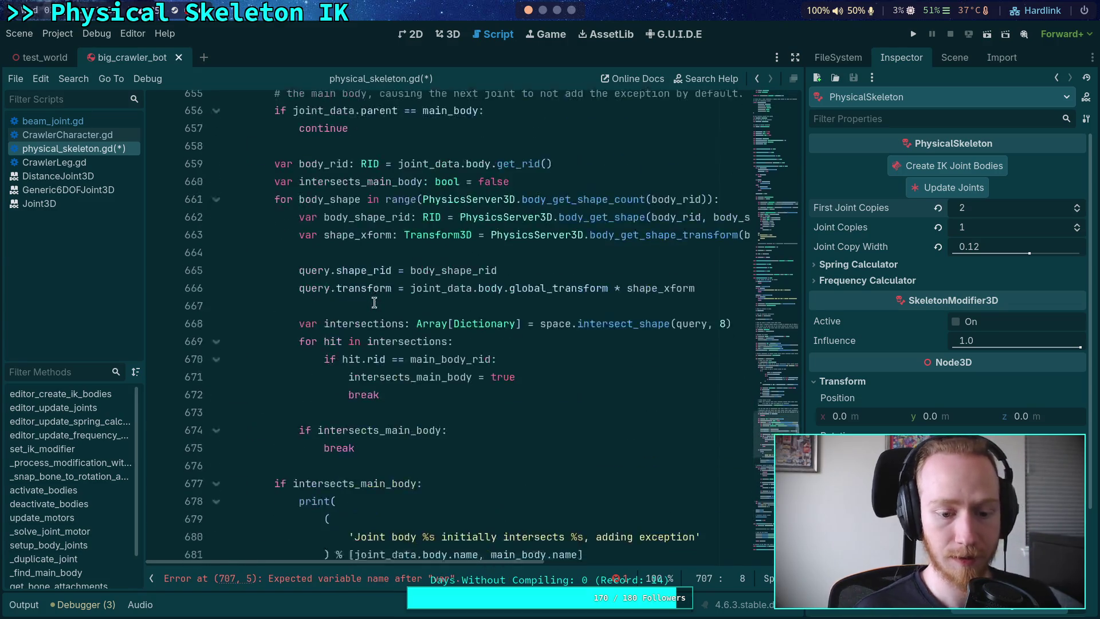
scroll(374, 302, "down", 5)
scroll(397, 379, "up", 13)
scroll(398, 380, "up", 7)
left_click(362, 299)
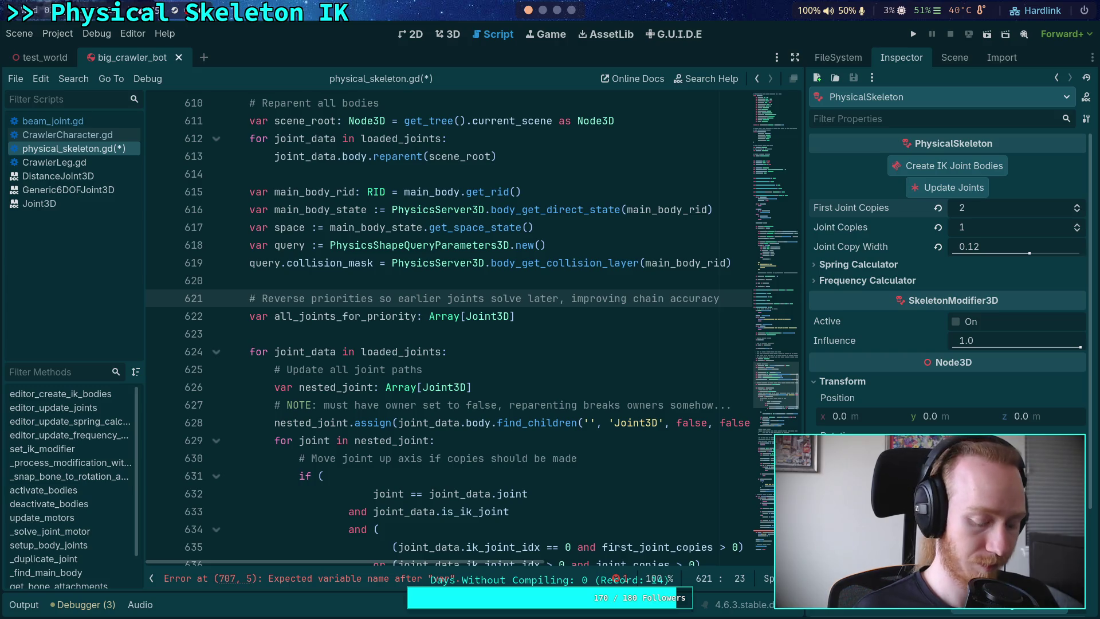
key("ctrl+shift+k")
scroll(274, 368, "down", 20)
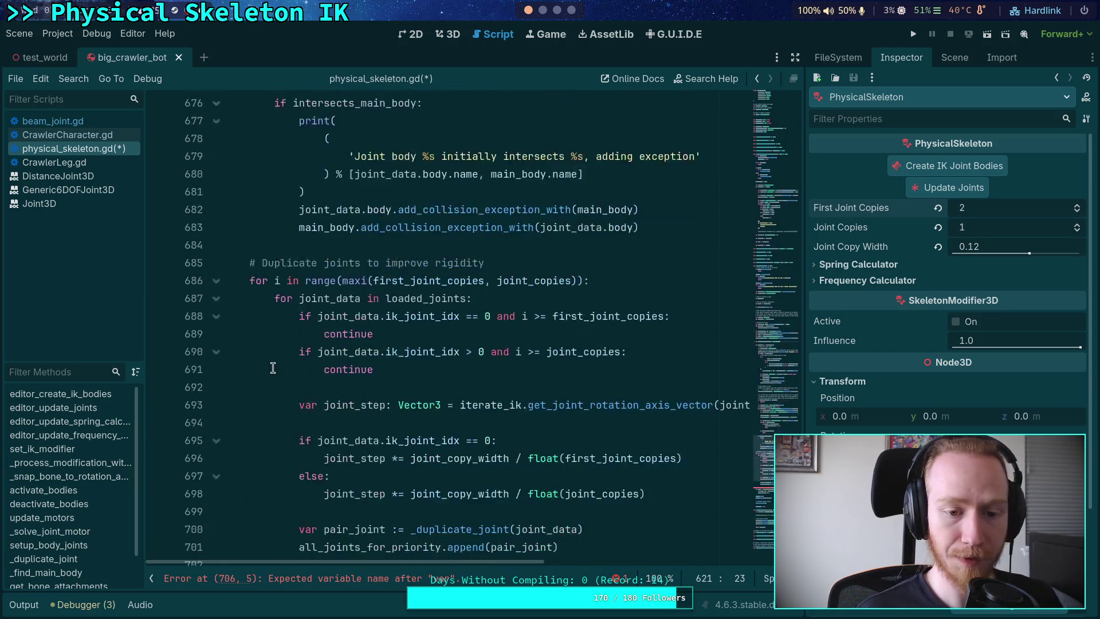
left_click(273, 369)
key("ctrl+v")
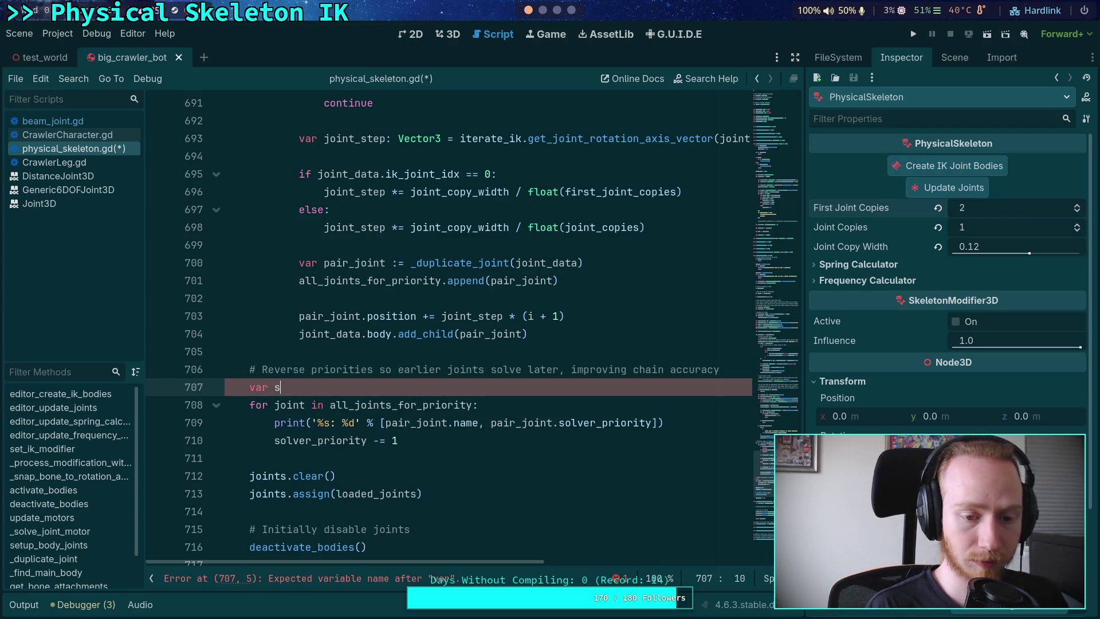
type("solv")
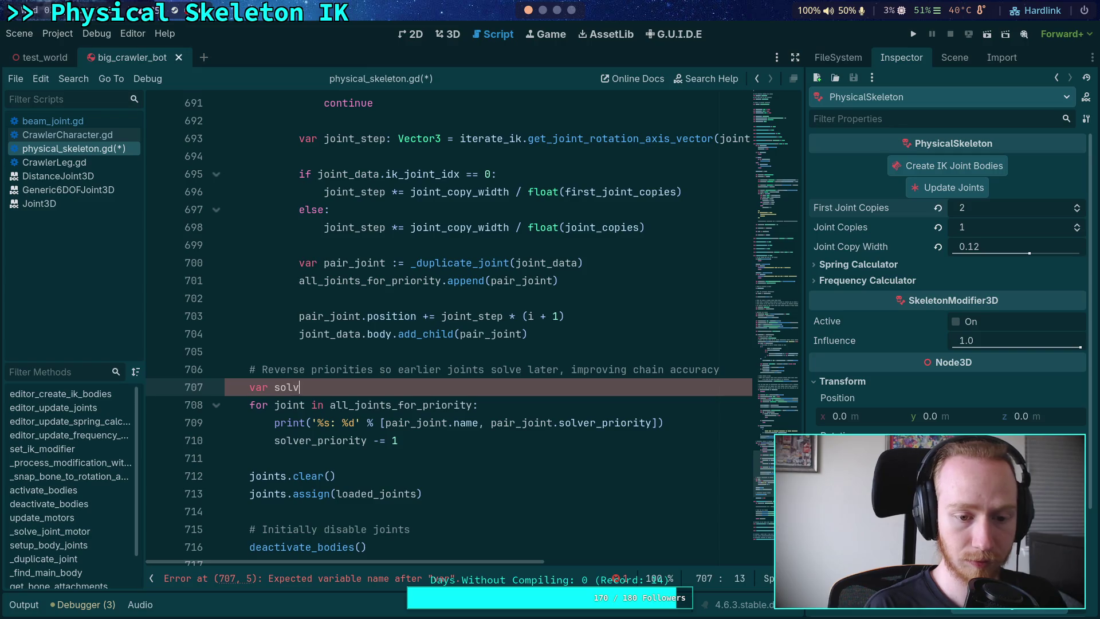
type("er_priority: ")
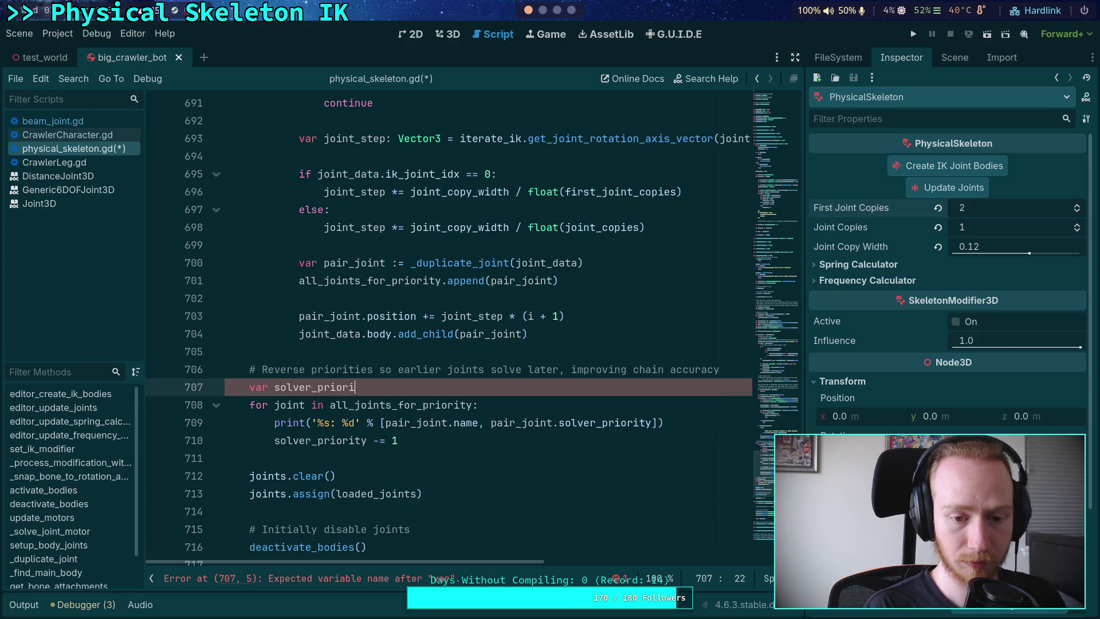
type("int = ")
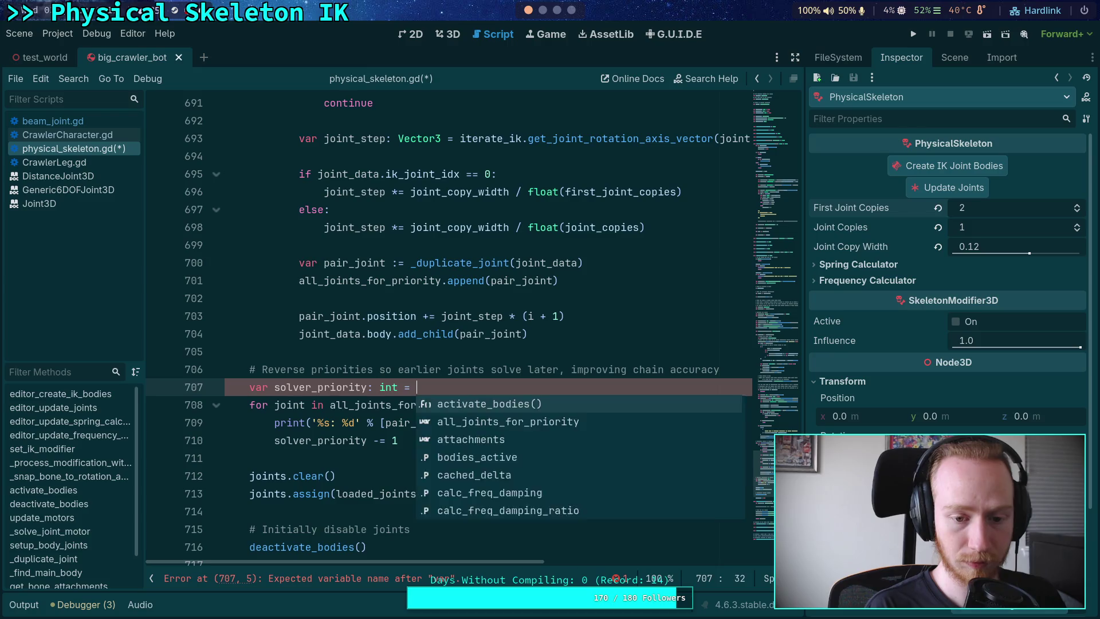
type("all_joints_for_priority.size")
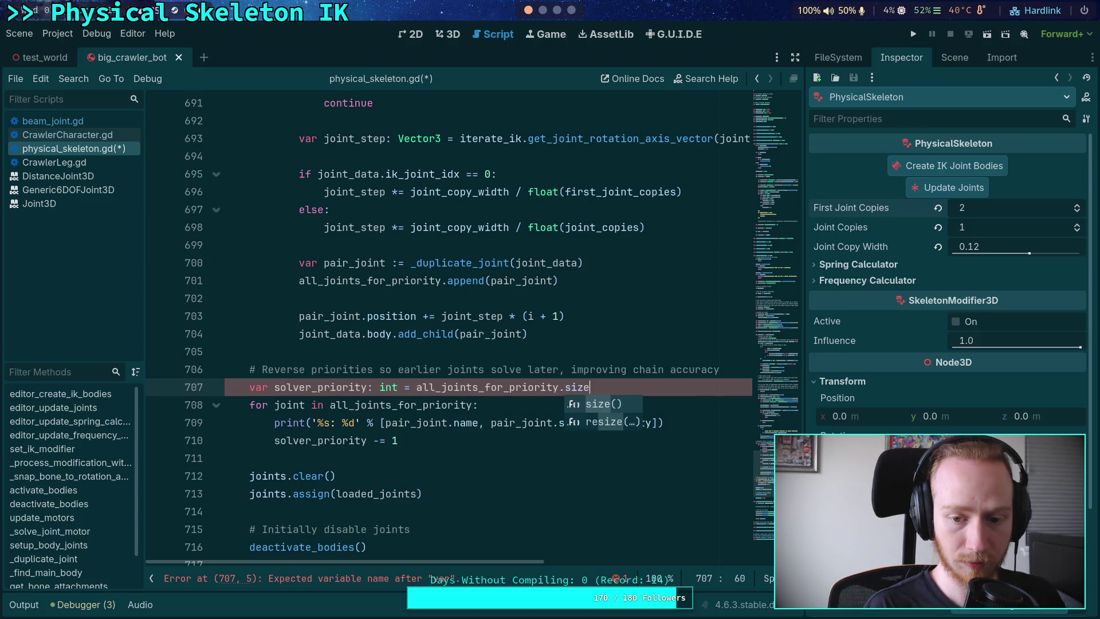
key("Return")
left_click(574, 406)
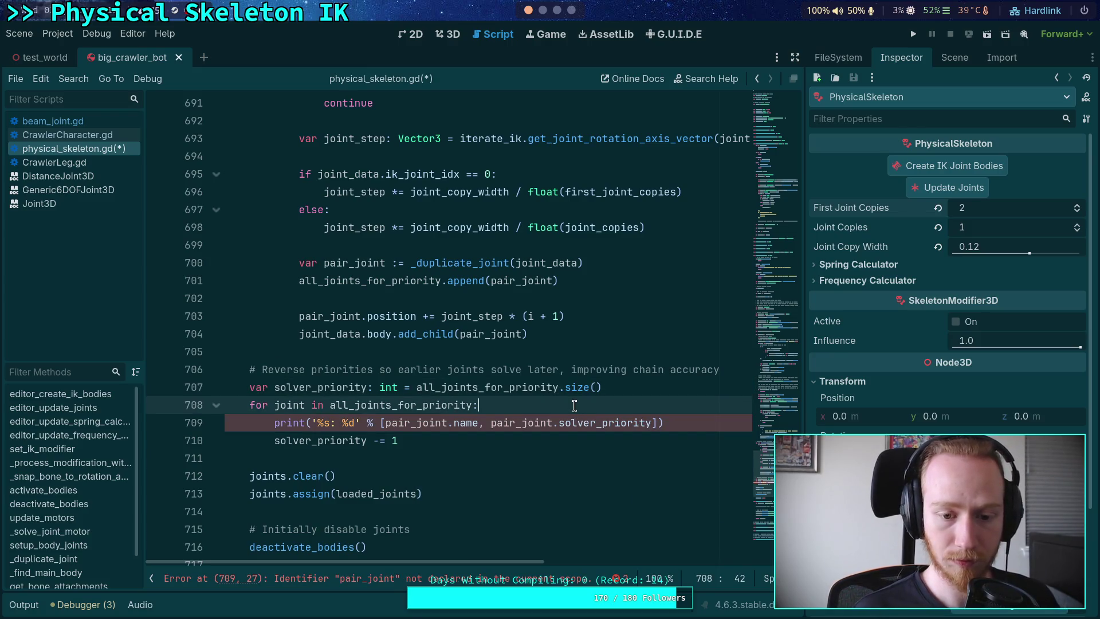
key("Return")
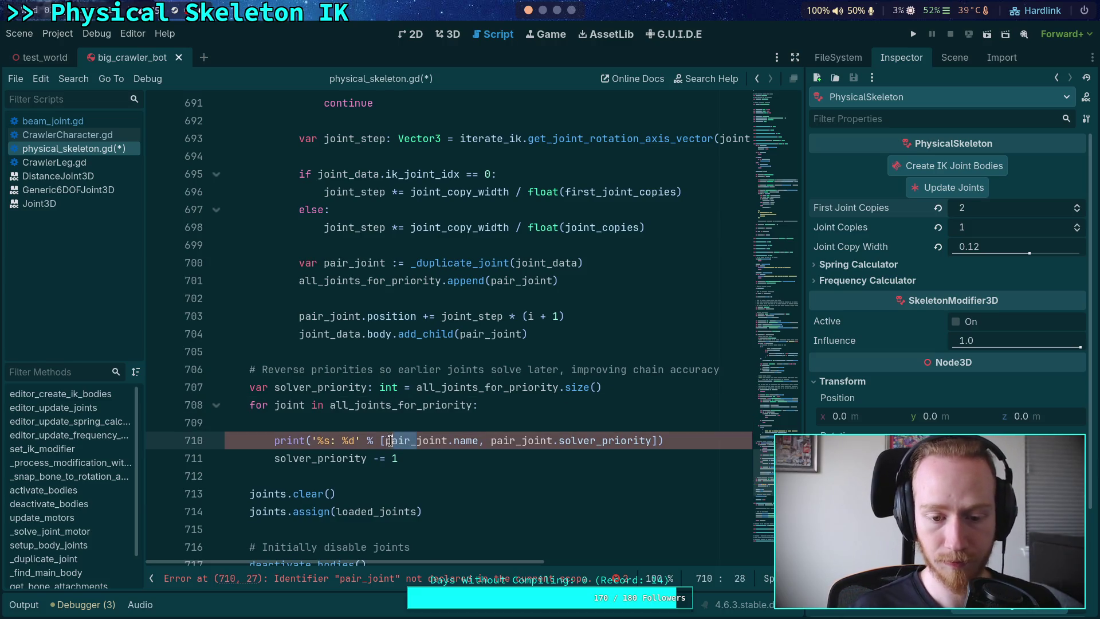
left_click_drag(417, 441, 386, 442)
key("BackSpace")
left_click(463, 442)
left_click_drag(463, 441, 494, 442)
key("BackSpace")
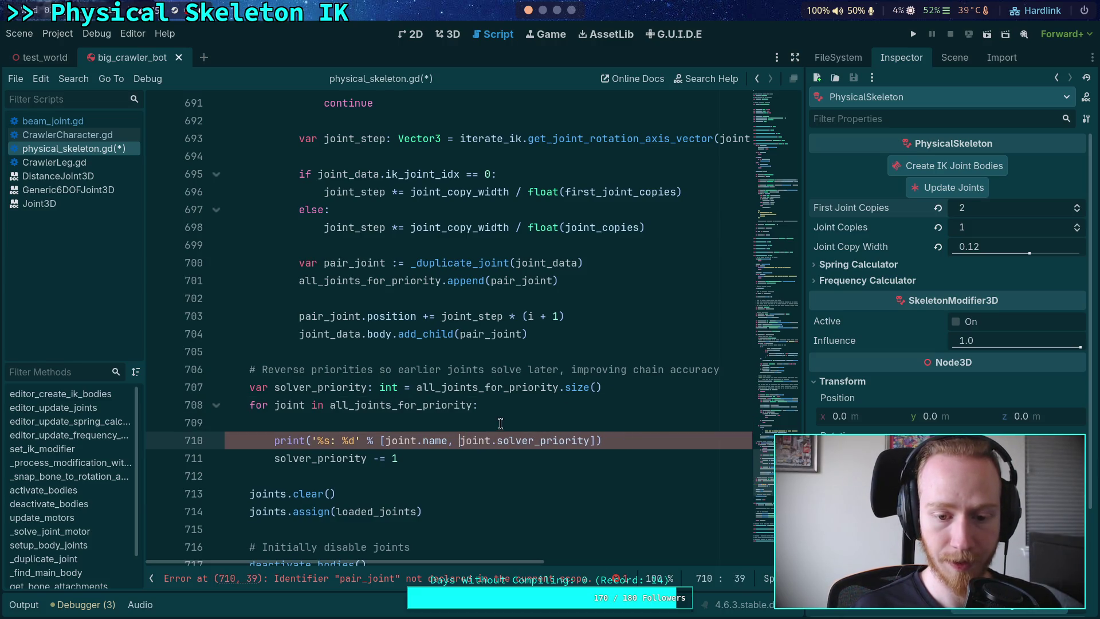
left_click(514, 422)
type("join")
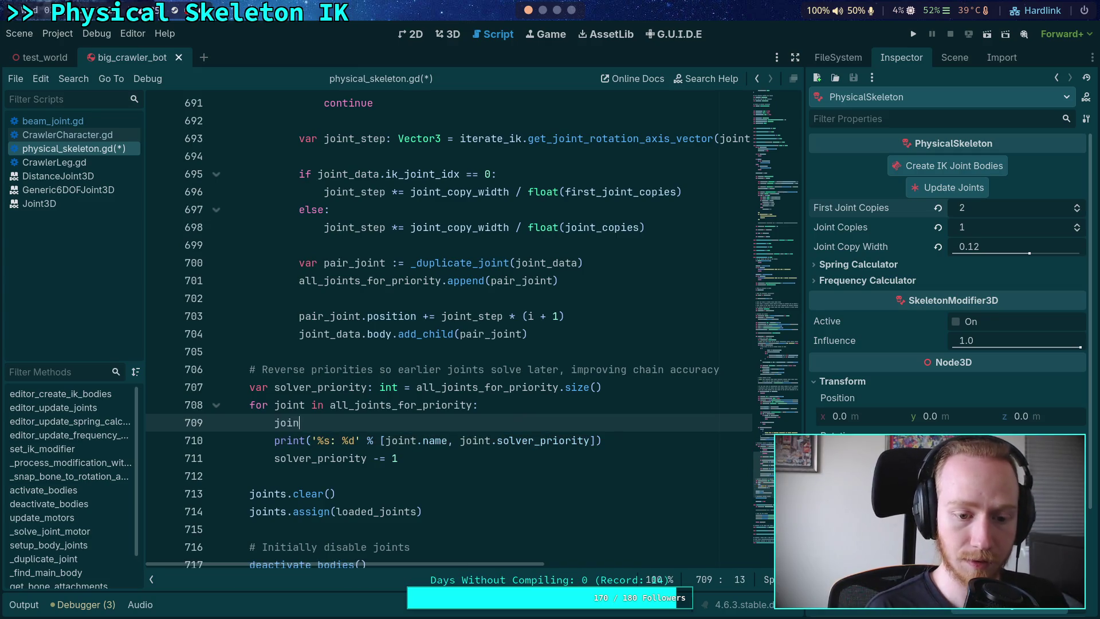
type("t.solver_priority = ")
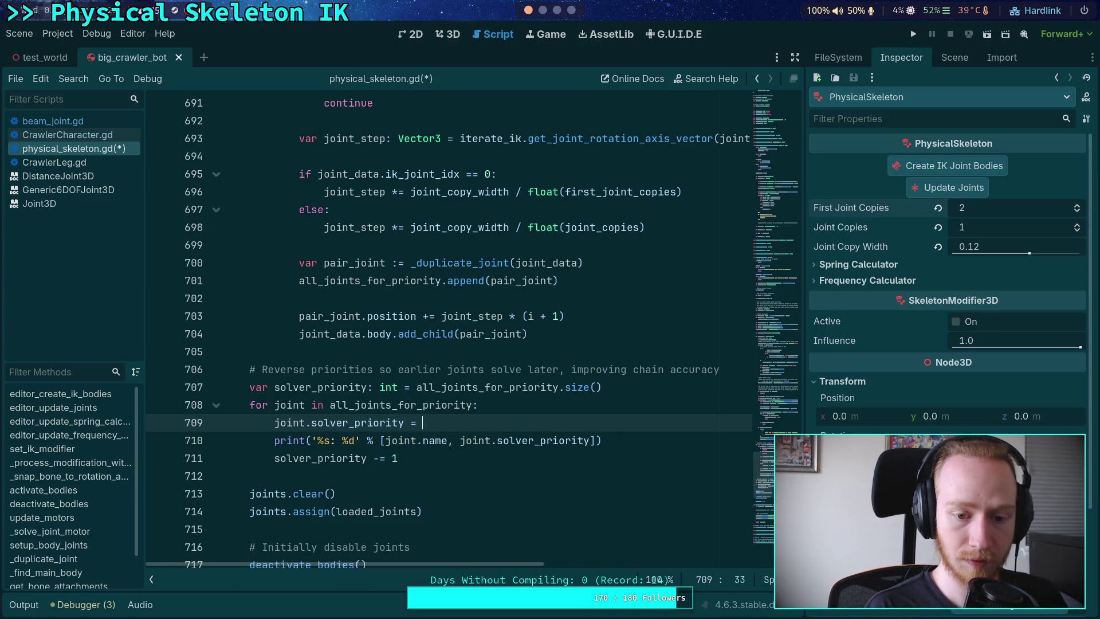
type("sol")
key("Return")
key("Down")
key("Down")
key("alt+Up")
key("Down")
key("alt+Up")
key("ctrl+s")
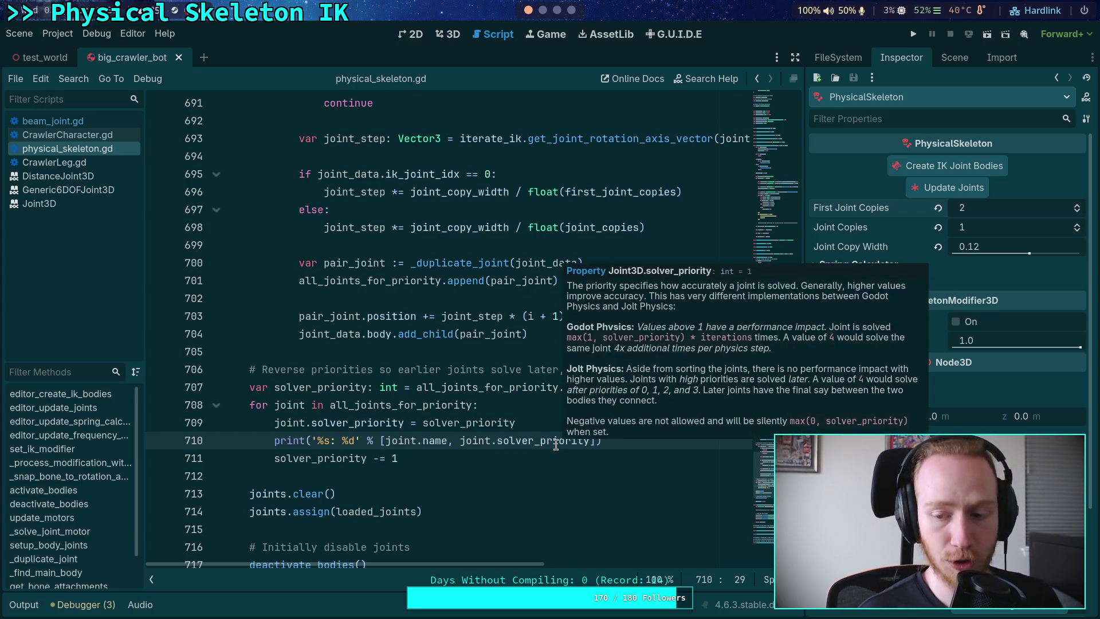
left_click(912, 40)
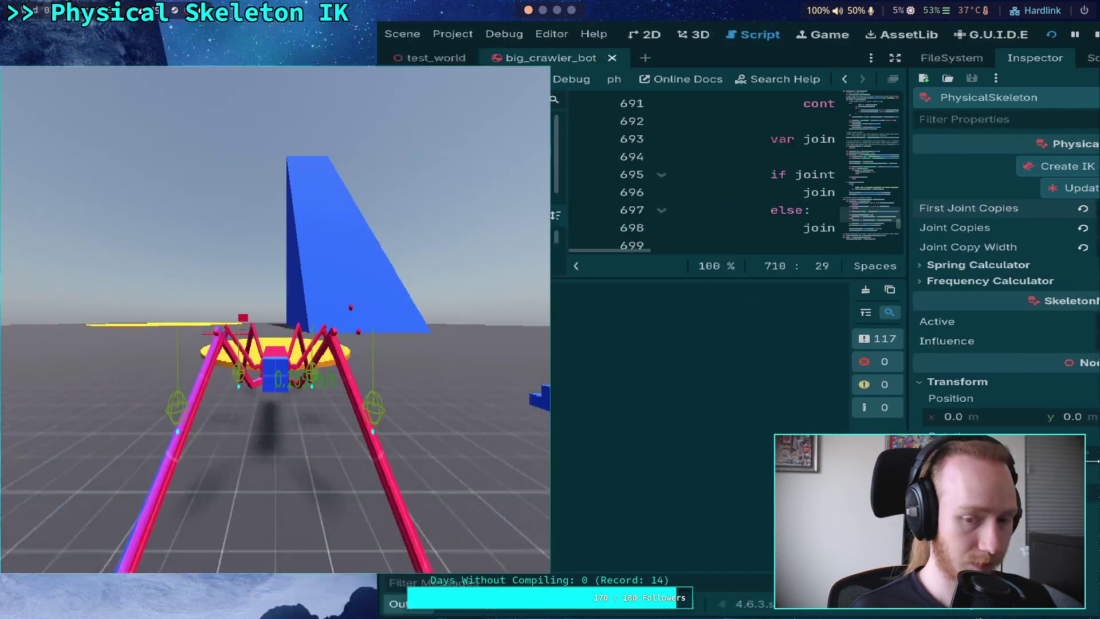
key("alt+F4")
key("F5")
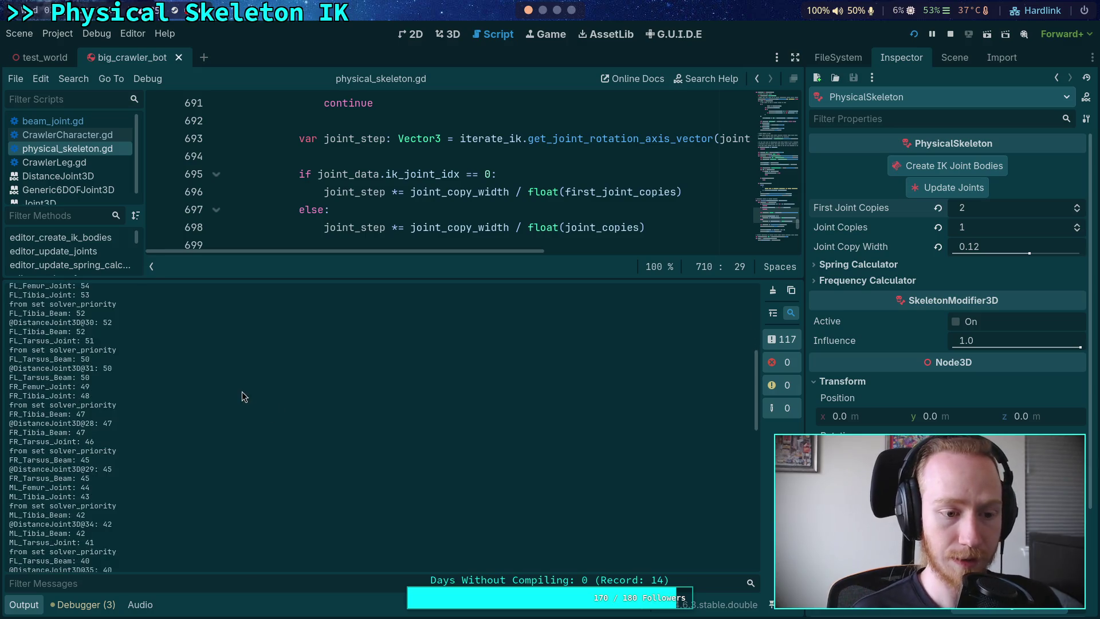
left_click(25, 608)
left_click(660, 385)
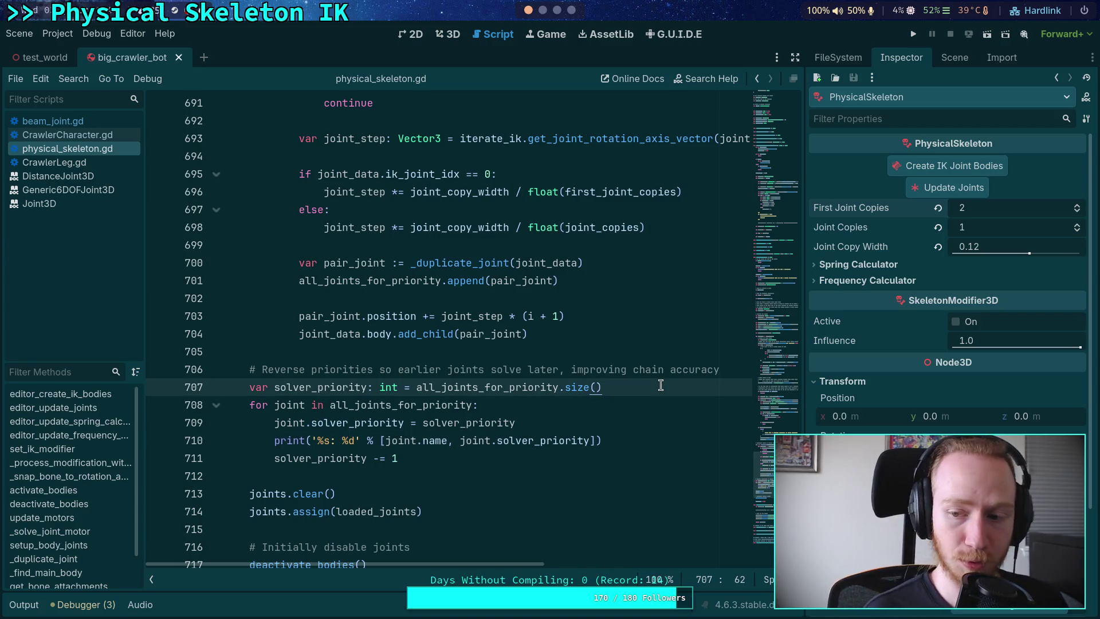
- Add an all_joints_for_priority.reverse() call on line 708
key("Return")
type("solver")
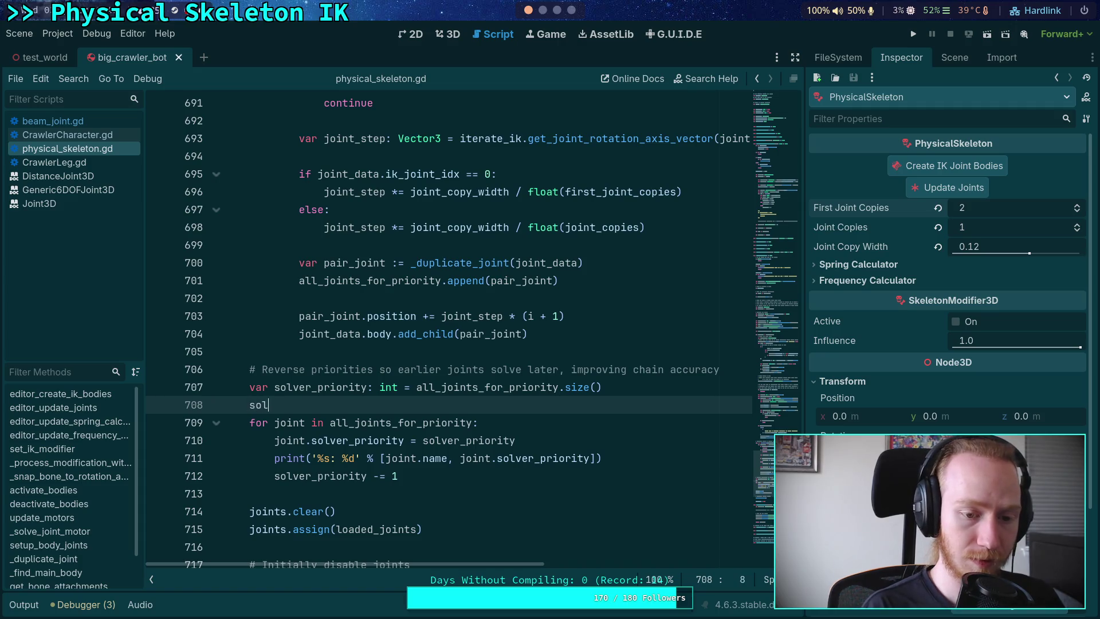
key("BackSpace")
key("BackSpace")
key("BackSpace")
type("al")
key("BackSpace")
key("BackSpace")
key("BackSpace")
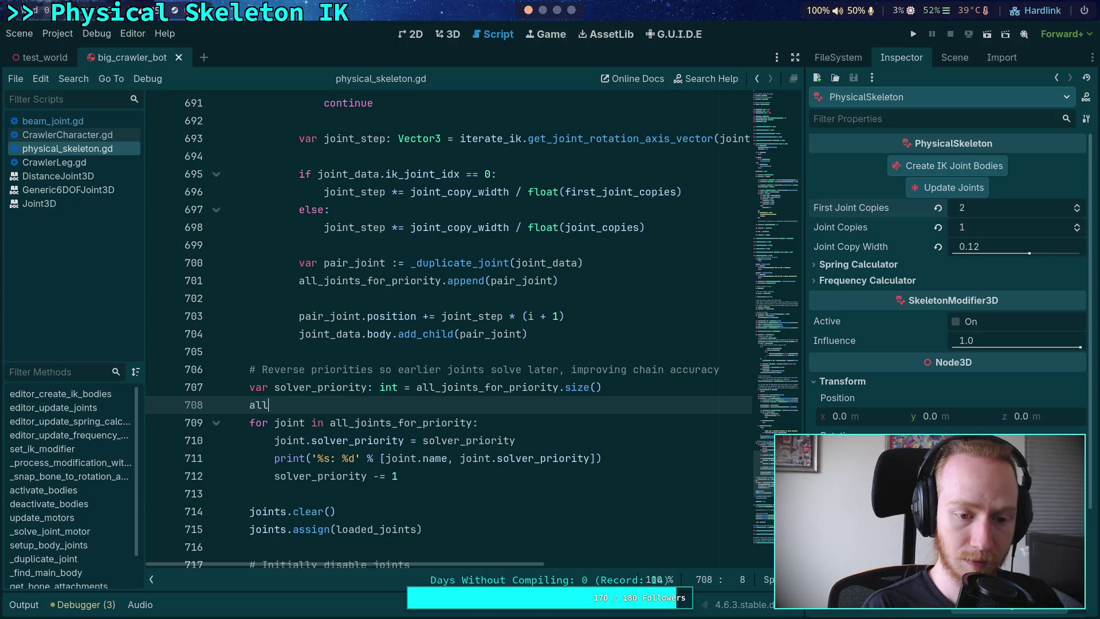
key("Return")
type(".reve")
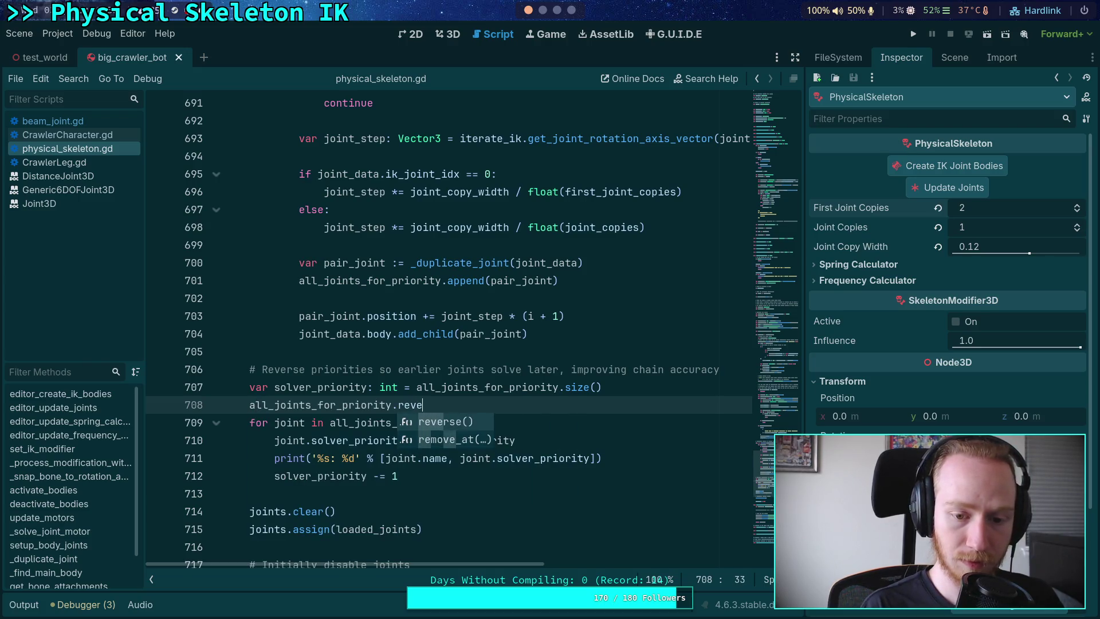
key("Return")
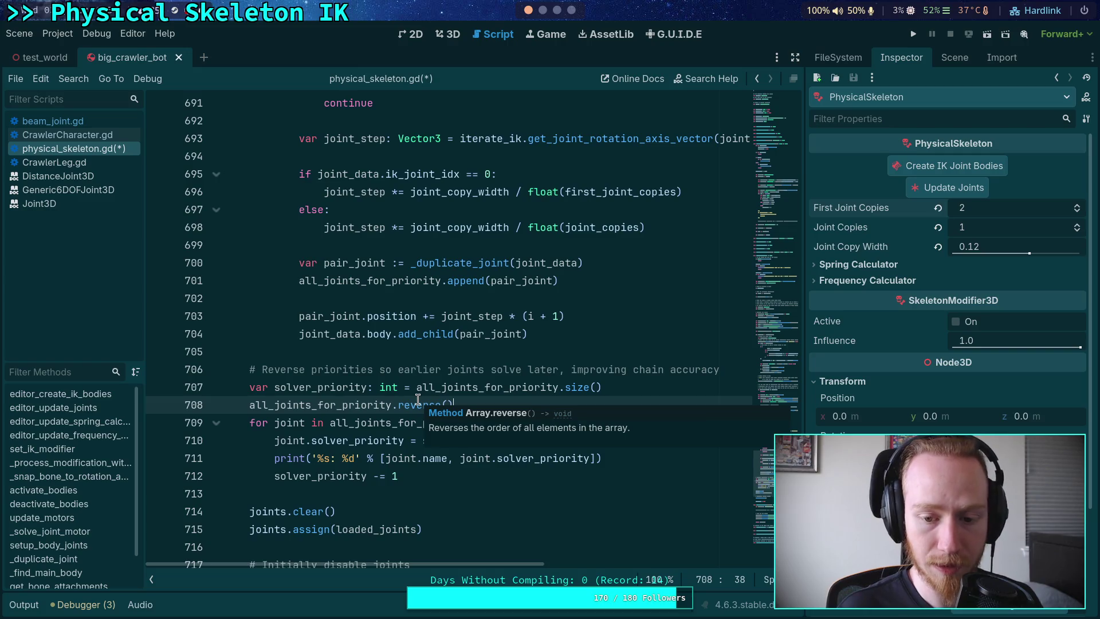
- Move the reverse() line above the priority declaration, save, and test-run the game
left_click(418, 400)
key("alt+Up")
key("ctrl+s")
left_click(913, 33)
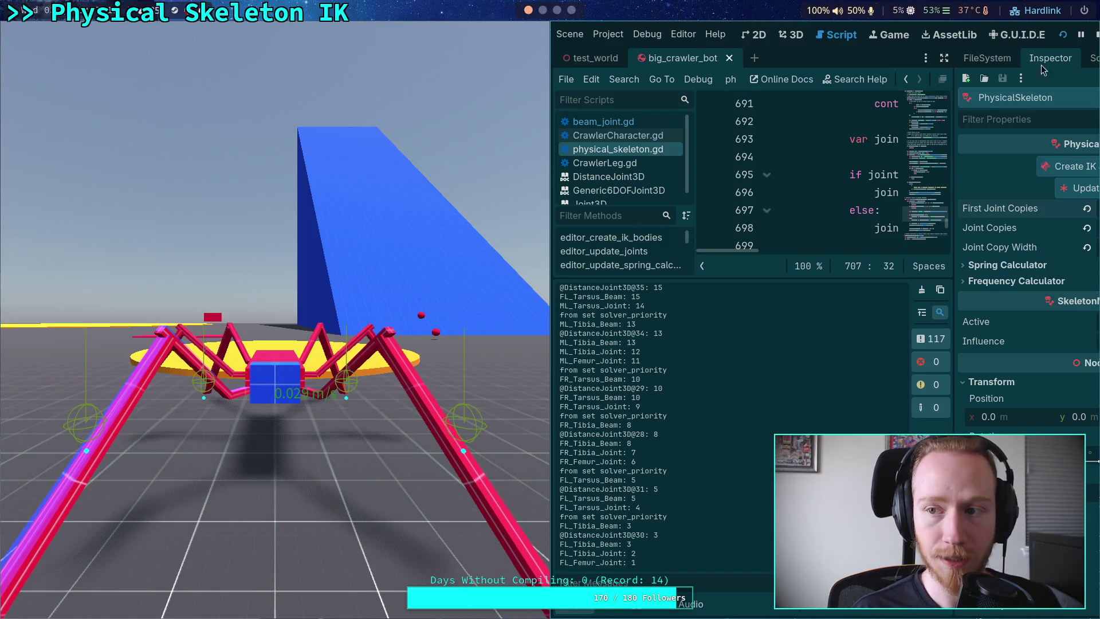
left_click(1096, 34)
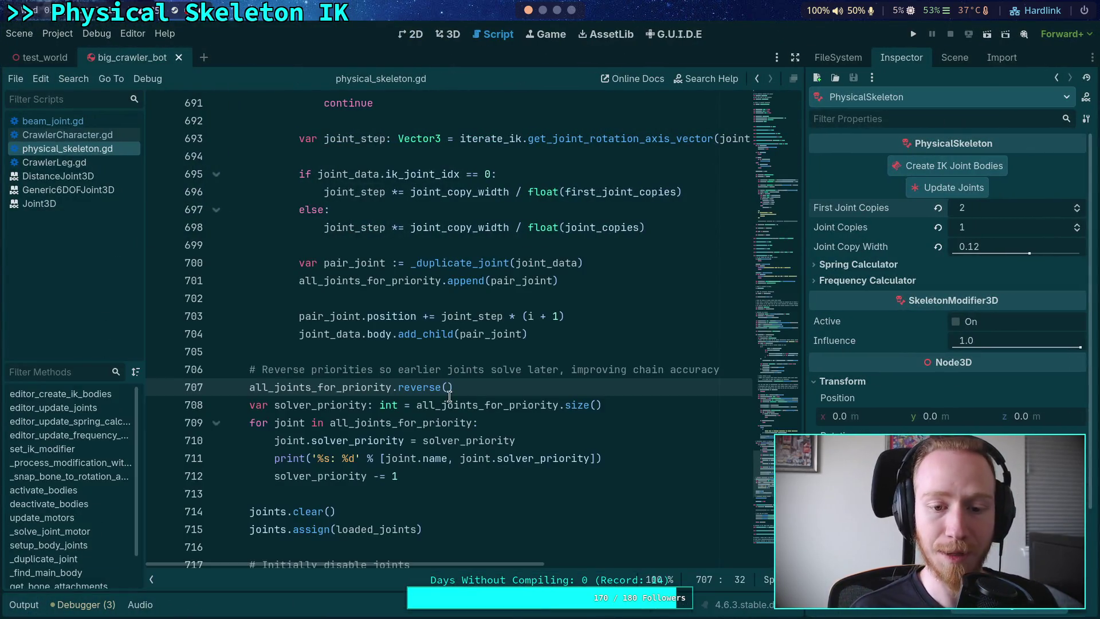
- Delete the reverse() line and replace the size() initial value with 0
left_click_drag(476, 387, 172, 394)
key("BackSpace")
key("BackSpace")
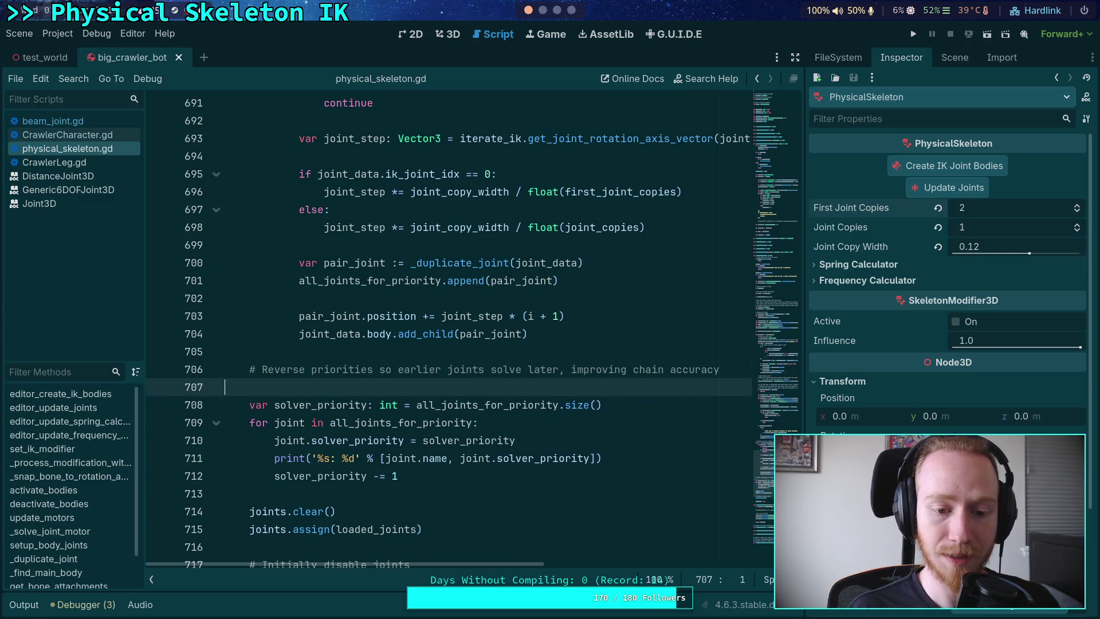
left_click_drag(601, 387, 417, 387)
type("0")
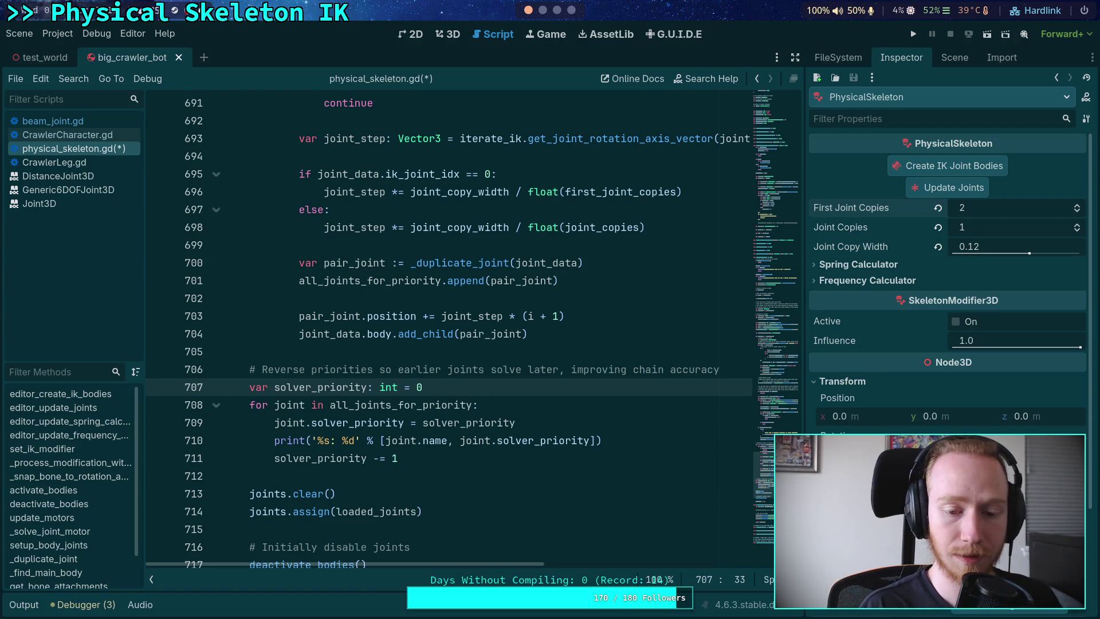
- Make solver_priority increment by 1 at the loop top, set its start value to 0, and save
left_click(372, 459)
key("Delete")
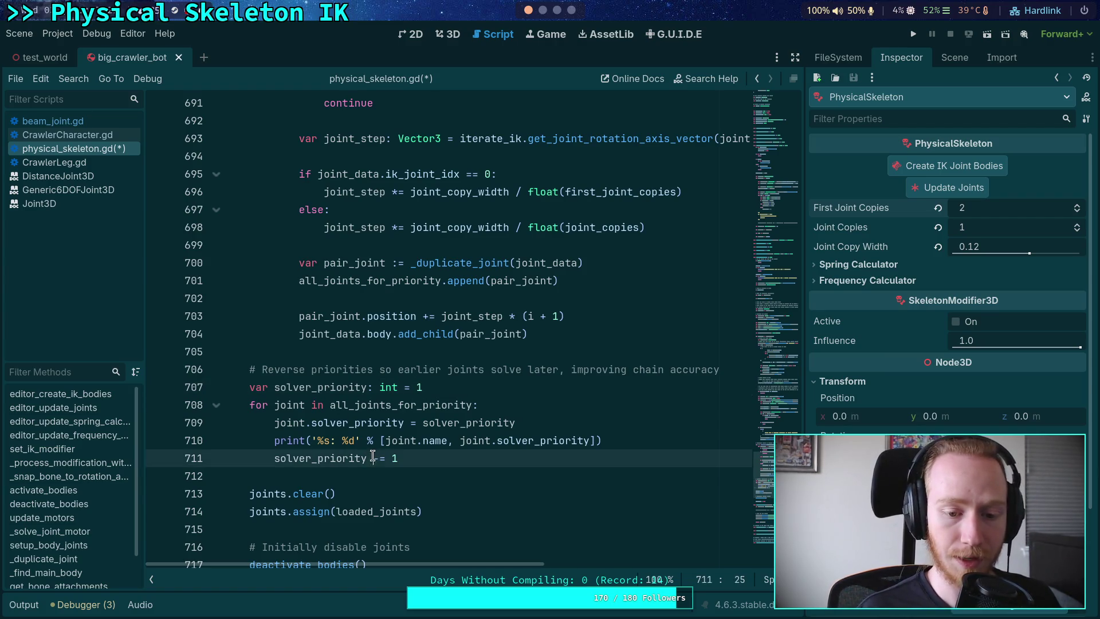
type("+")
key("alt+Up")
key("alt+Up")
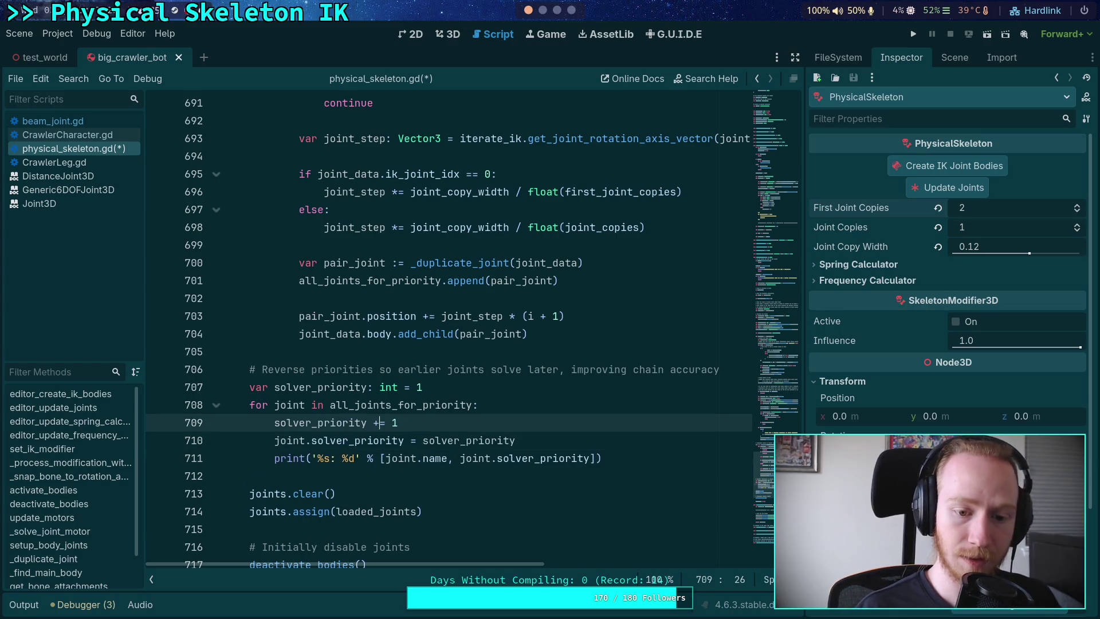
left_click(424, 388)
key("BackSpace")
type("0")
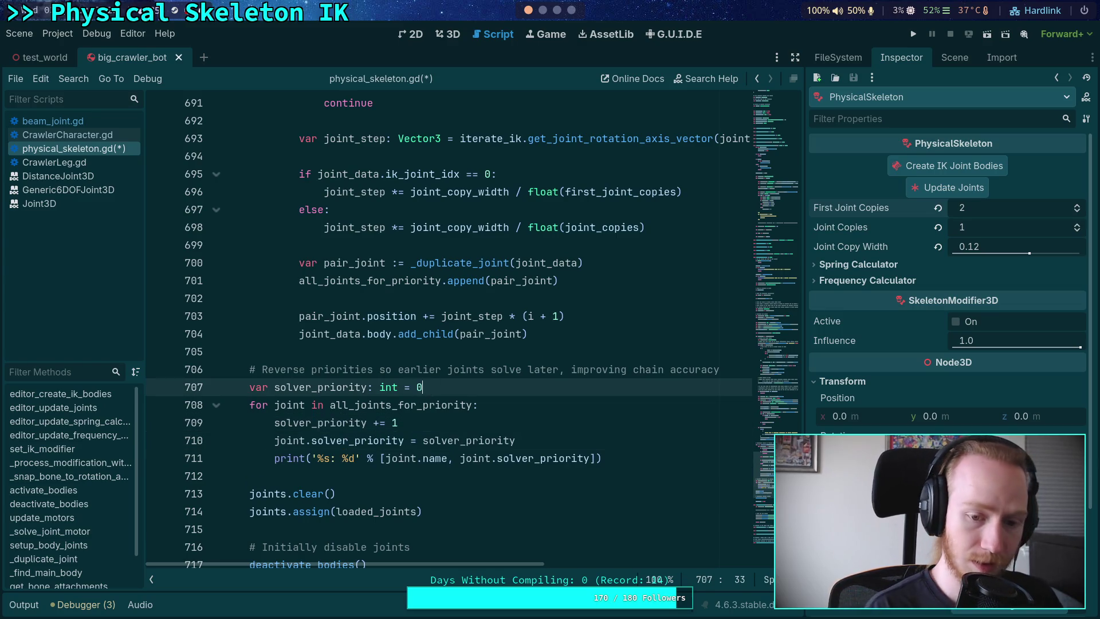
key("ctrl+s")
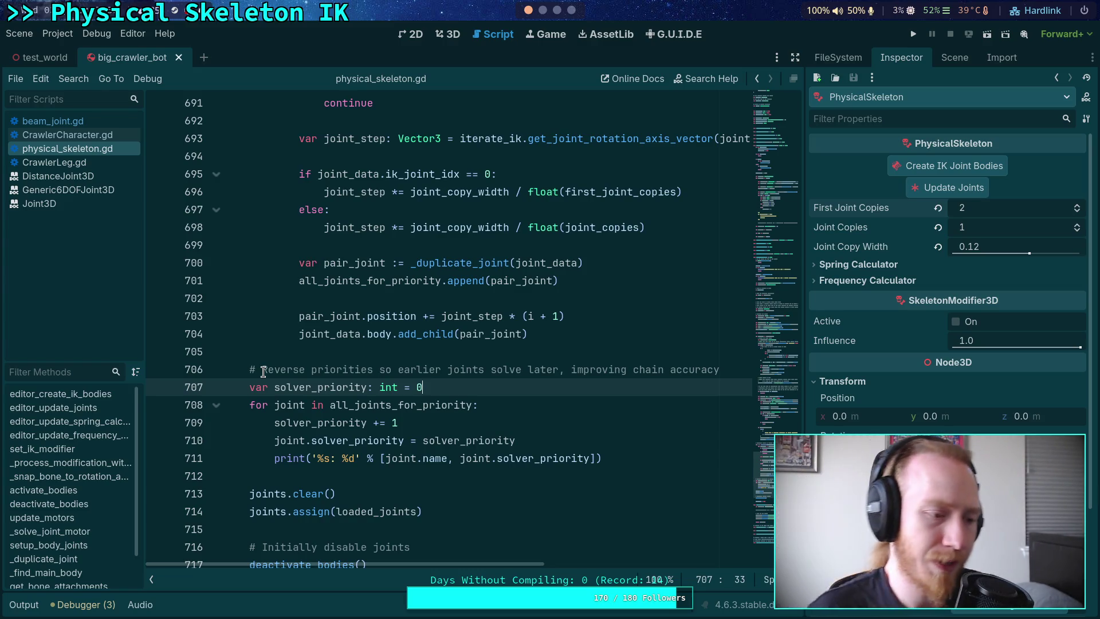
- Try typing all_joints_for_priority on a new line below line 707
key("Up")
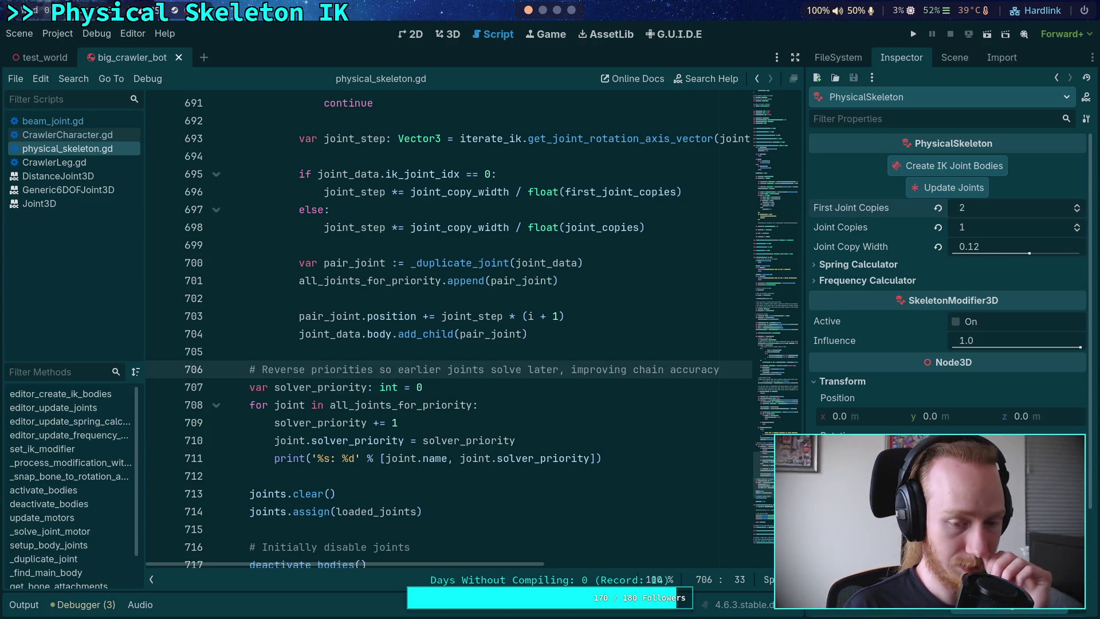
key("Down")
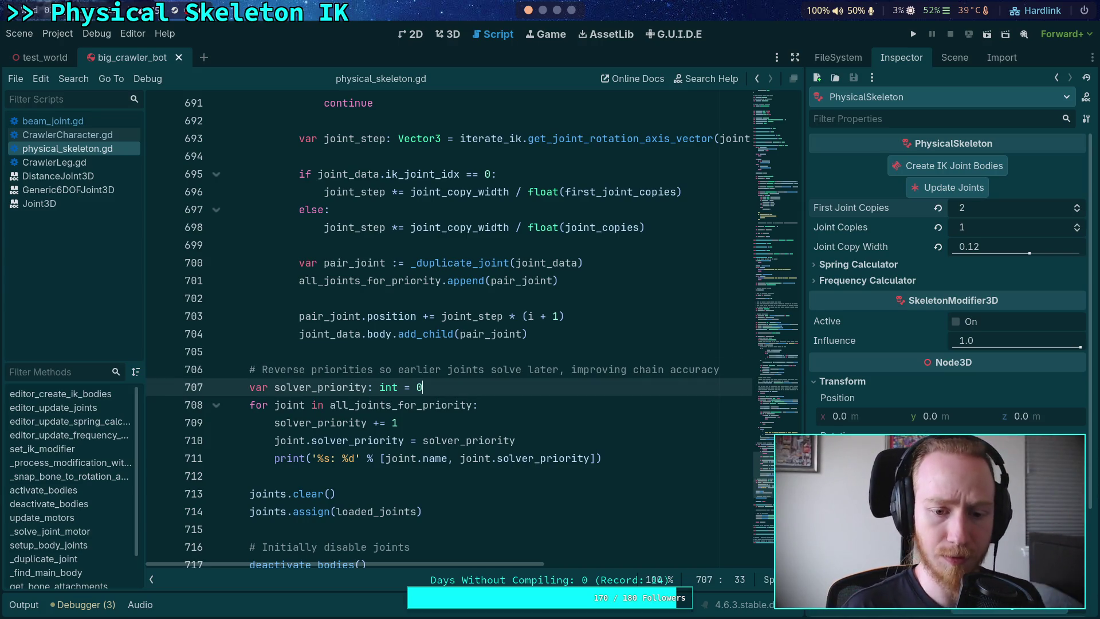
key("Return")
type("all")
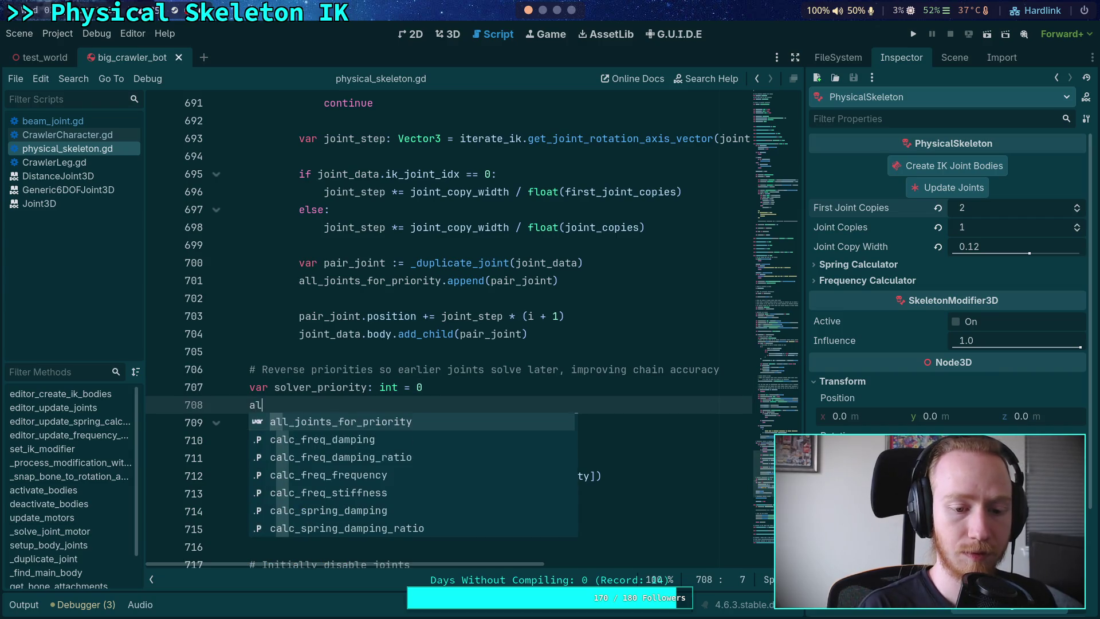
key("Return")
type(".")
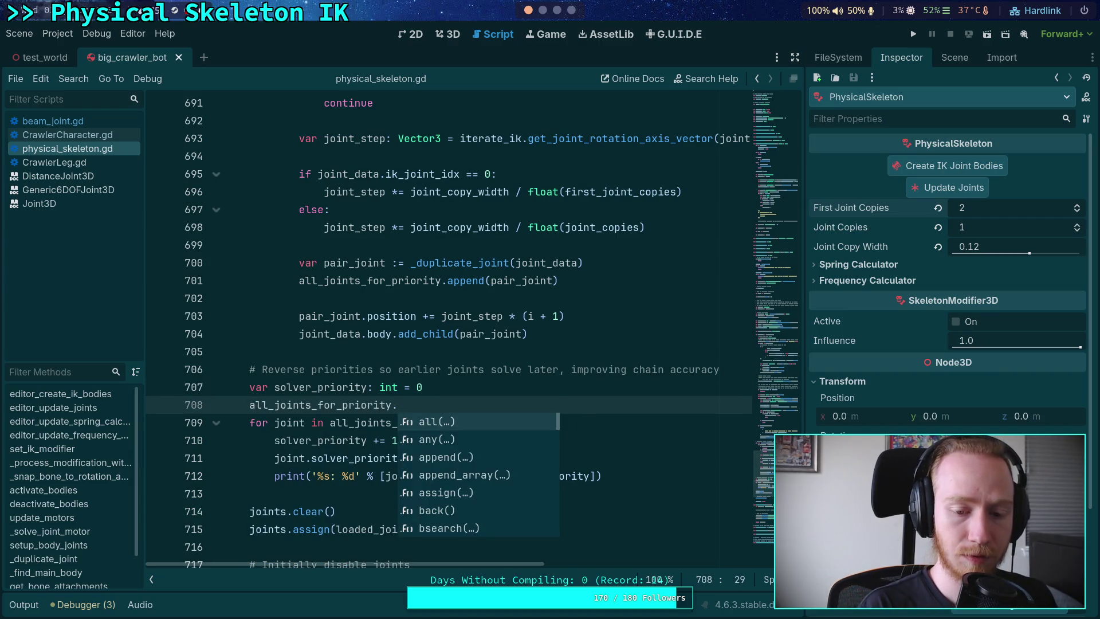
key("Escape")
- Remove the extra line and replace solver_priority's 0 with all_joints_for_priority.size()
key("BackSpace")
key("BackSpace")
key("BackSpace")
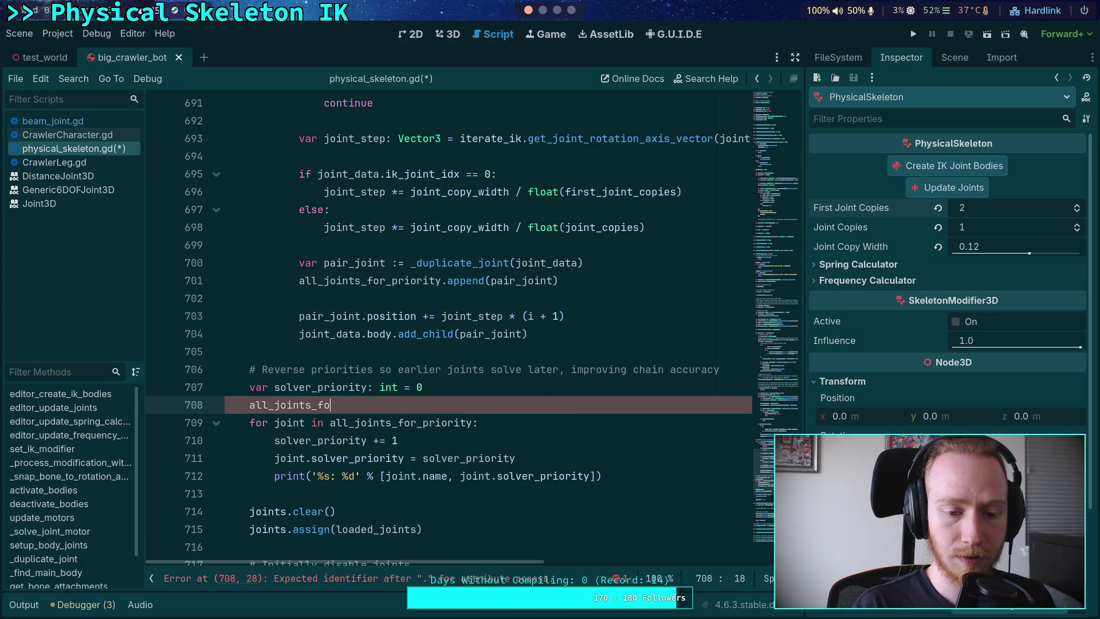
key("BackSpace")
key("BackSpace")
key("BackSpace")
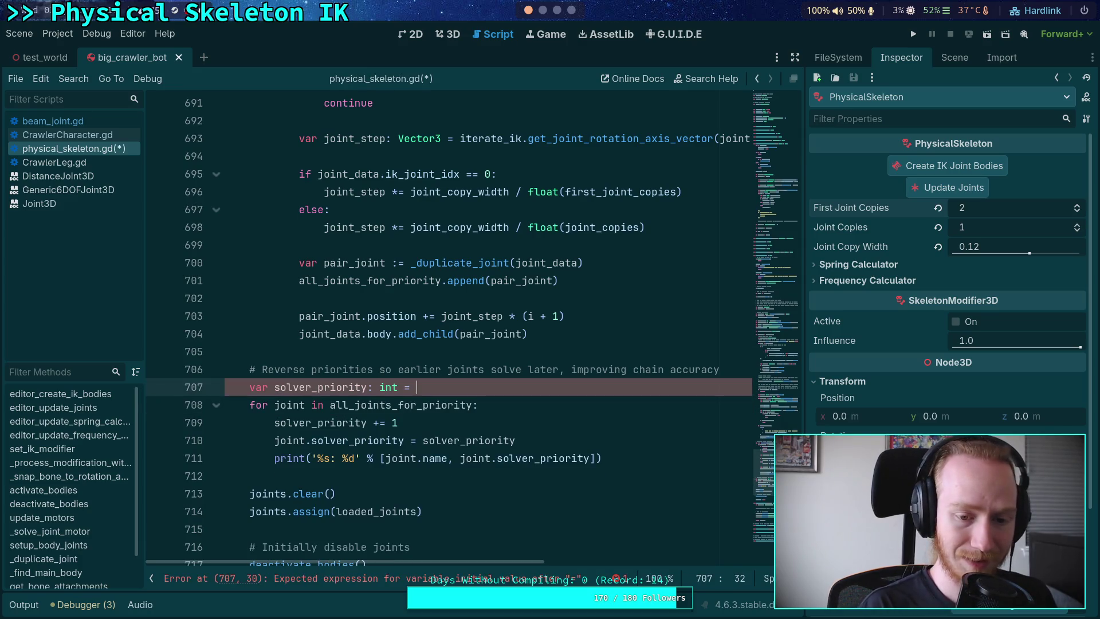
type("all_")
key("Return")
type(".size")
key("Return")
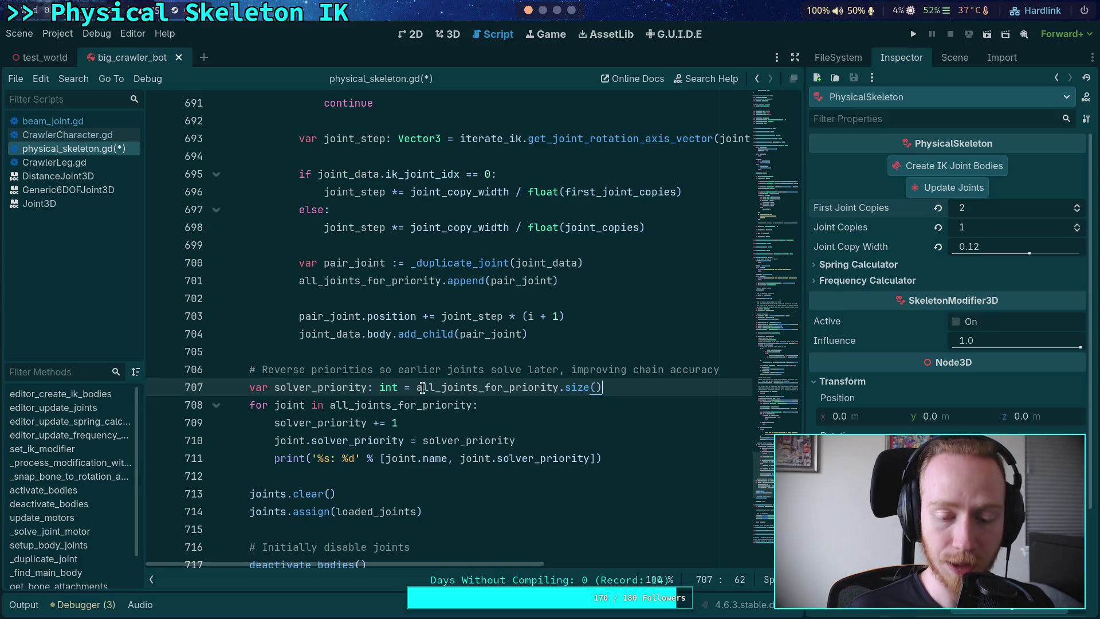
mouse_move(418, 389)
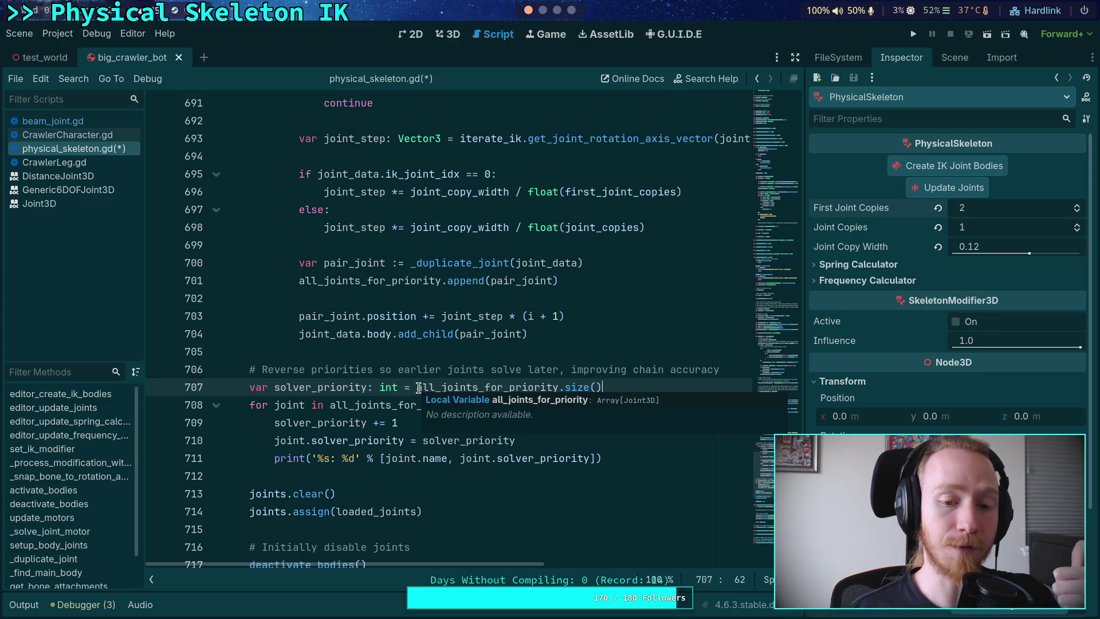
- Review the duplicate-joints loop and place the caret after its comment
scroll(439, 397, "up", 2)
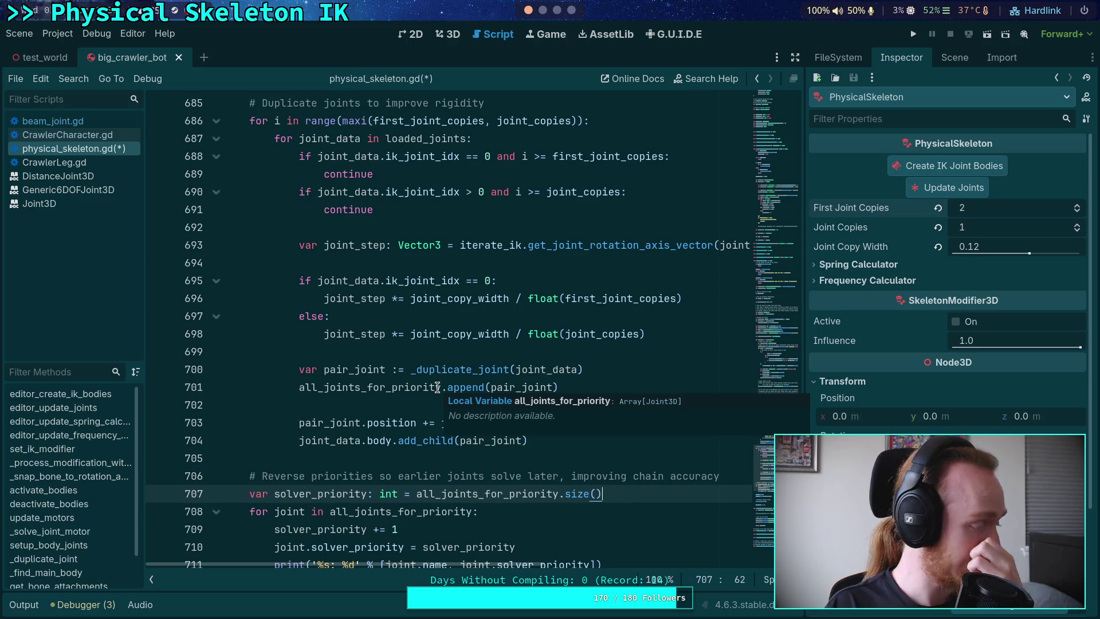
left_click(415, 403)
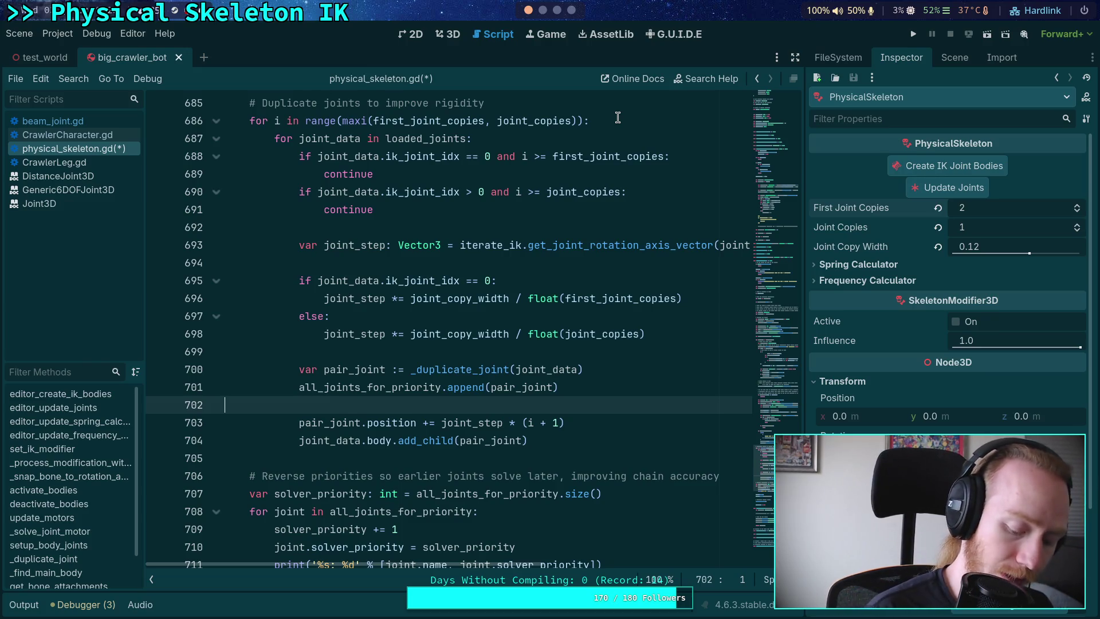
scroll(555, 355, "up", 2)
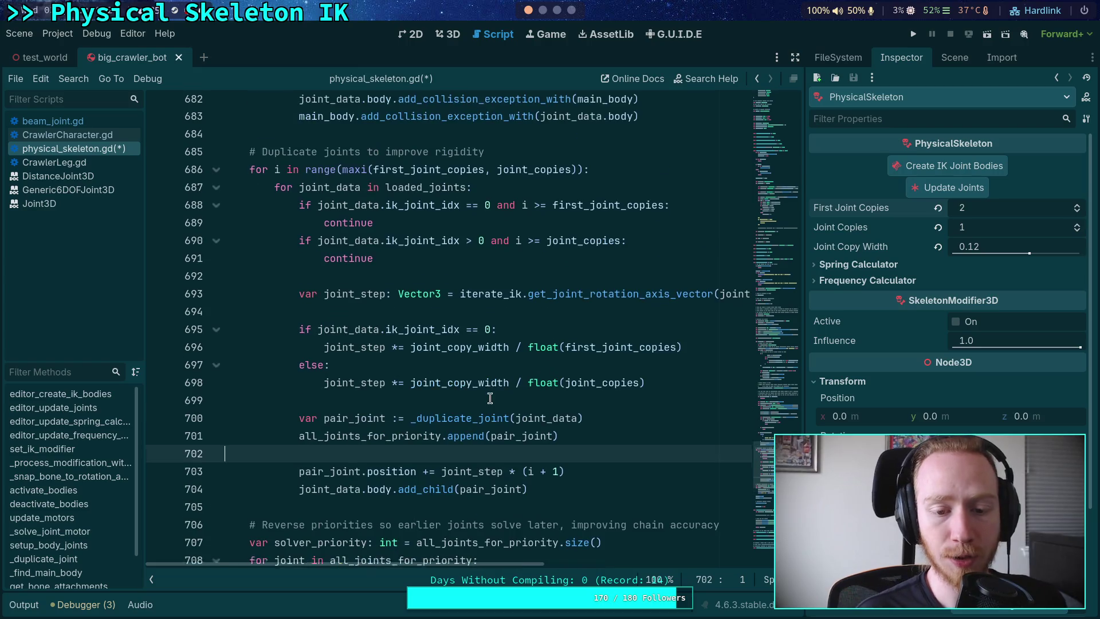
scroll(488, 400, "up", 1)
scroll(492, 389, "down", 2)
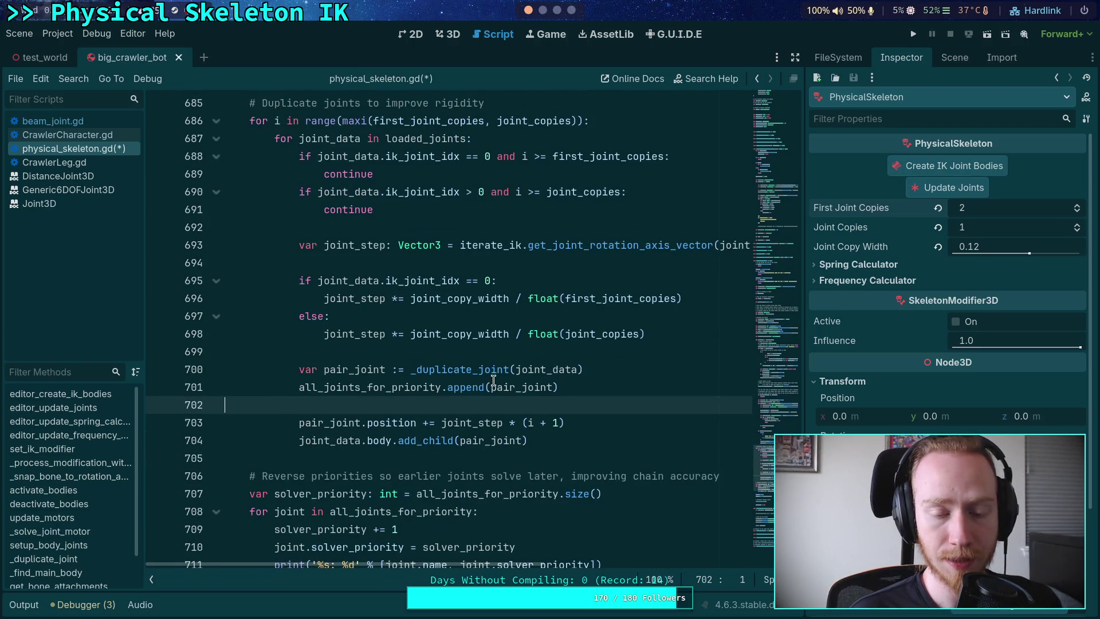
scroll(494, 382, "down", 3)
scroll(367, 385, "up", 2)
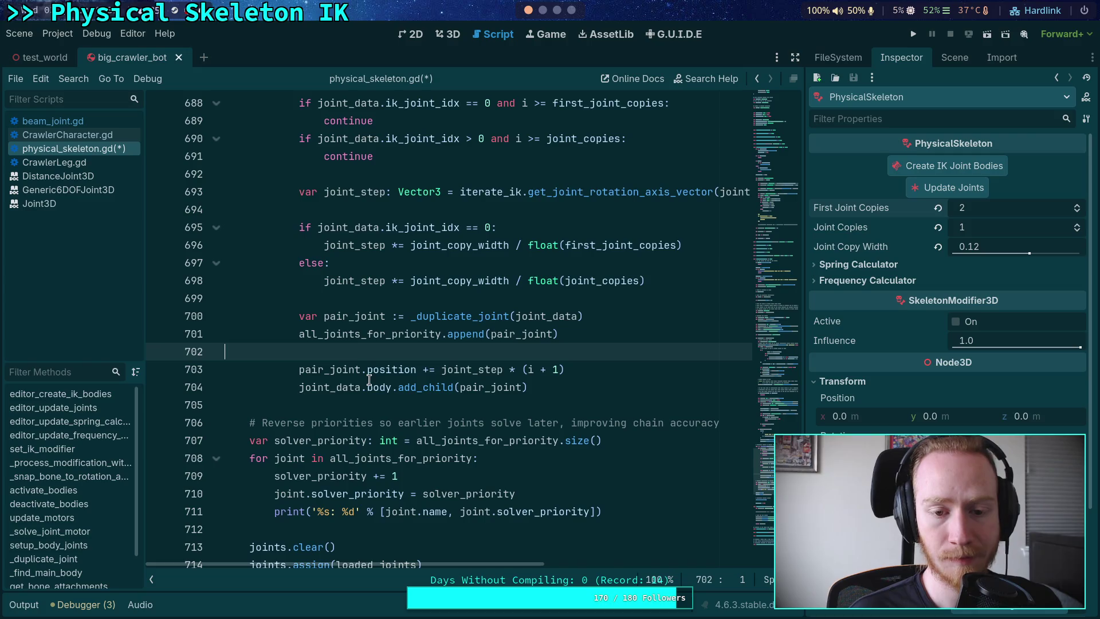
scroll(371, 379, "up", 3)
scroll(364, 359, "down", 3)
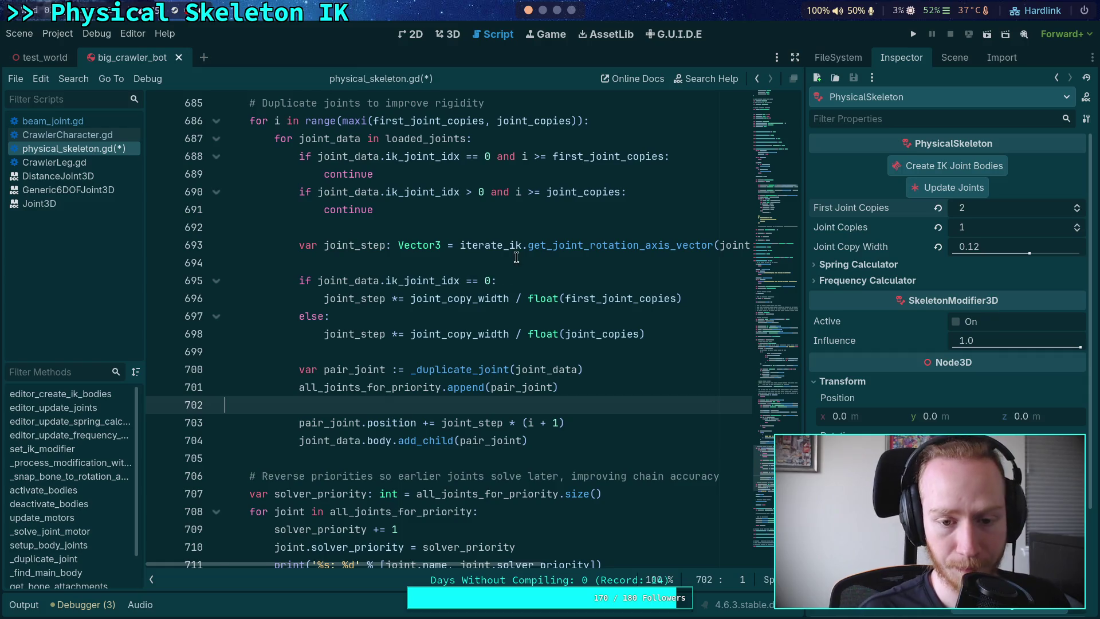
scroll(529, 277, "up", 1)
left_click(632, 162)
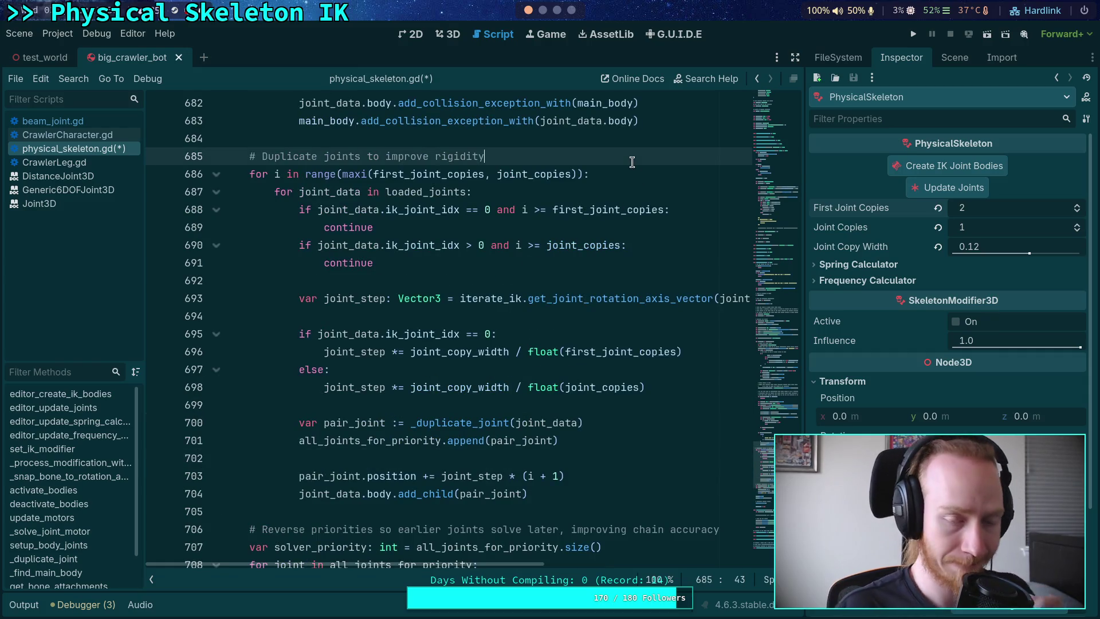
- Declare 'var block_index: int = 0' and replace append with insert(block_index, pair_joint)
key("Return")
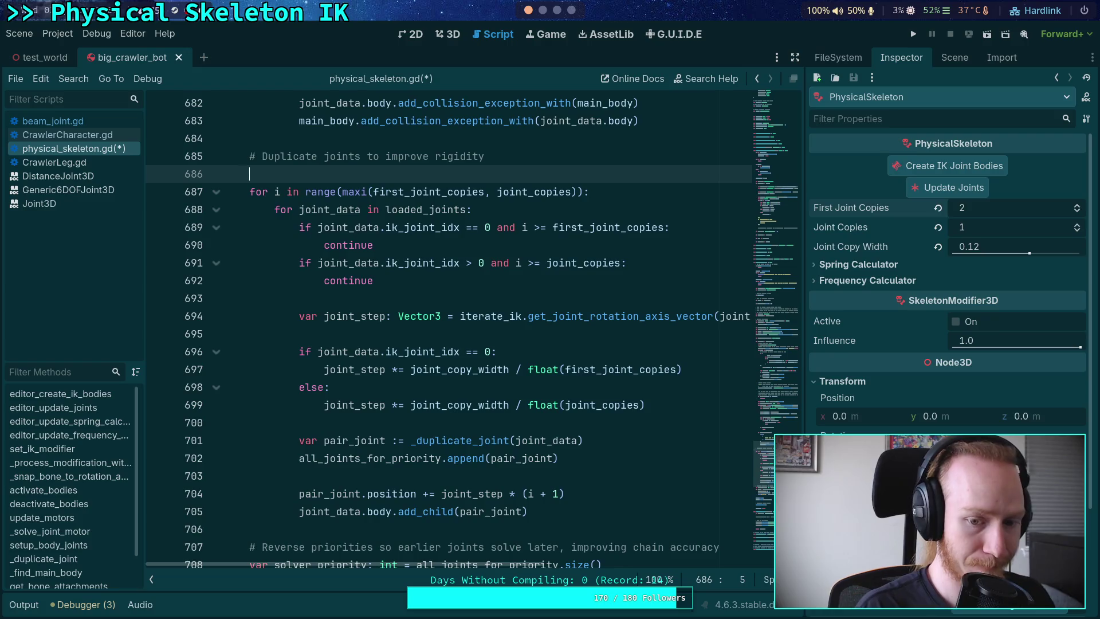
type("var block_index")
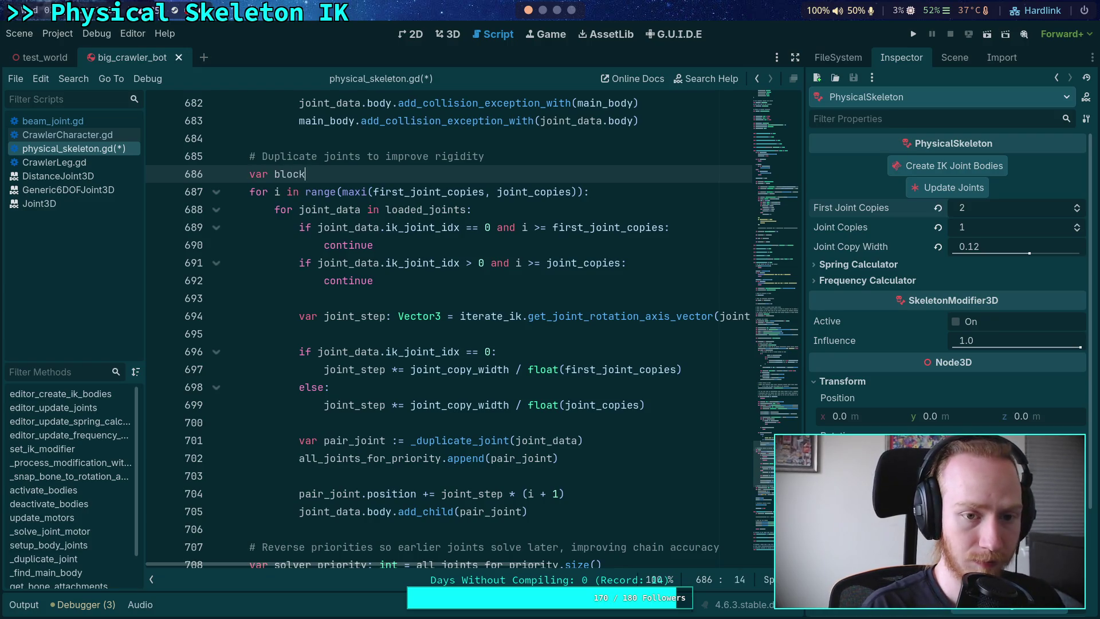
type(": int = 0")
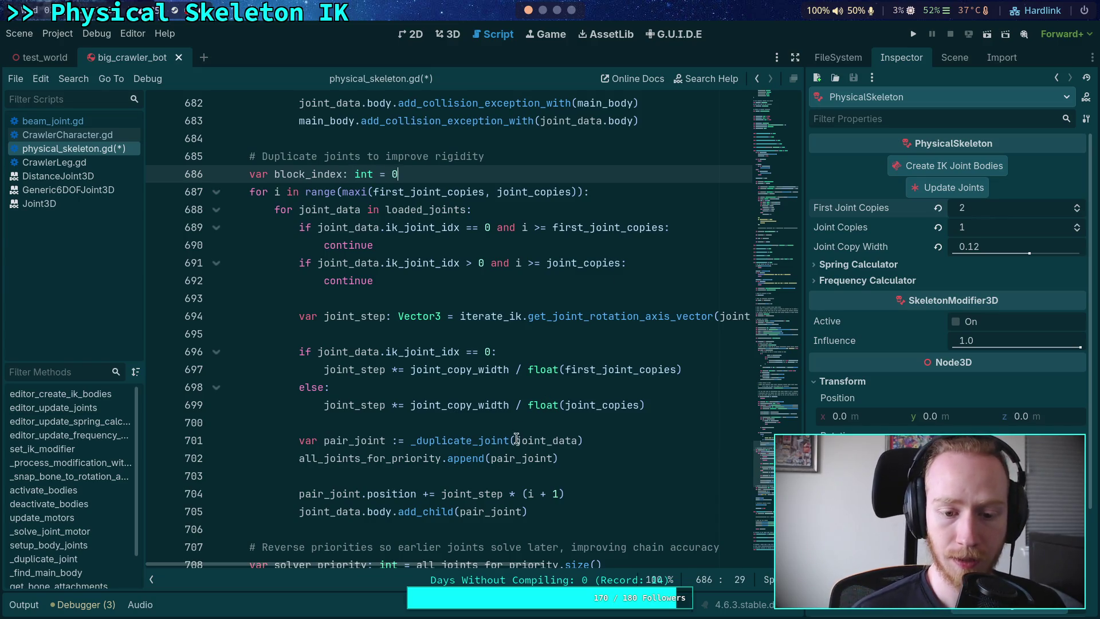
double_click(474, 459)
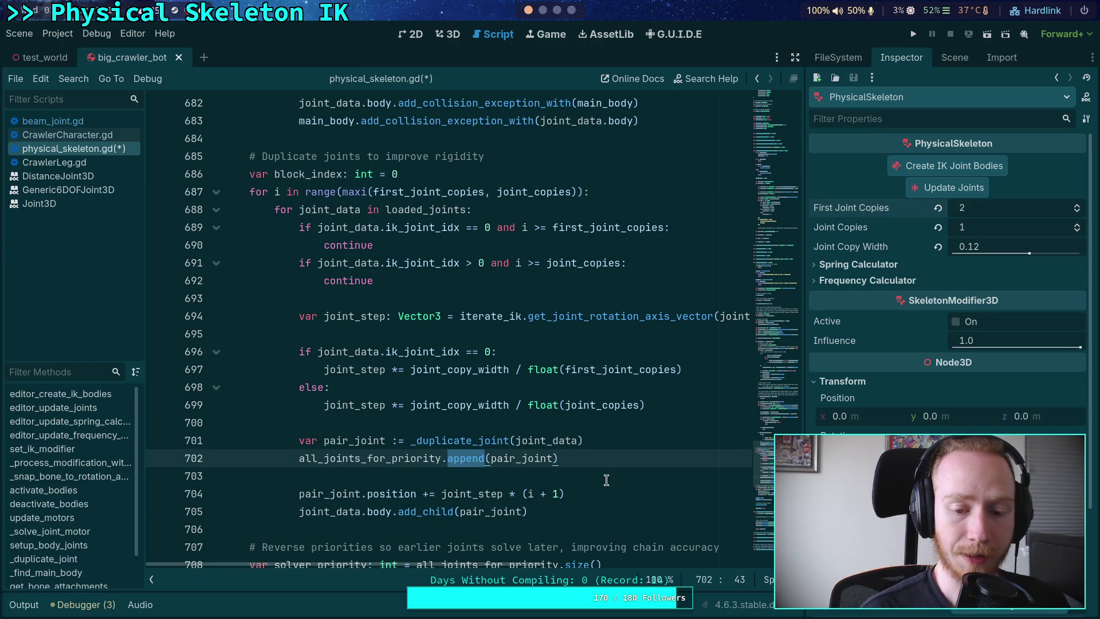
type("in")
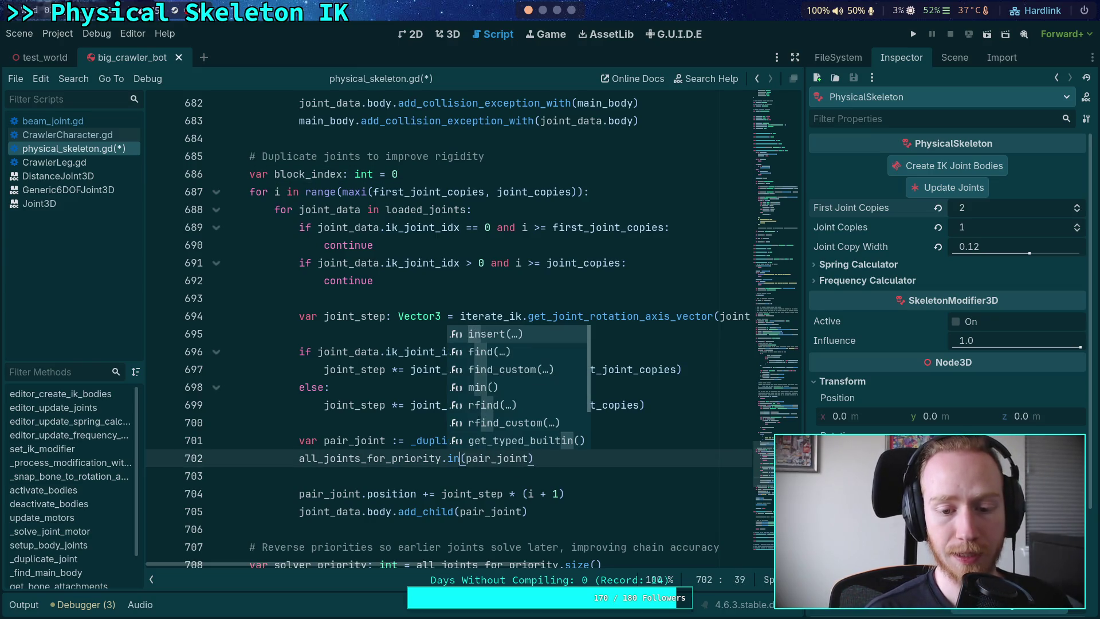
key("Return")
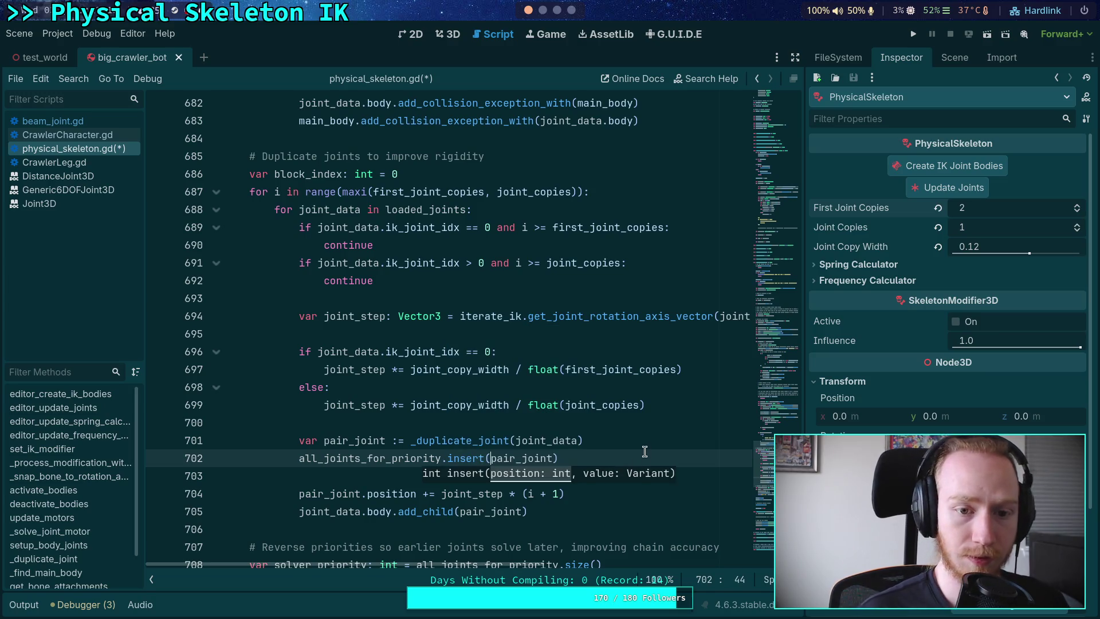
type("block_index,")
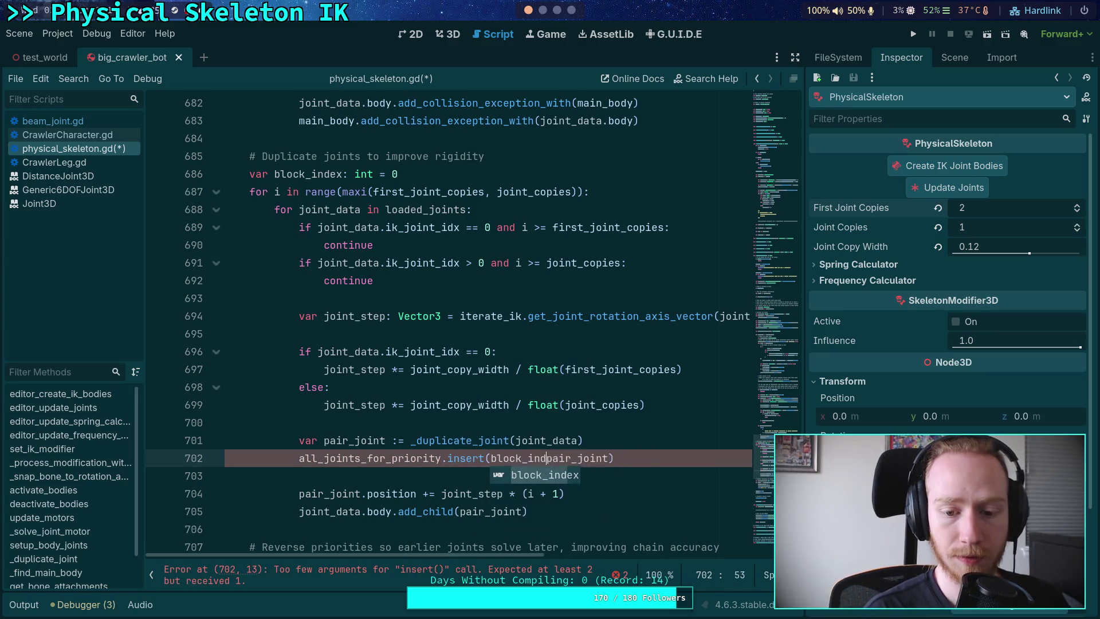
- Add 'block_index += 1' below the insert call
left_click(685, 459)
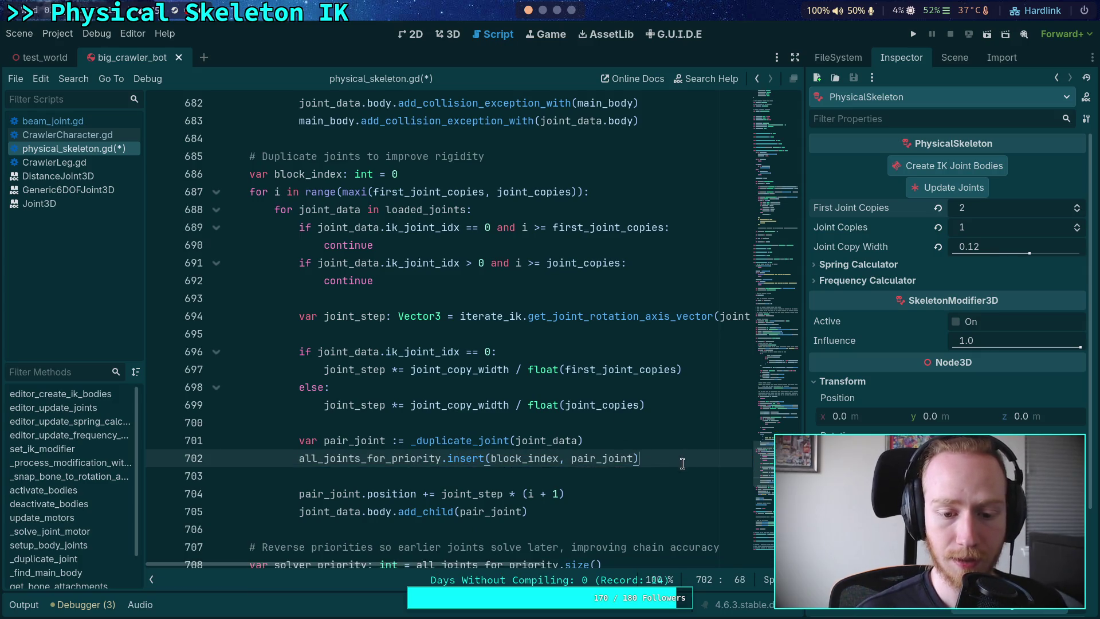
key("Return")
type("block")
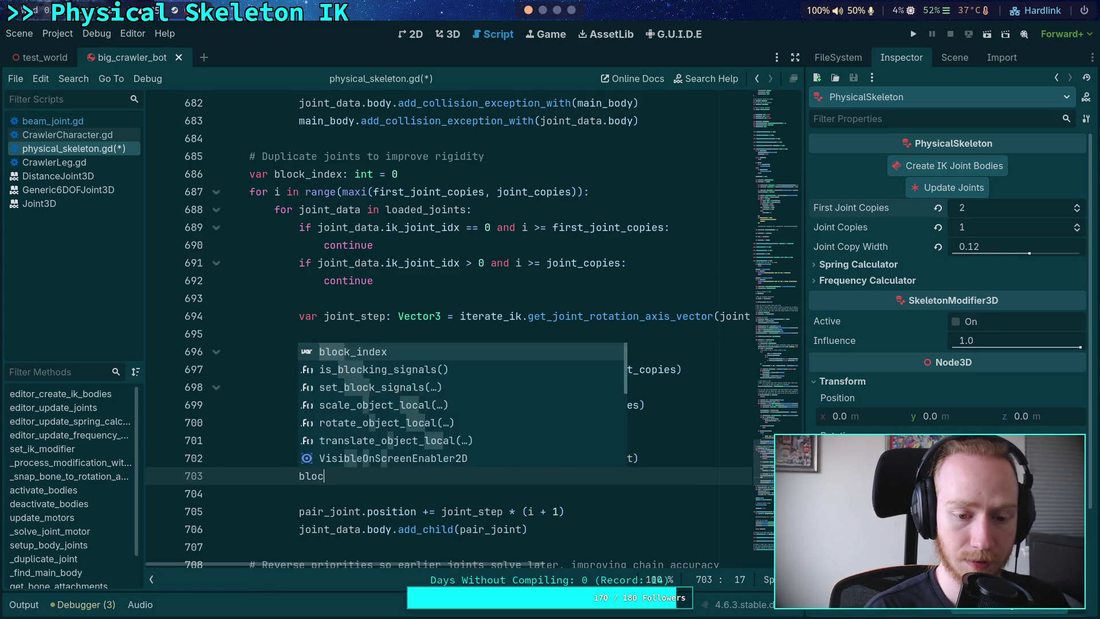
key("Return")
type("+= 1")
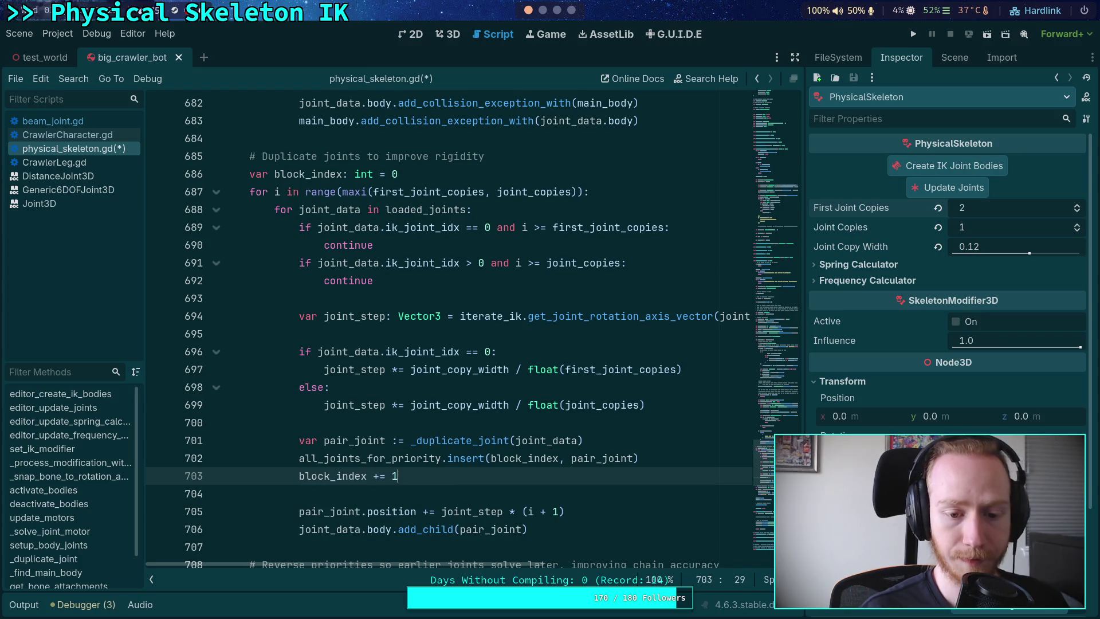
scroll(600, 438, "down", 1)
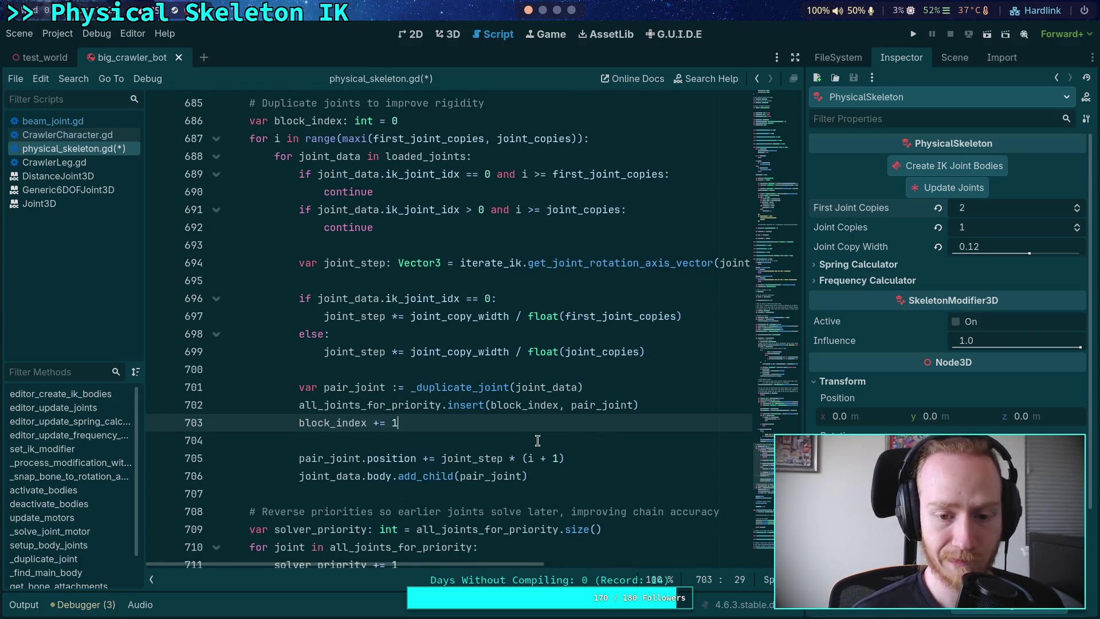
left_click(613, 123)
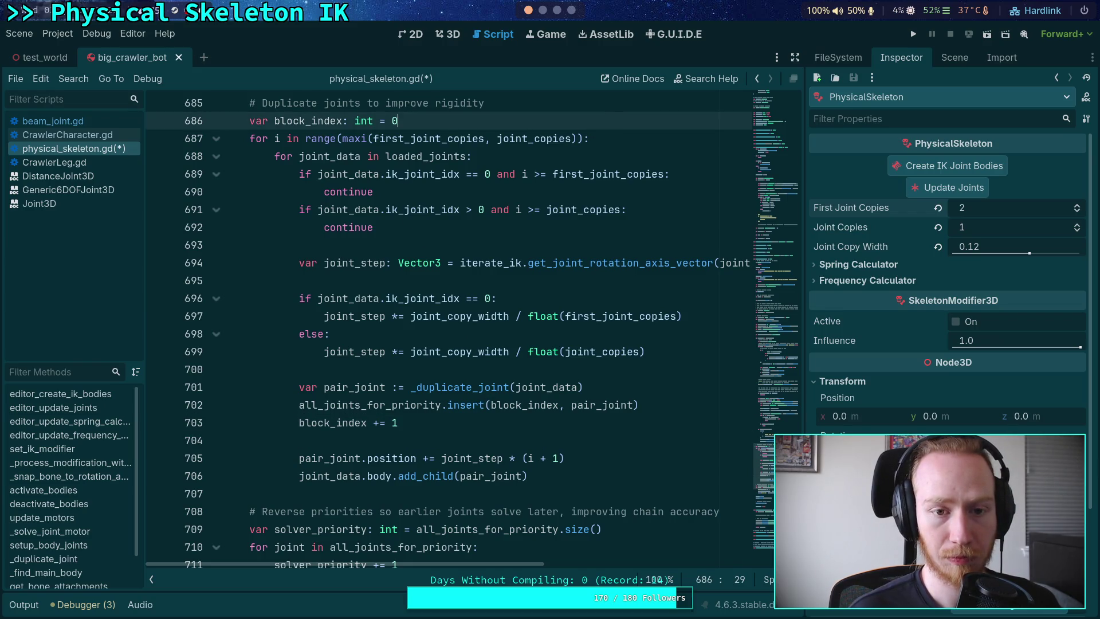
- Move the block_index declaration inside the copies loop and indent it
key("alt+Down")
left_click(250, 141)
key("Tab")
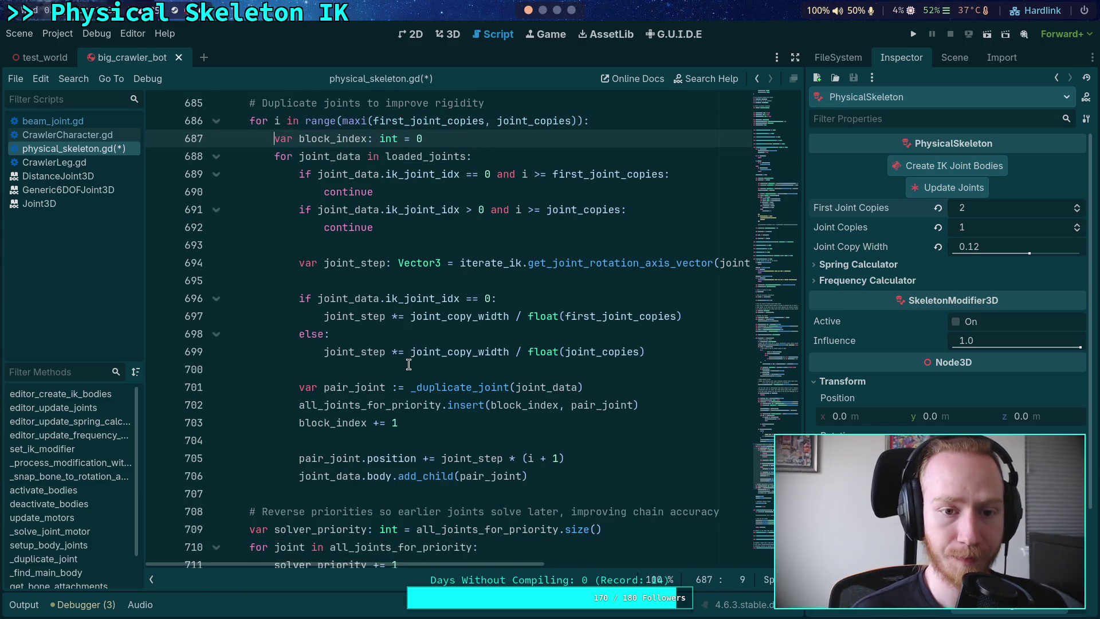
scroll(427, 410, "down", 2)
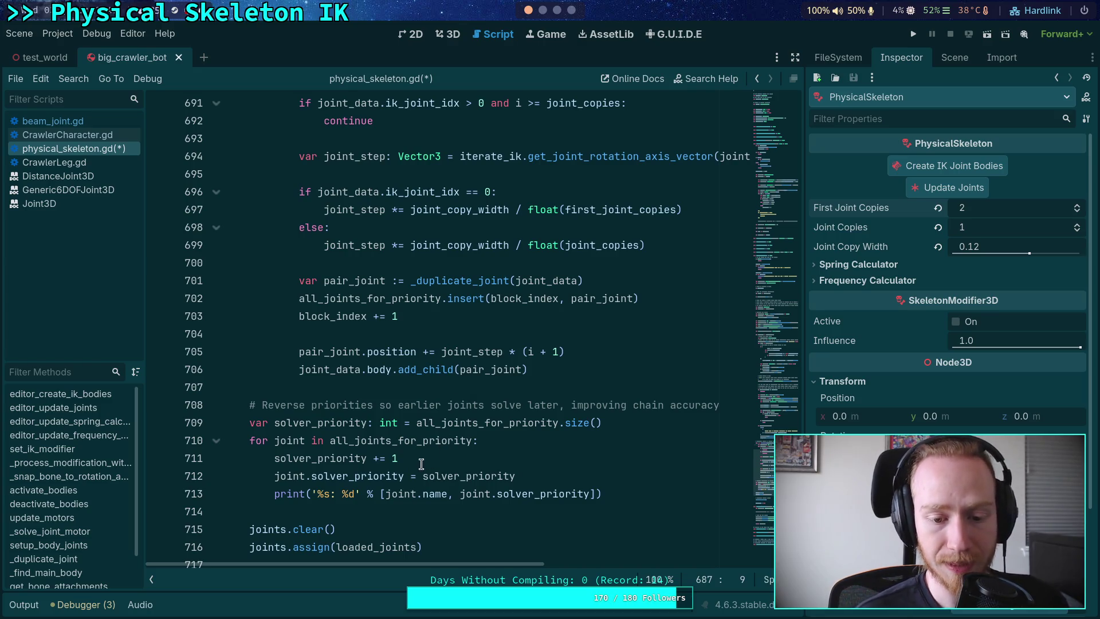
- Make solver_priority decrement with -= before each assignment, save, and run the project
left_click(374, 458)
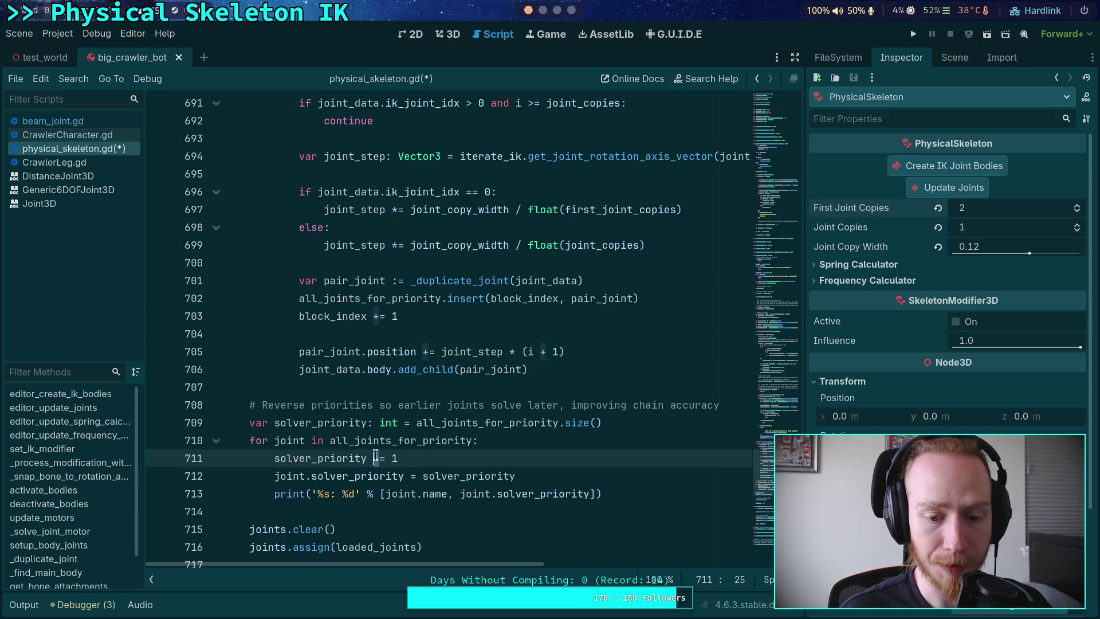
key("Delete")
type("-")
key("alt+Down")
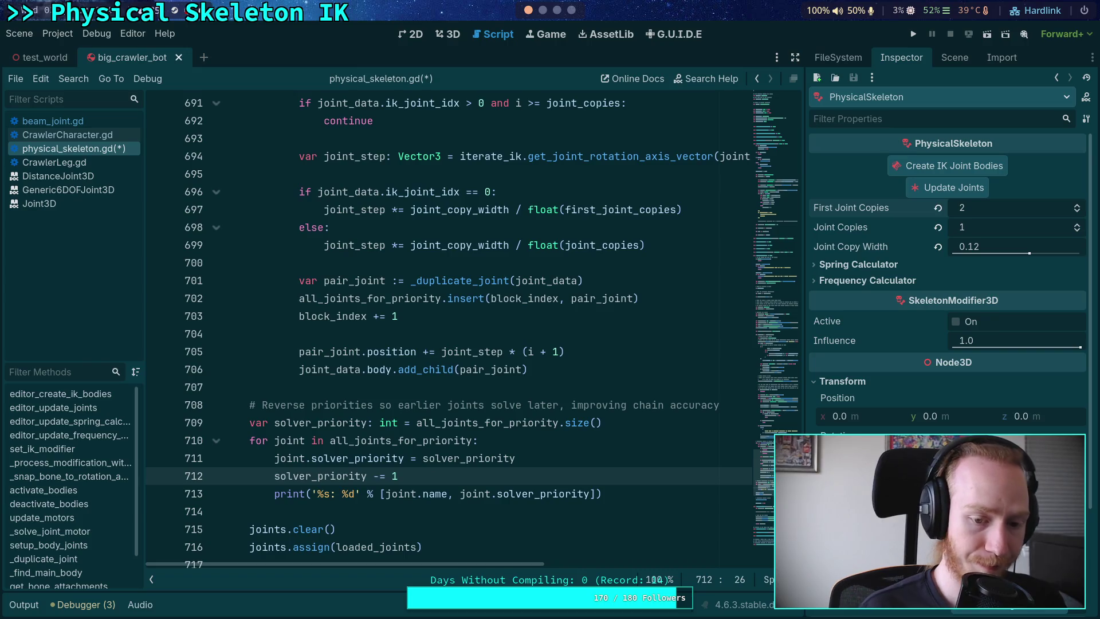
key("ctrl+s")
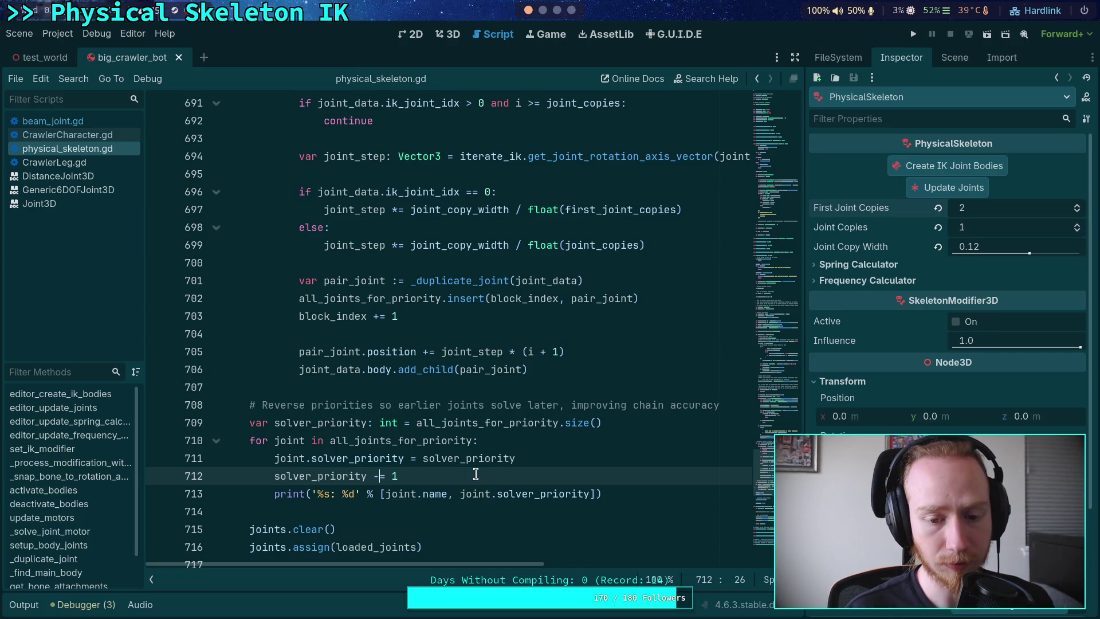
key("alt+Up")
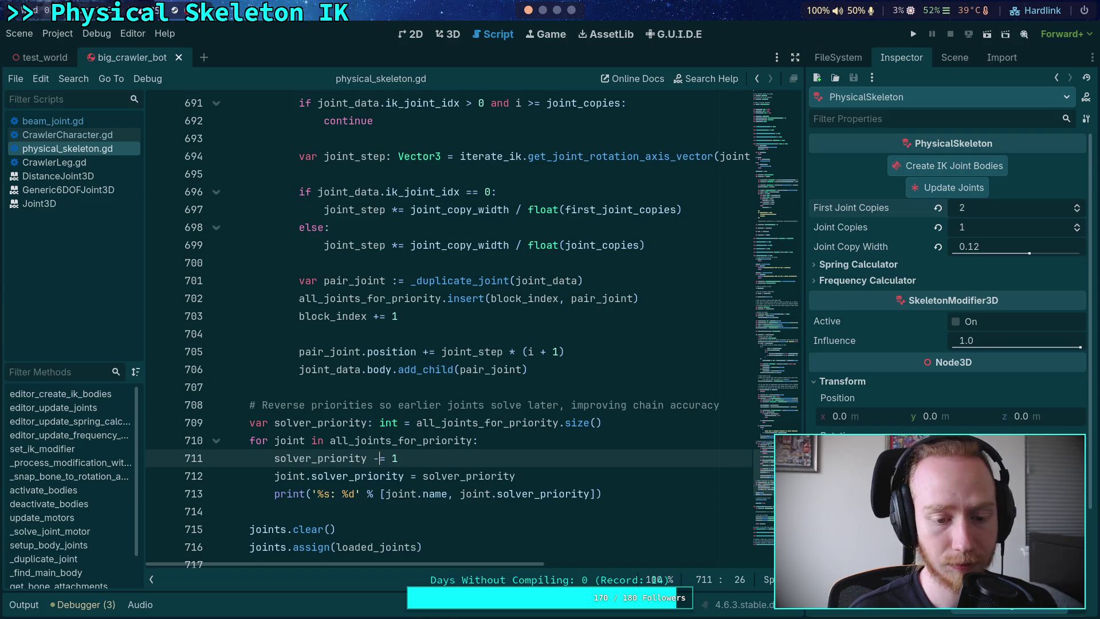
key("F5")
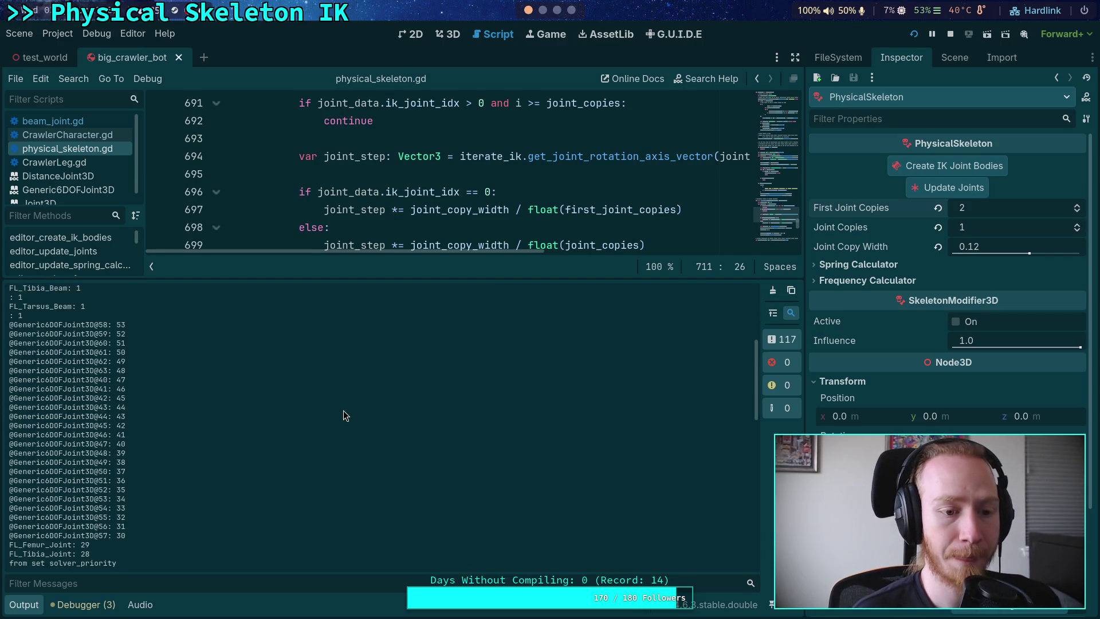
- Scroll through the joint solver priorities printed in the Output log
scroll(477, 216, "down", 6)
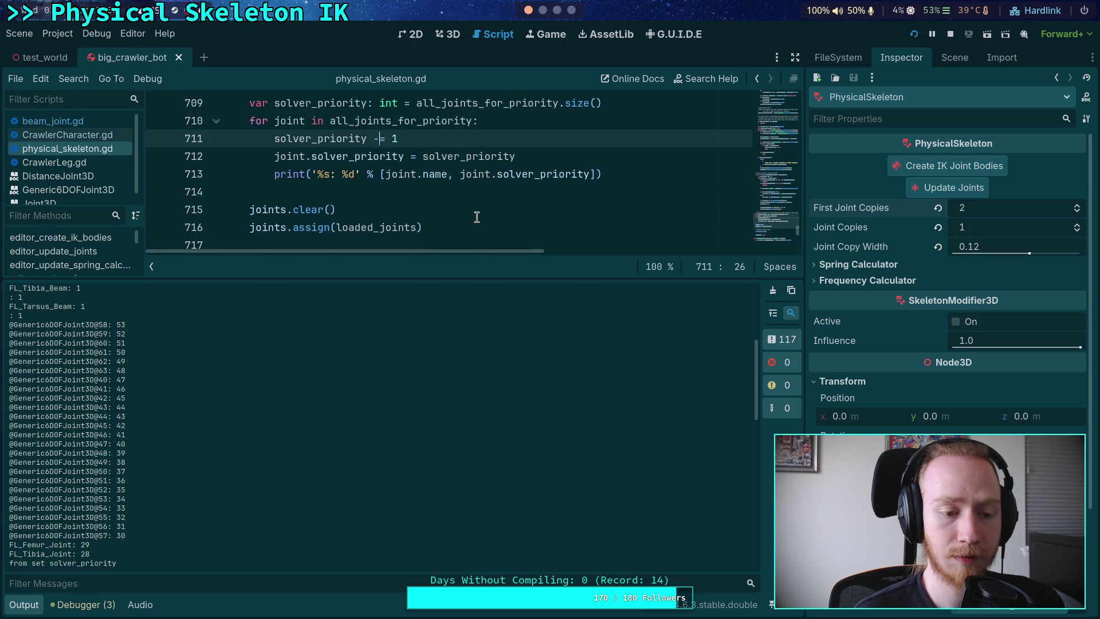
scroll(380, 370, "down", 4)
scroll(324, 412, "up", 4)
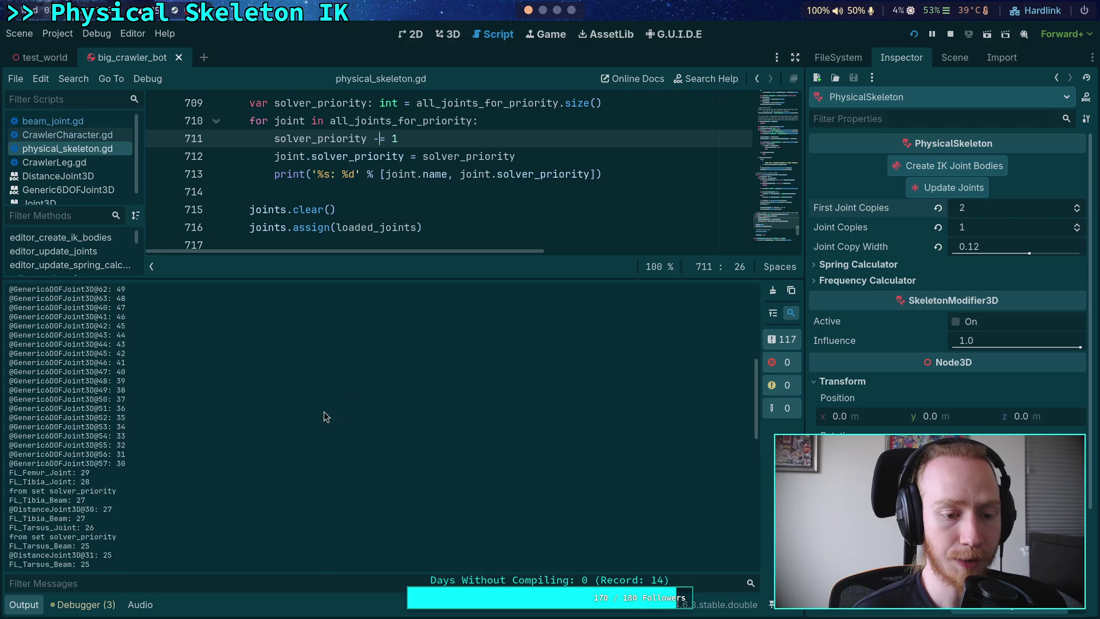
mouse_move(357, 220)
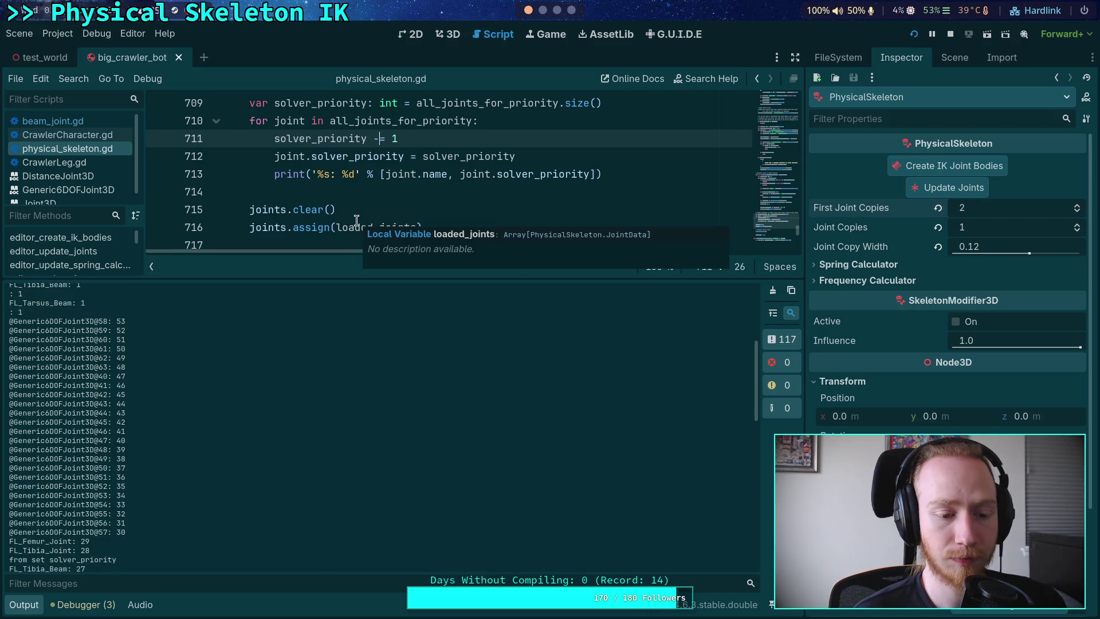
scroll(307, 431, "down", 15)
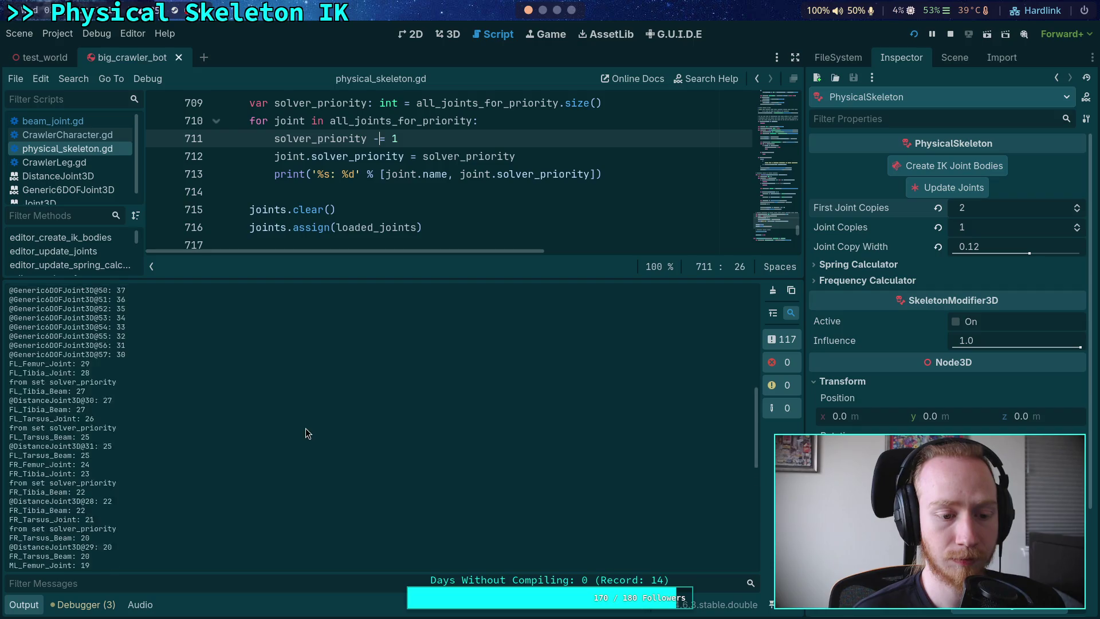
scroll(307, 434, "down", 4)
scroll(305, 427, "up", 20)
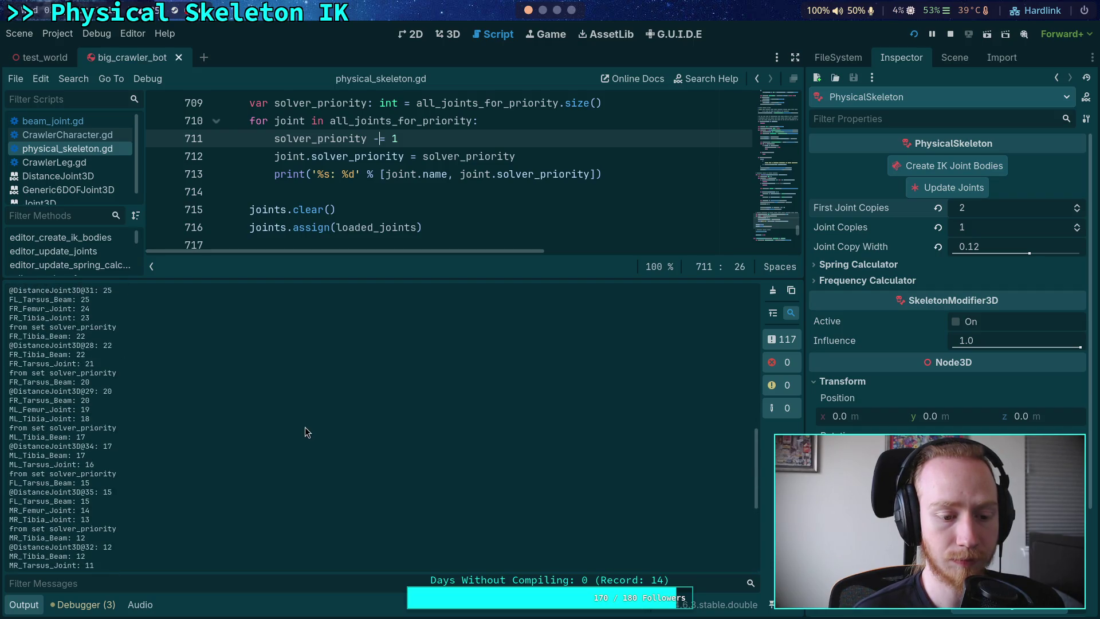
scroll(305, 428, "up", 1)
scroll(305, 428, "up", 1)
scroll(293, 428, "down", 3)
scroll(292, 427, "down", 15)
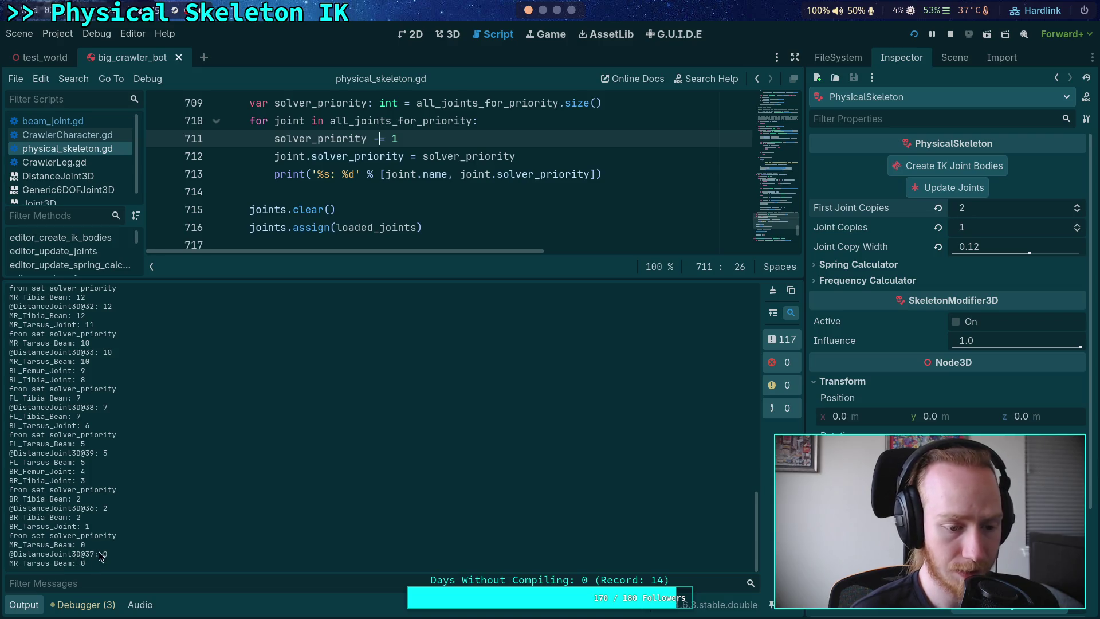
- Highlight the final priority entries such as BR_Tarsus_Joint, then close the Output dock
left_click_drag(86, 563, 44, 560)
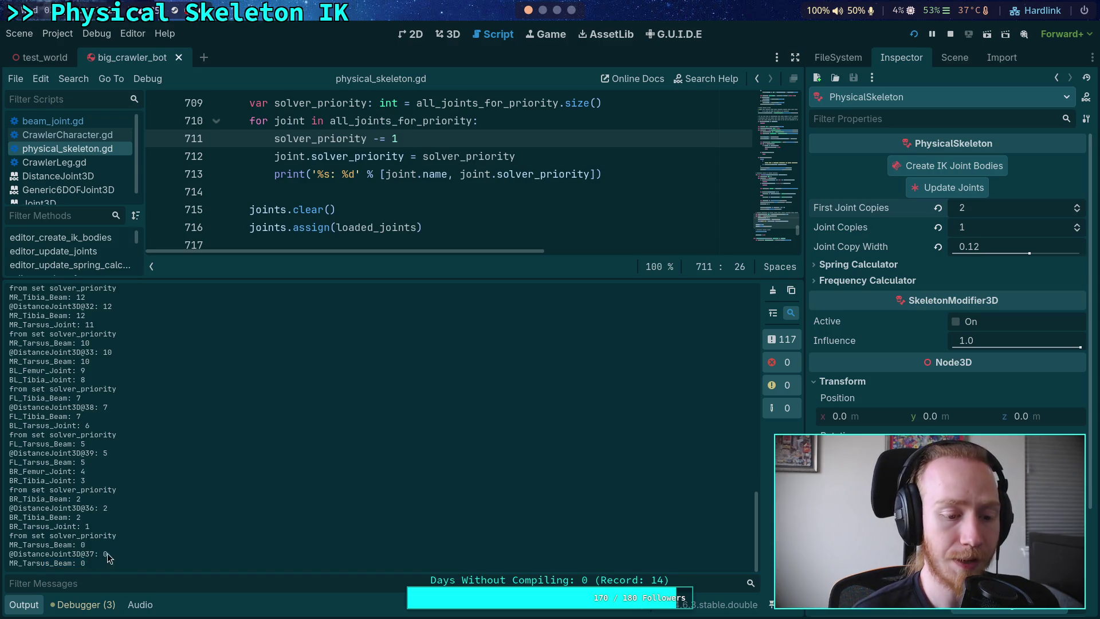
left_click_drag(108, 554, 9, 534)
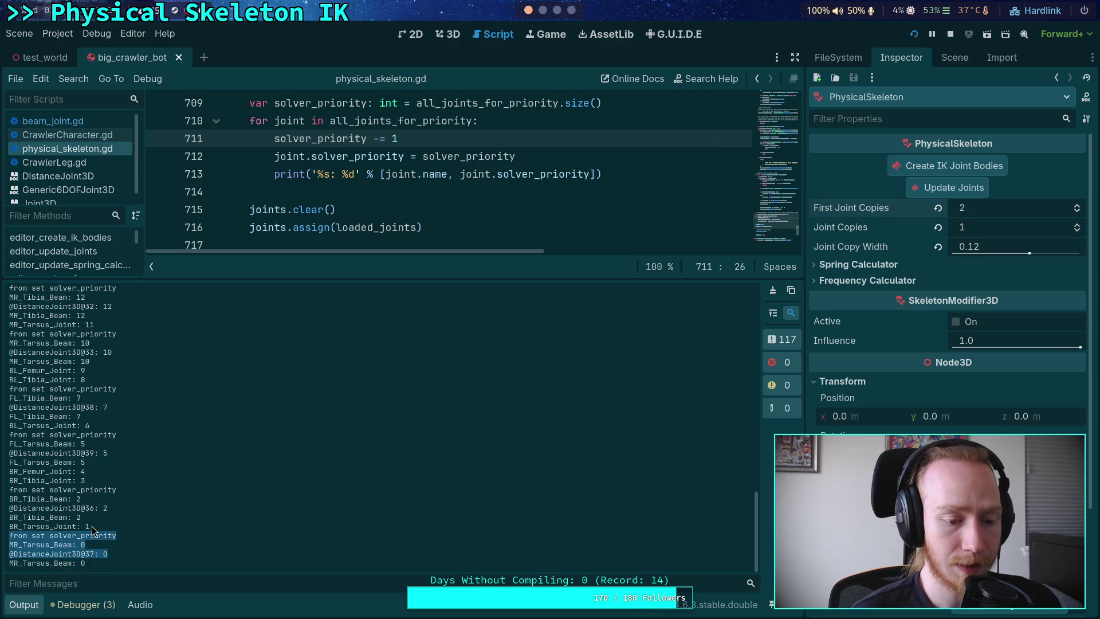
left_click_drag(91, 526, 18, 526)
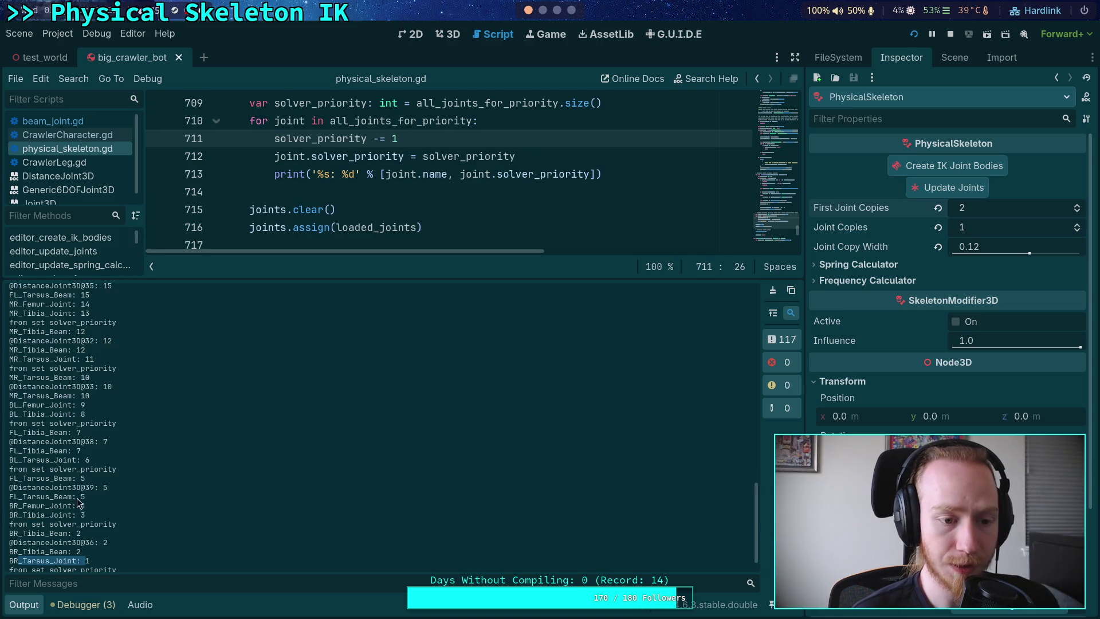
scroll(84, 504, "up", 8)
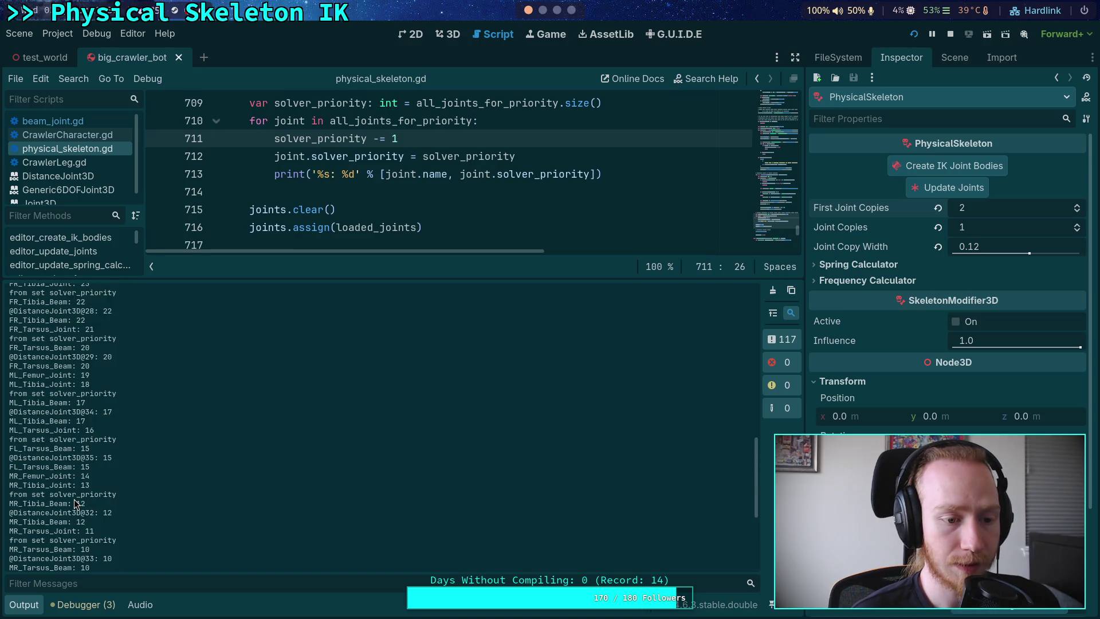
left_click(26, 604)
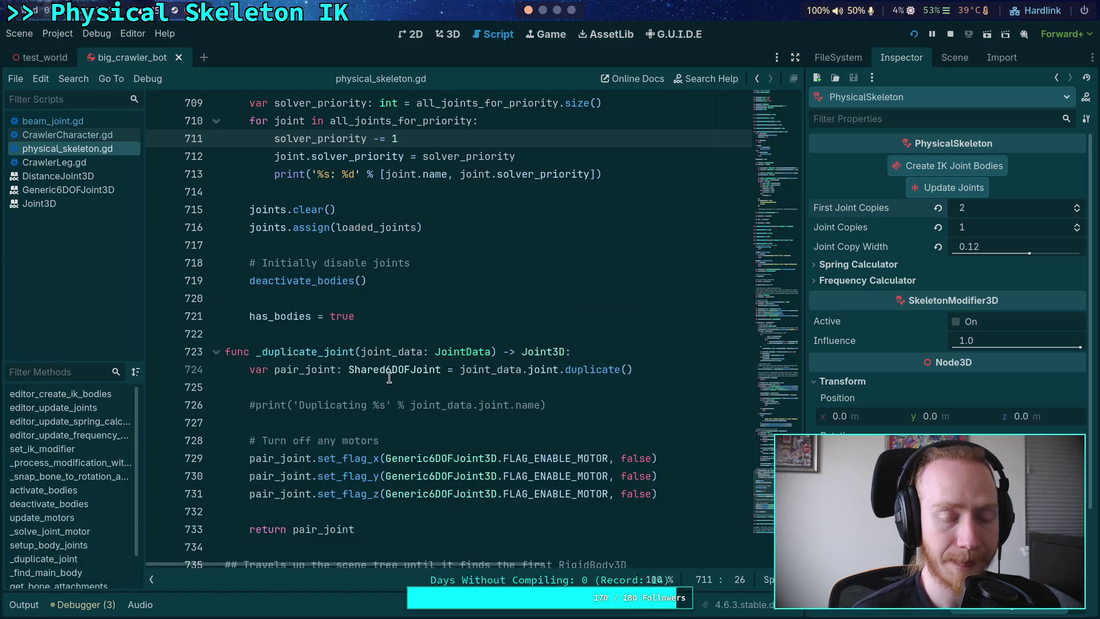
- Scroll the joint duplication code, click line 684, and reopen the Output log
scroll(389, 379, "up", 16)
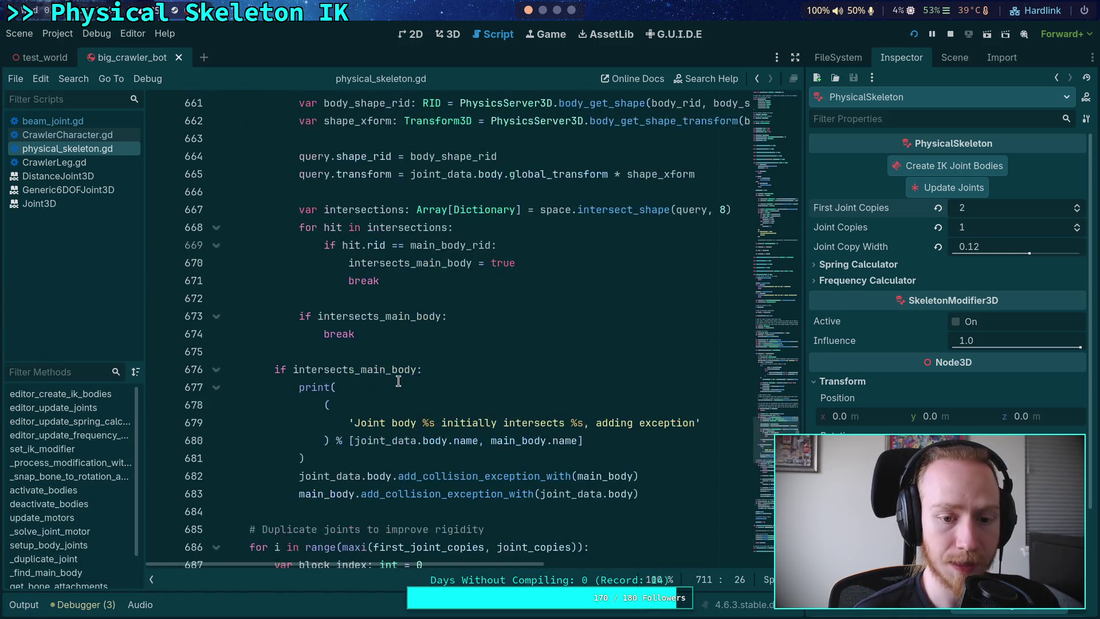
scroll(398, 381, "up", 5)
scroll(399, 381, "down", 7)
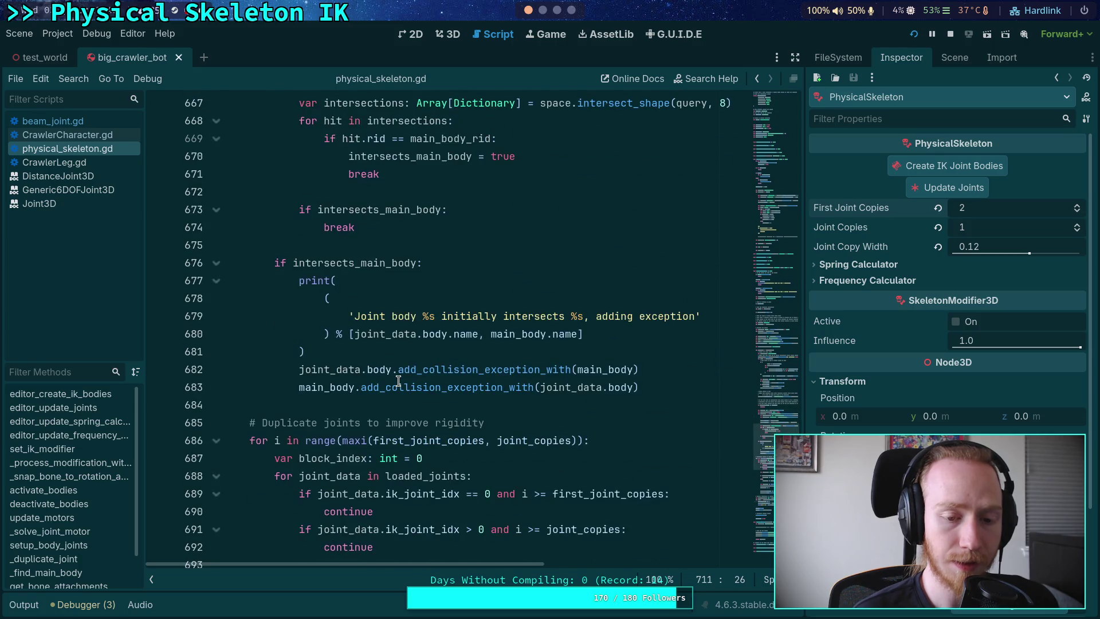
scroll(419, 384, "down", 3)
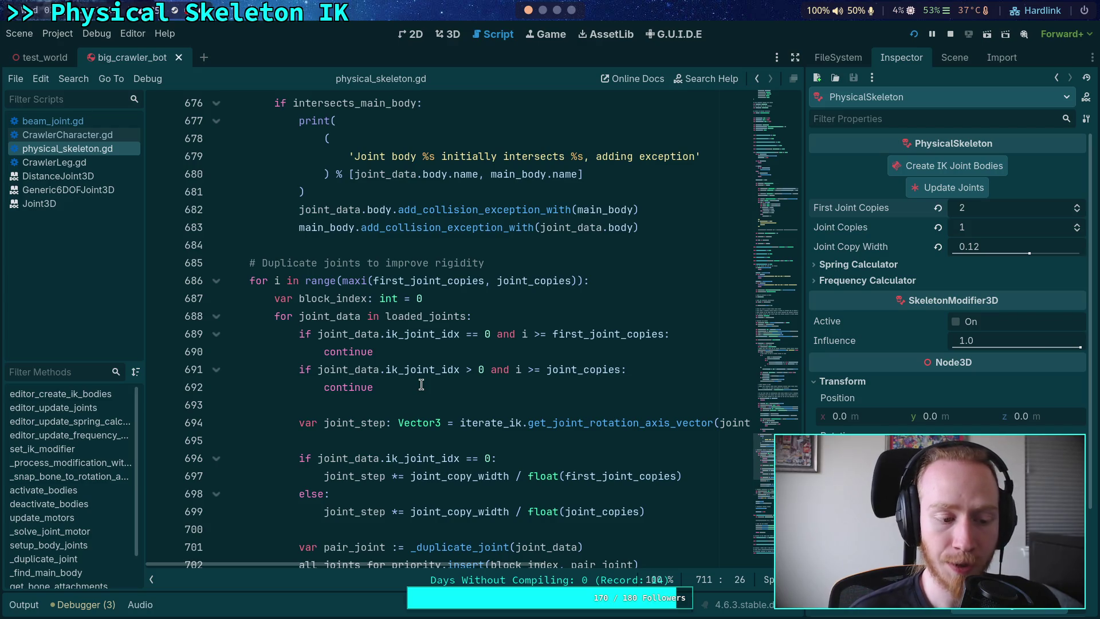
left_click(413, 247)
scroll(418, 286, "down", 8)
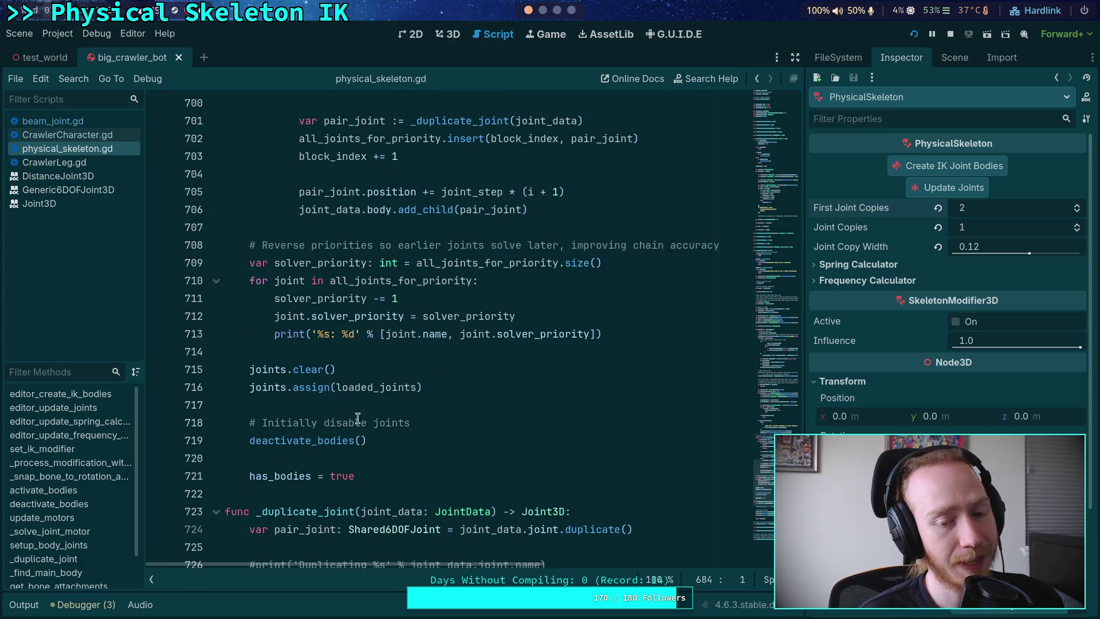
left_click(24, 605)
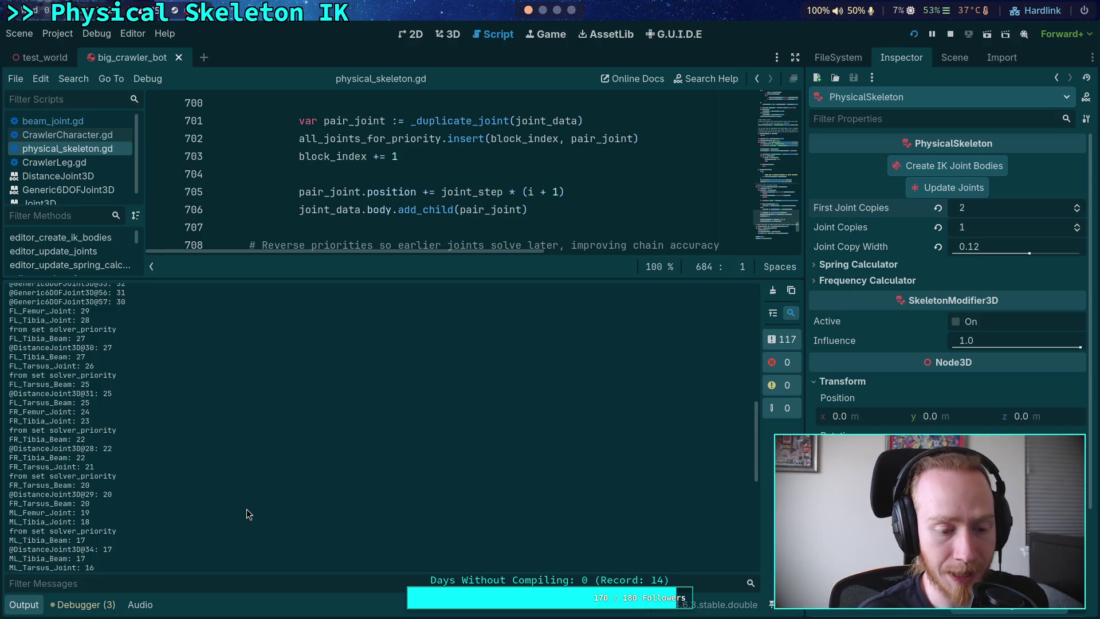
- Close the Output log and scroll up through physical_skeleton.gd
scroll(235, 512, "down", 10)
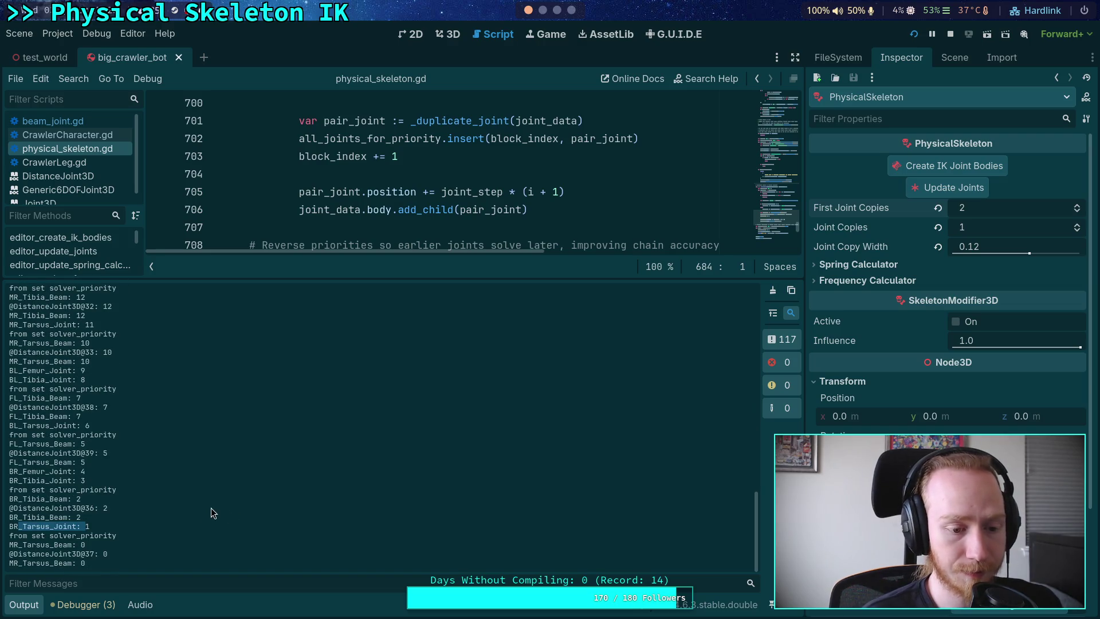
left_click(24, 604)
left_click(359, 407)
scroll(384, 423, "up", 2)
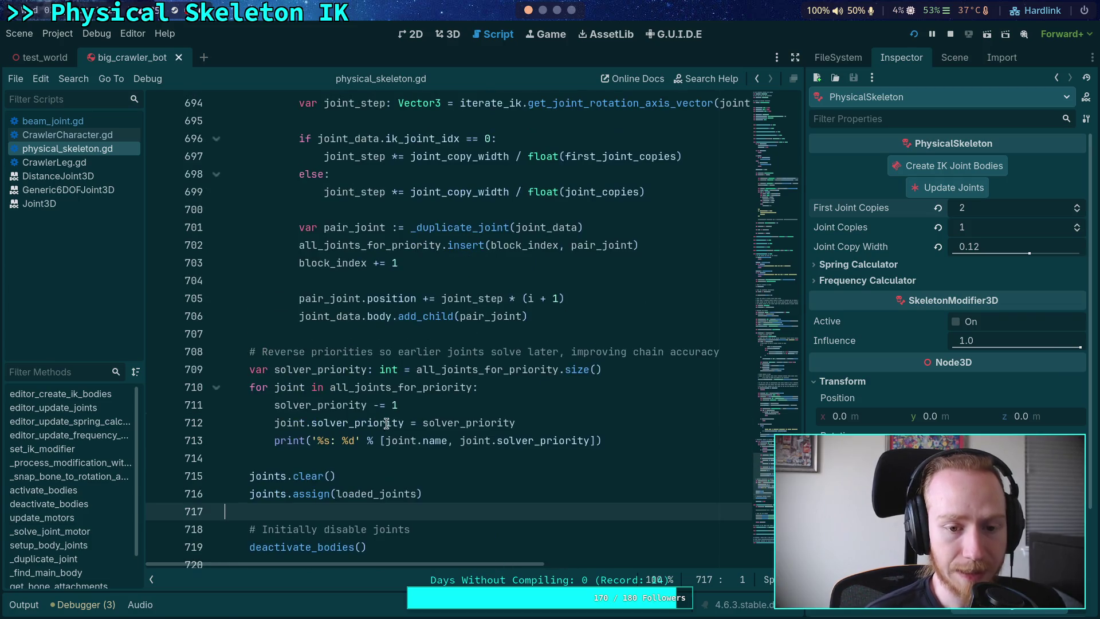
scroll(435, 419, "down", 4)
scroll(484, 416, "up", 4)
scroll(486, 416, "up", 8)
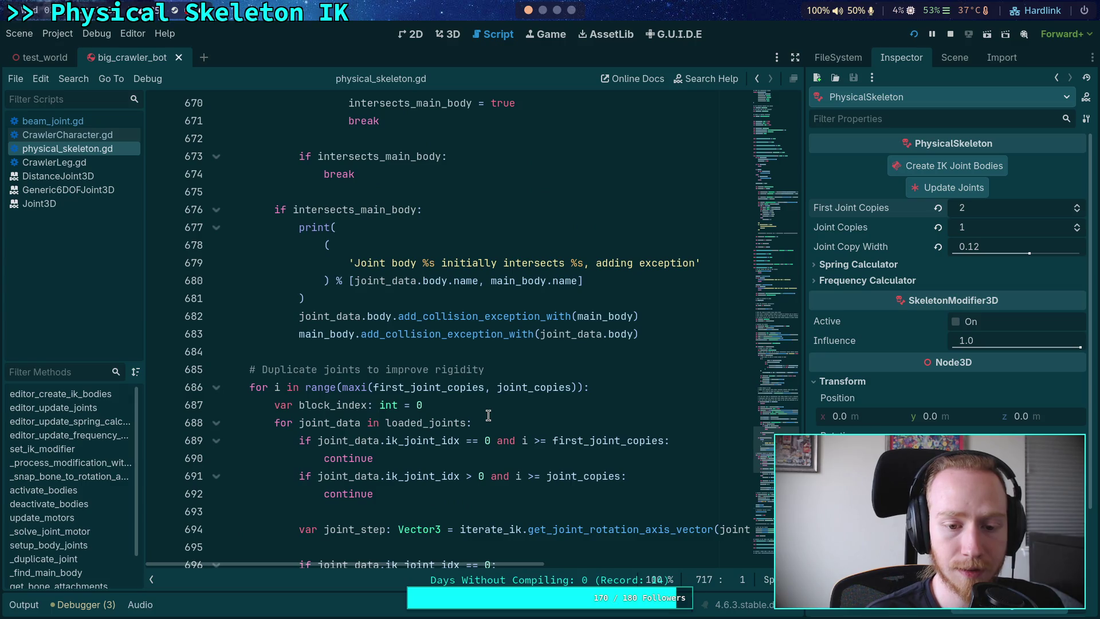
scroll(488, 415, "down", 9)
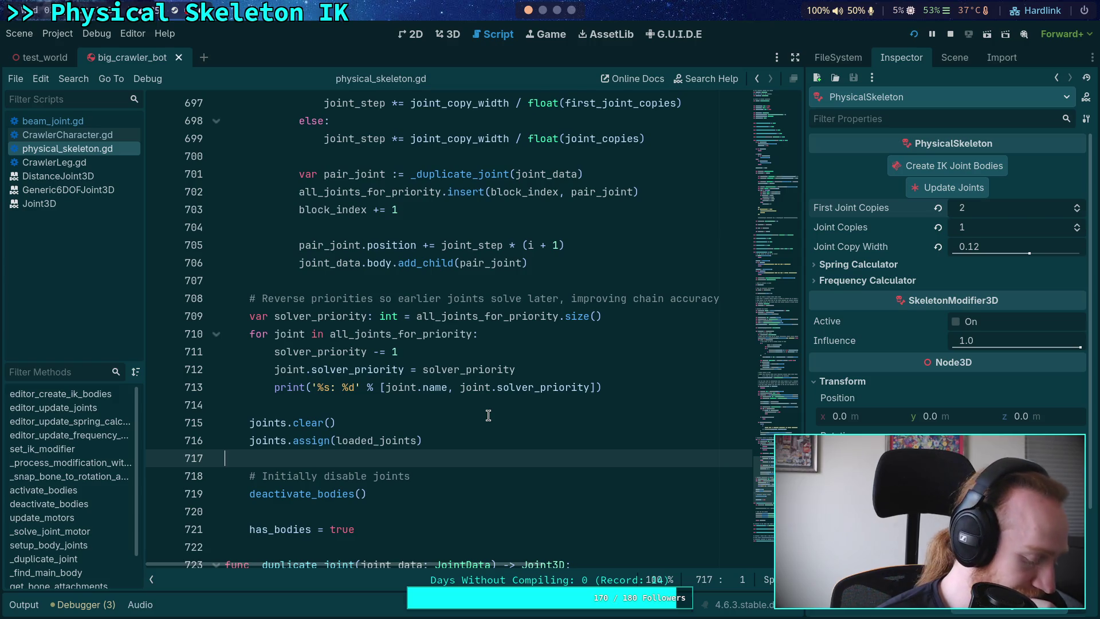
scroll(488, 415, "up", 19)
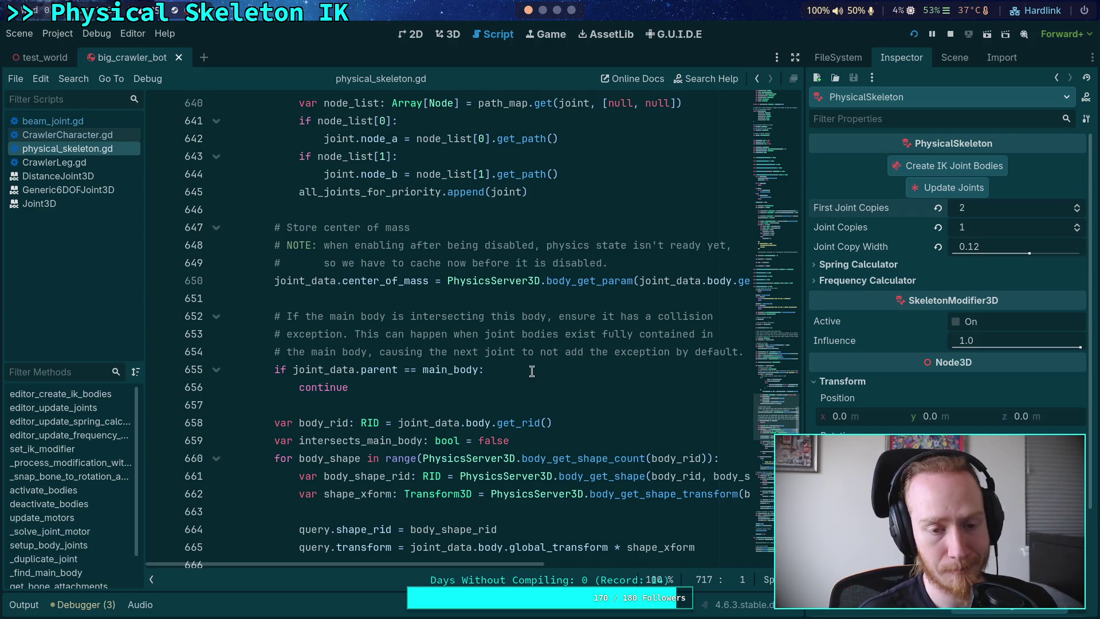
scroll(516, 371, "up", 10)
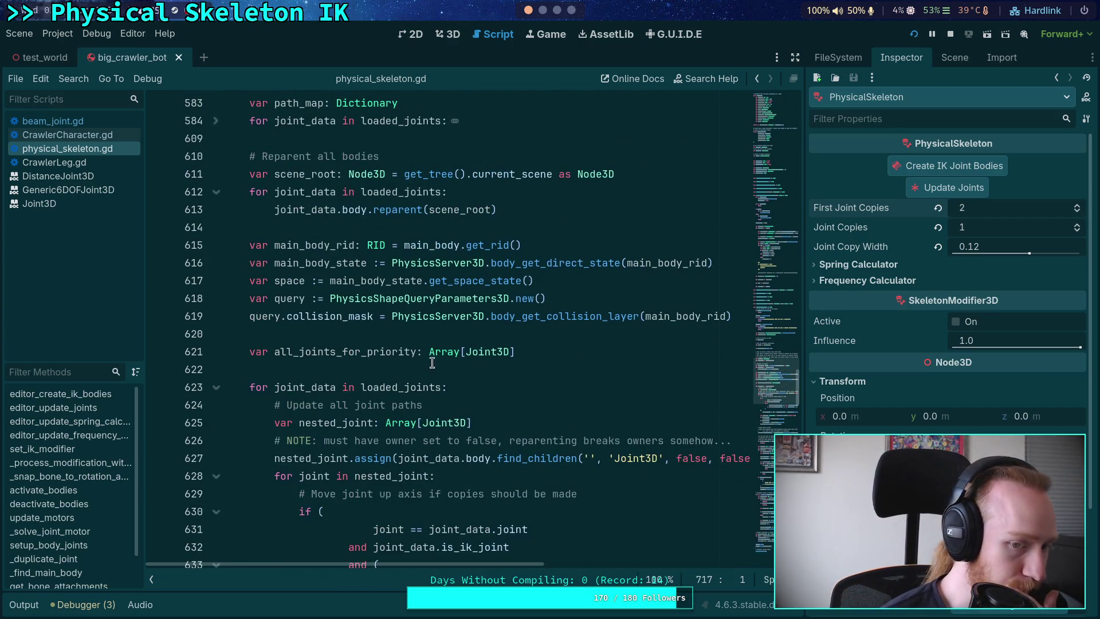
scroll(364, 327, "up", 3)
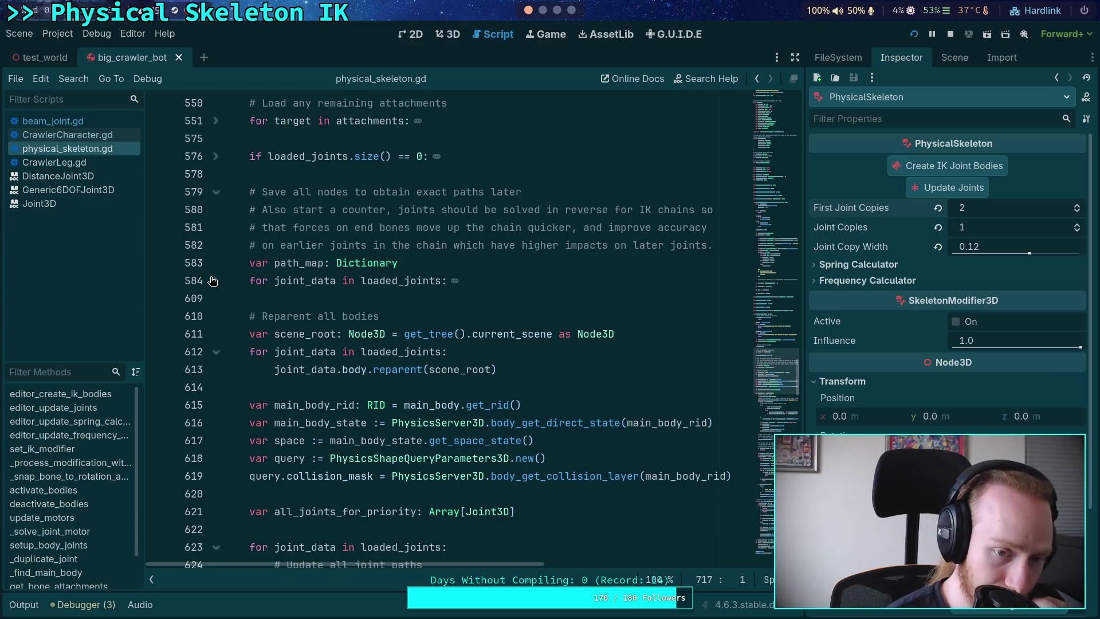
- Unfold the if iterate_ik block at line 481 and widen the code area by hiding side panels
left_click(215, 280)
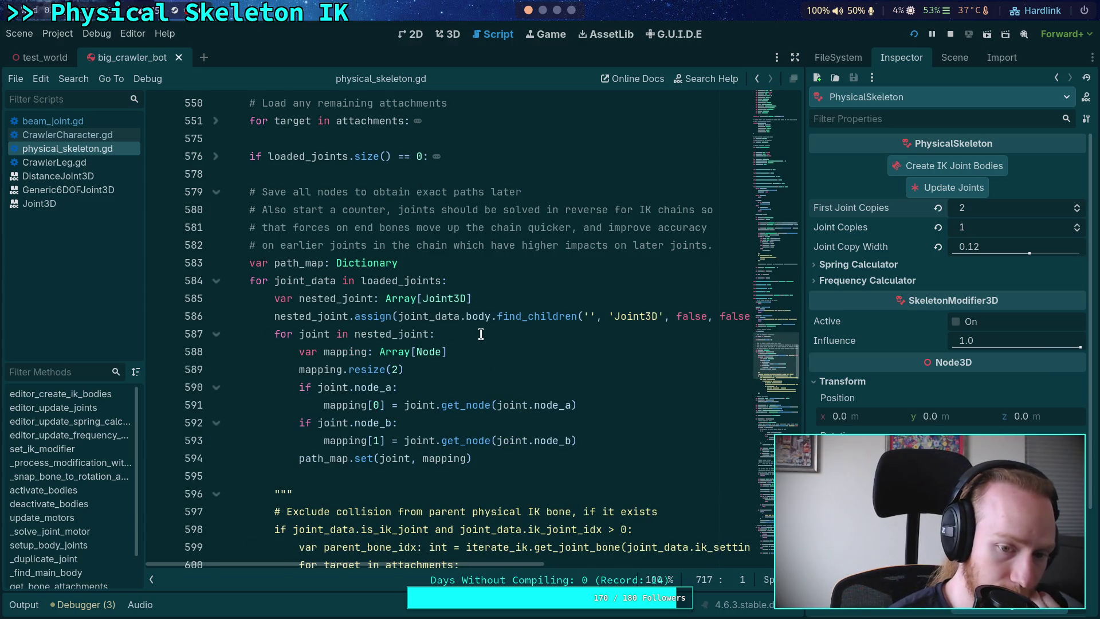
left_click(216, 280)
scroll(390, 298, "up", 3)
scroll(404, 299, "up", 4)
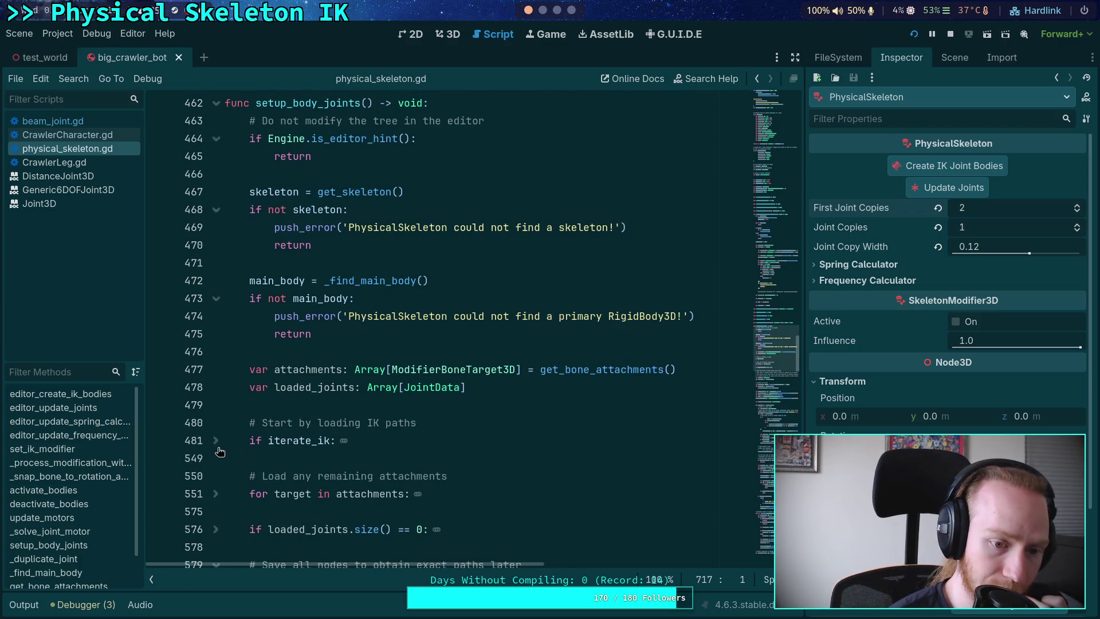
left_click(217, 452)
scroll(372, 446, "down", 5)
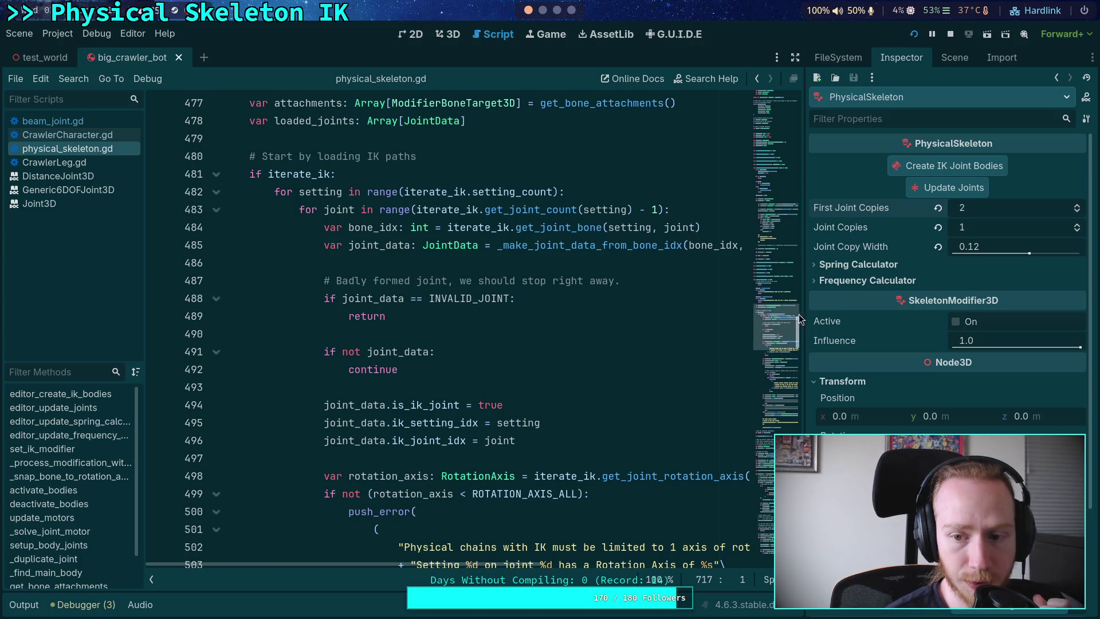
left_click_drag(805, 311, 866, 311)
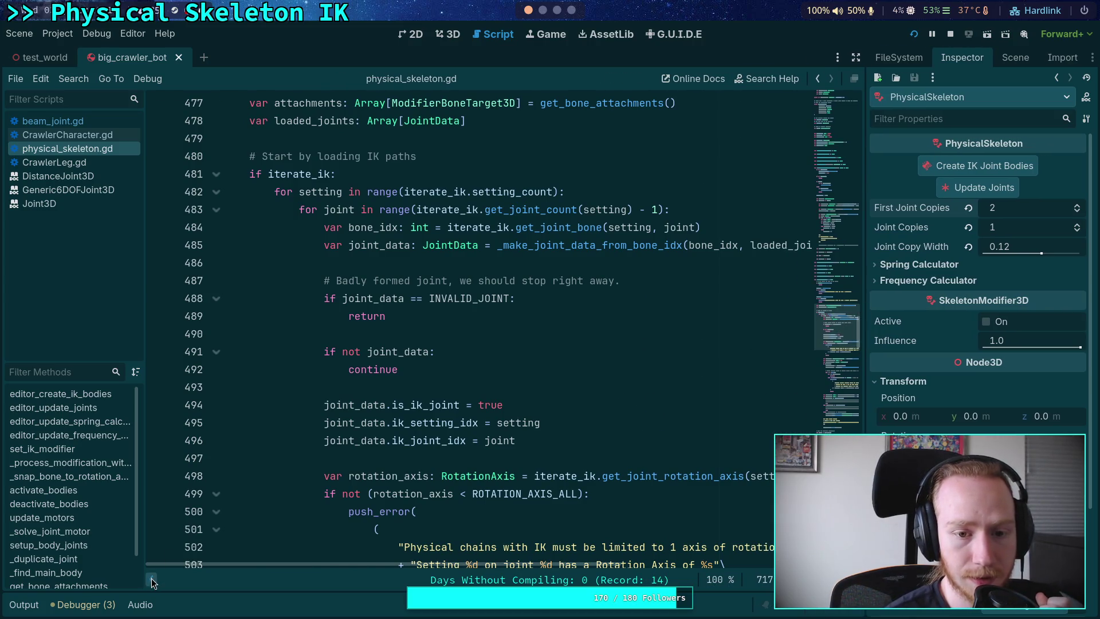
left_click(152, 581)
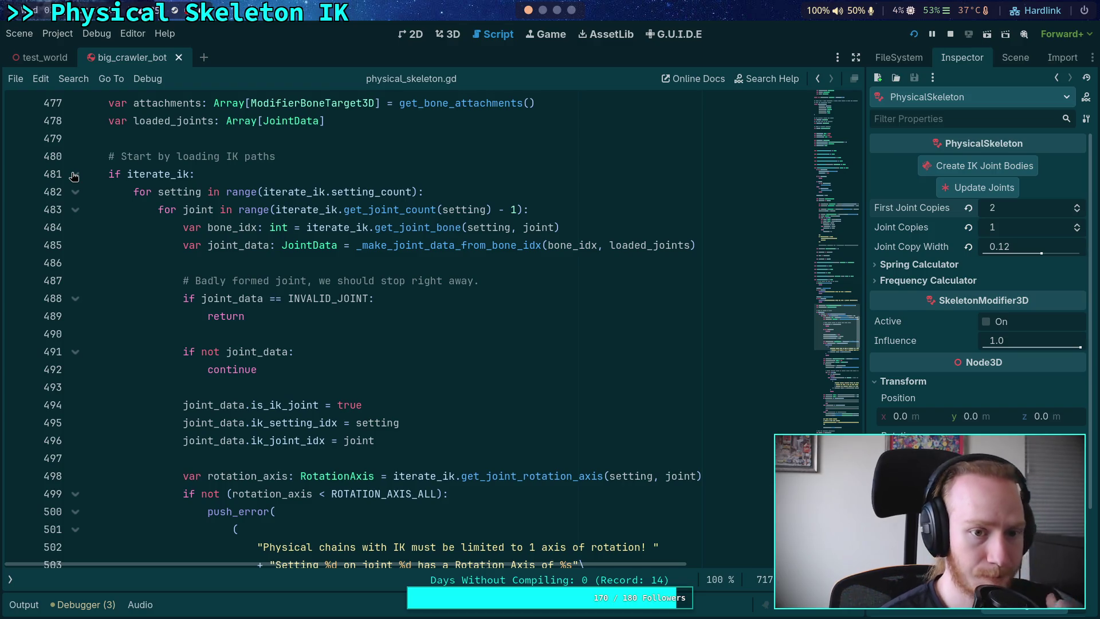
- Add 'var solver_priority: int = 0' inside the setting loop at line 483
left_click(477, 192)
key("Return")
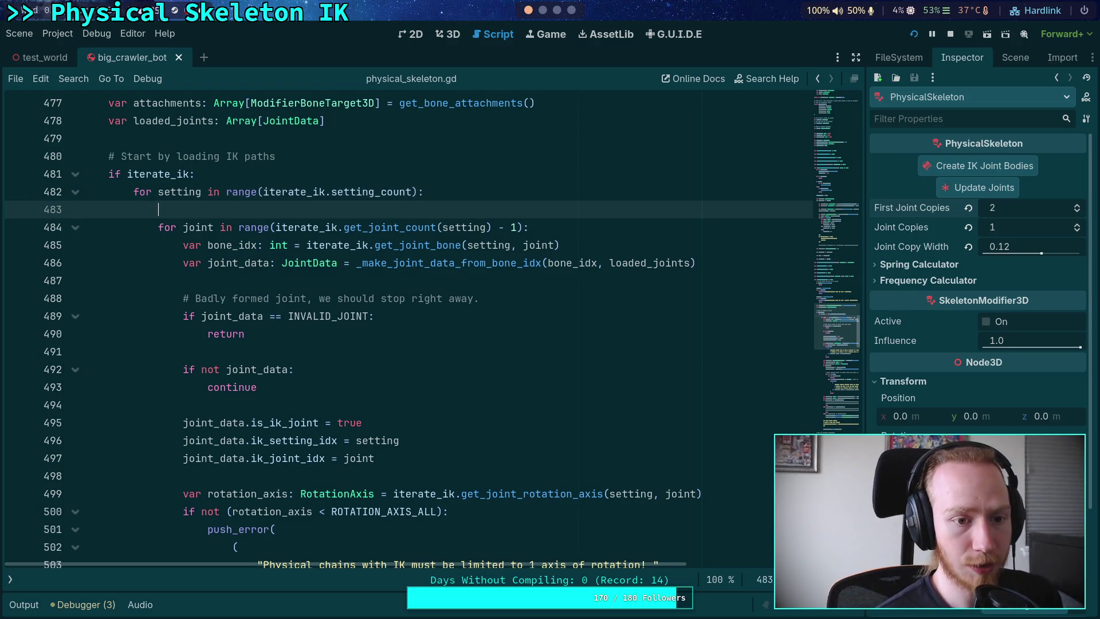
type("var")
scroll(441, 303, "down", 4)
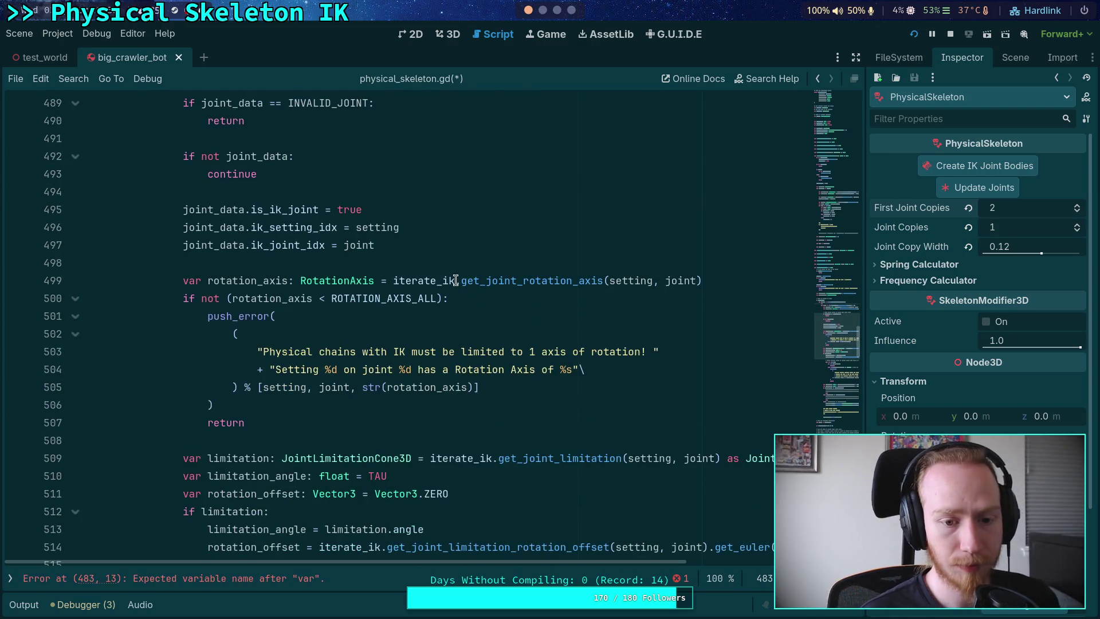
scroll(447, 299, "up", 5)
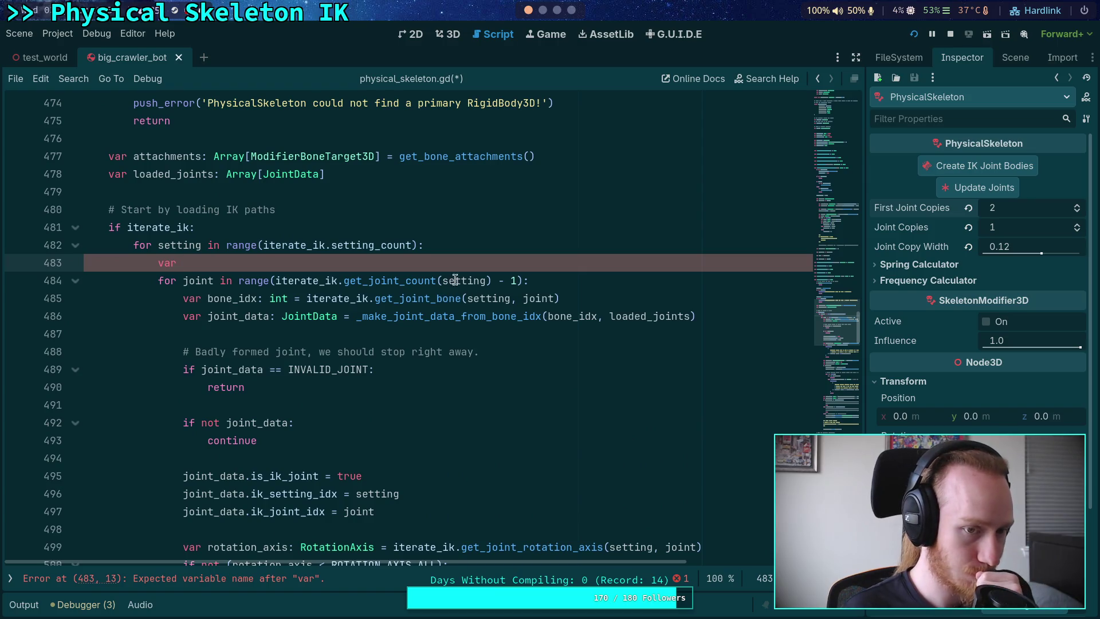
left_click(380, 212)
left_click(293, 266)
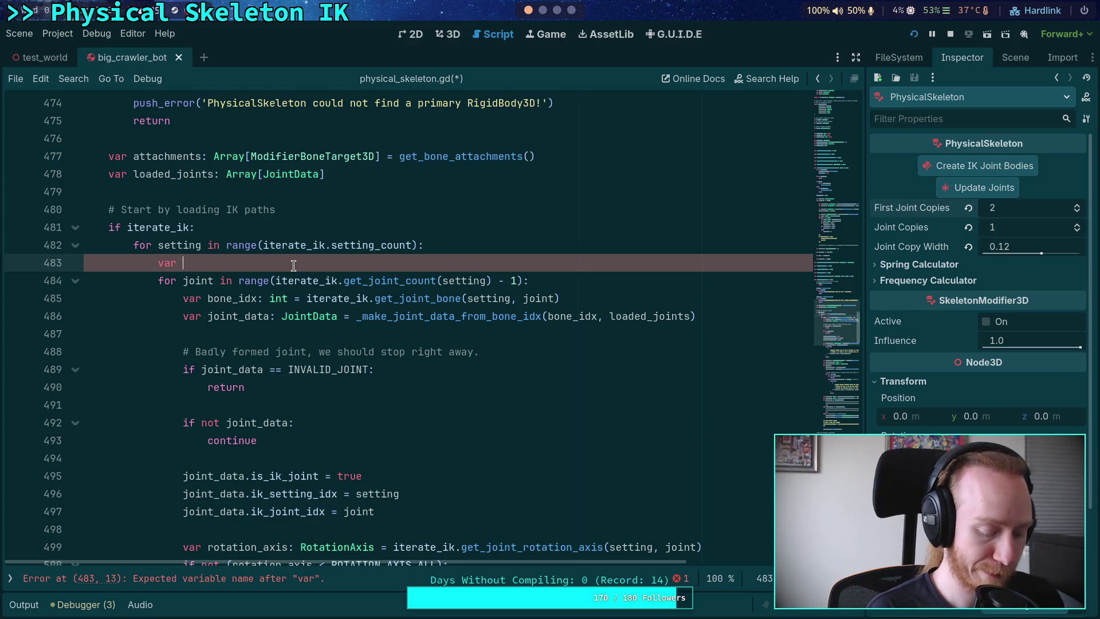
type("solver_priority: int = ")
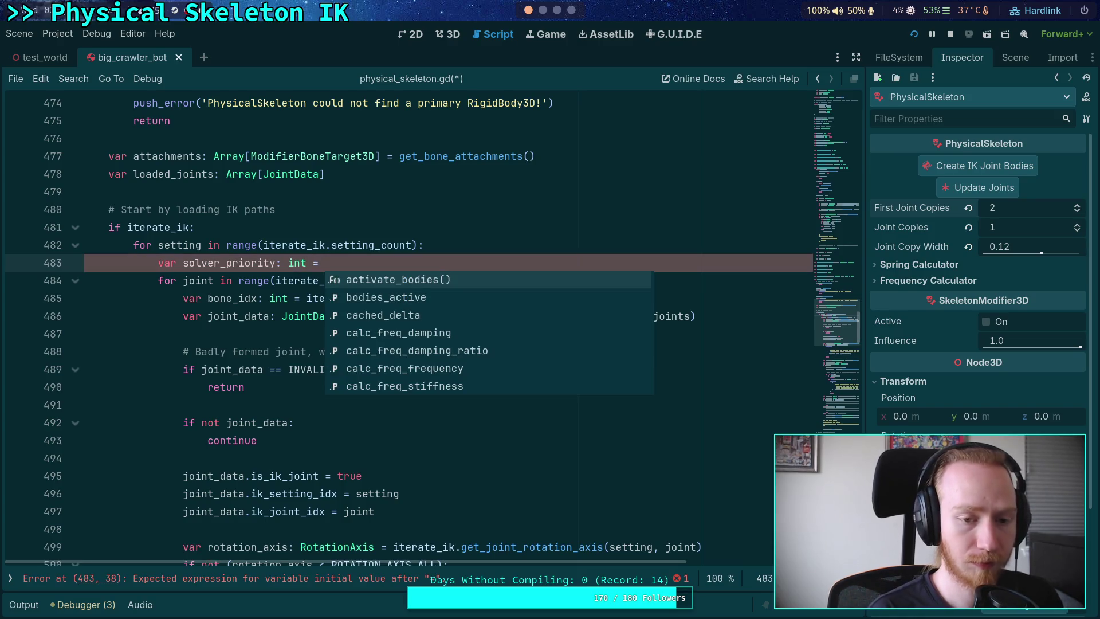
type("0")
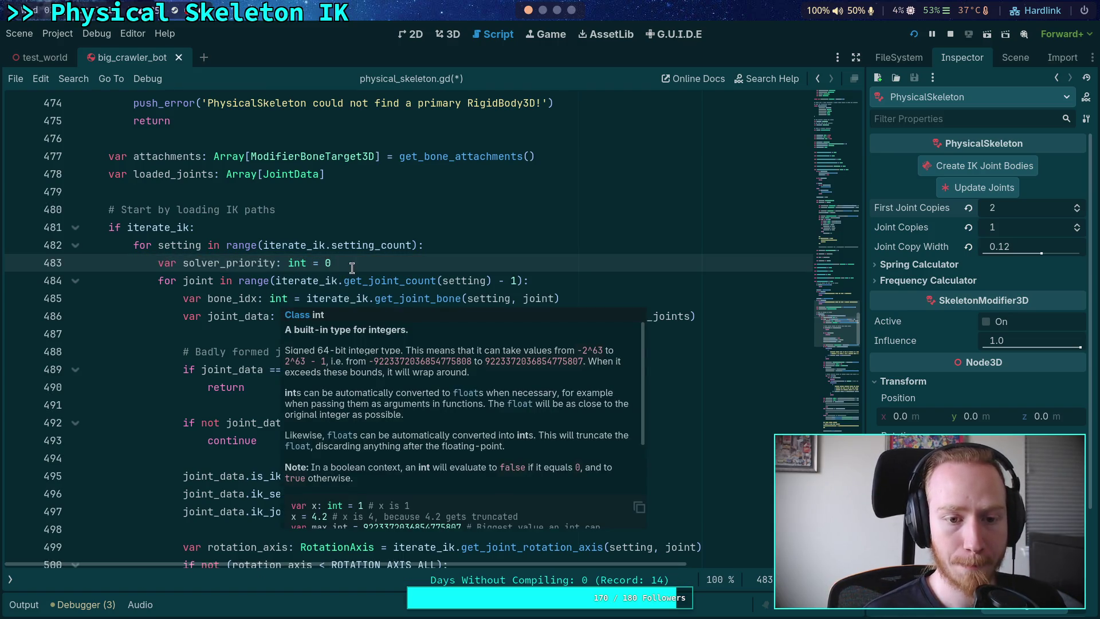
left_click_drag(276, 281, 492, 281)
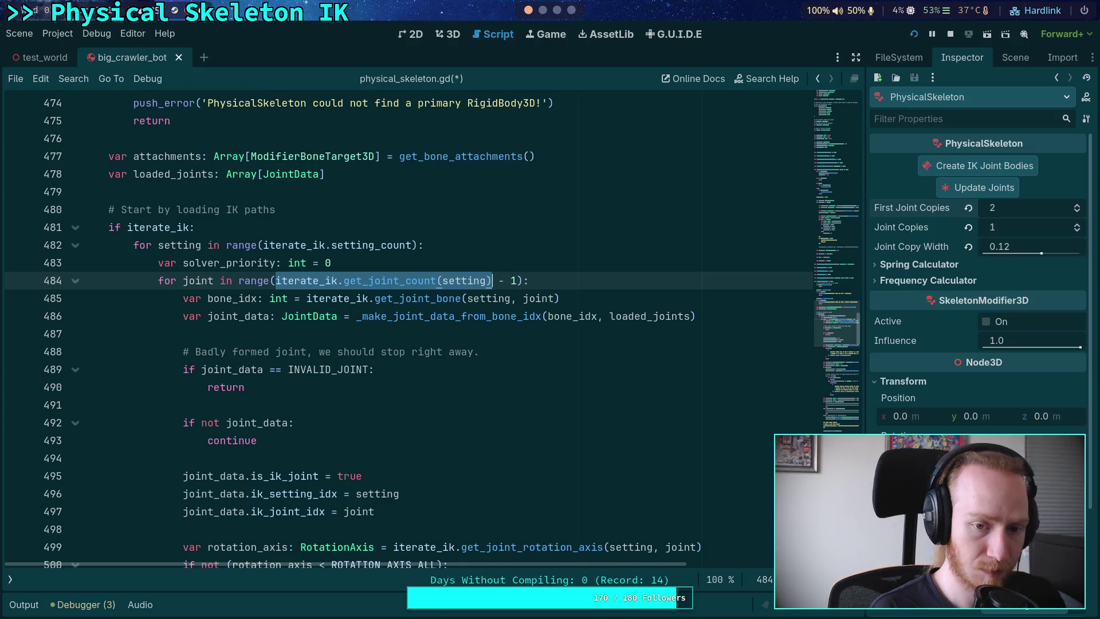
- Declare 'var joint_count: int = iterate_ik.get_joint_count(setting)' and trim the loop range's call
left_click(502, 245)
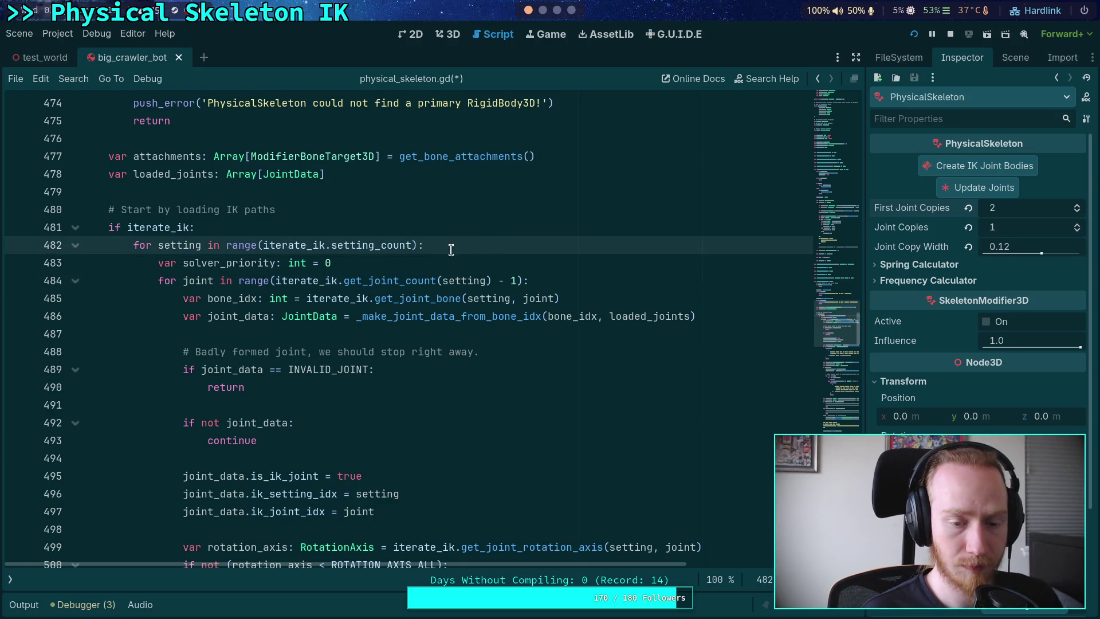
key("Return")
type("var joint_joi")
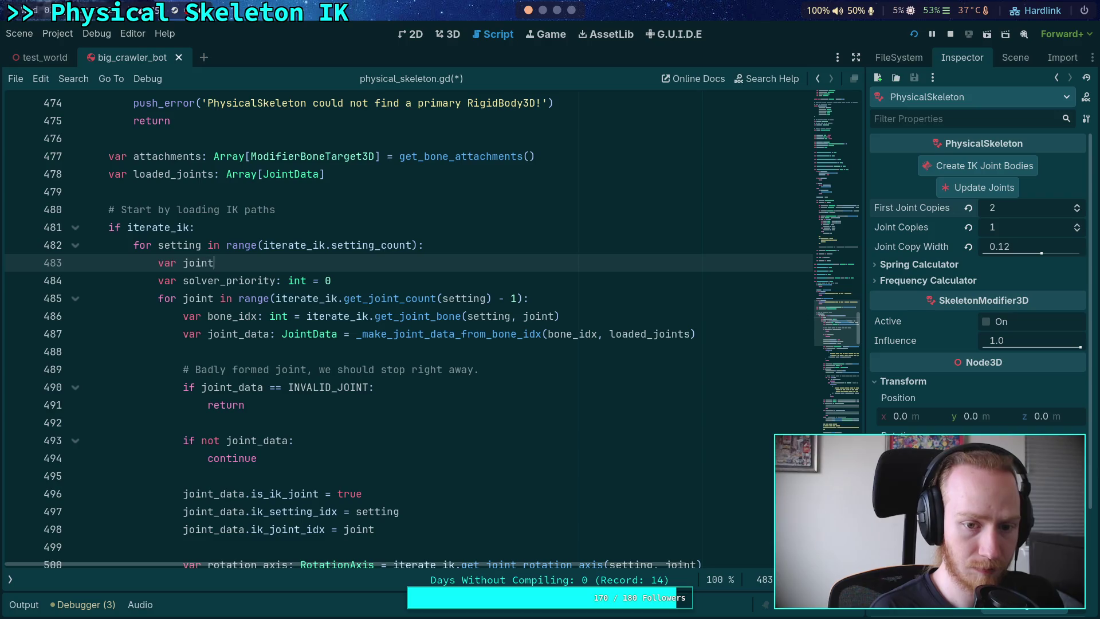
key("BackSpace")
key("BackSpace")
key("BackSpace")
type("c")
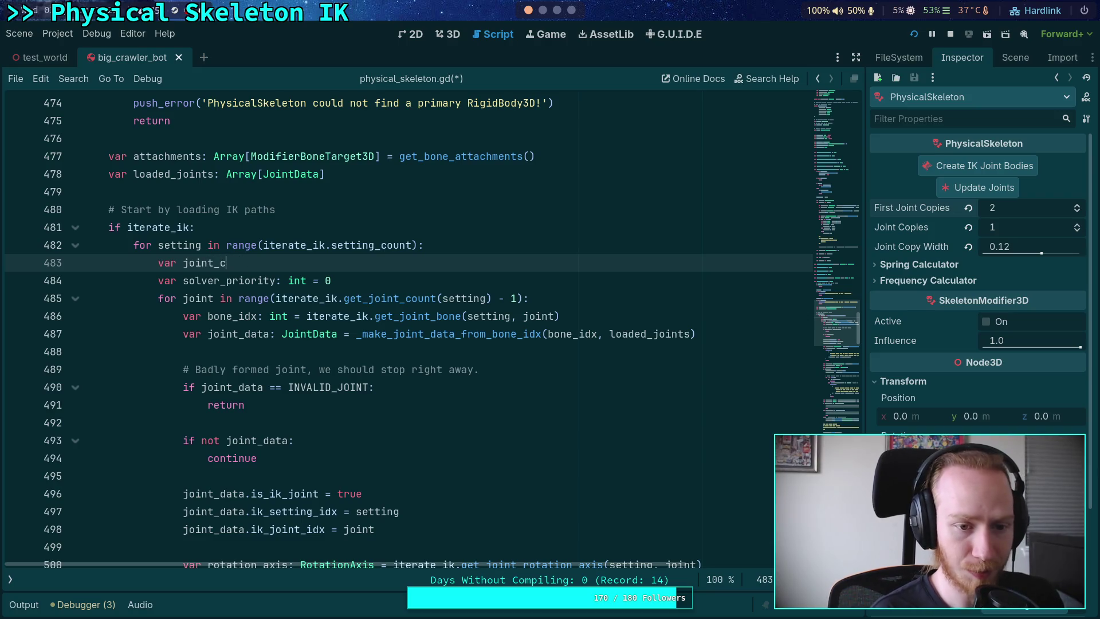
type("ount: int ")
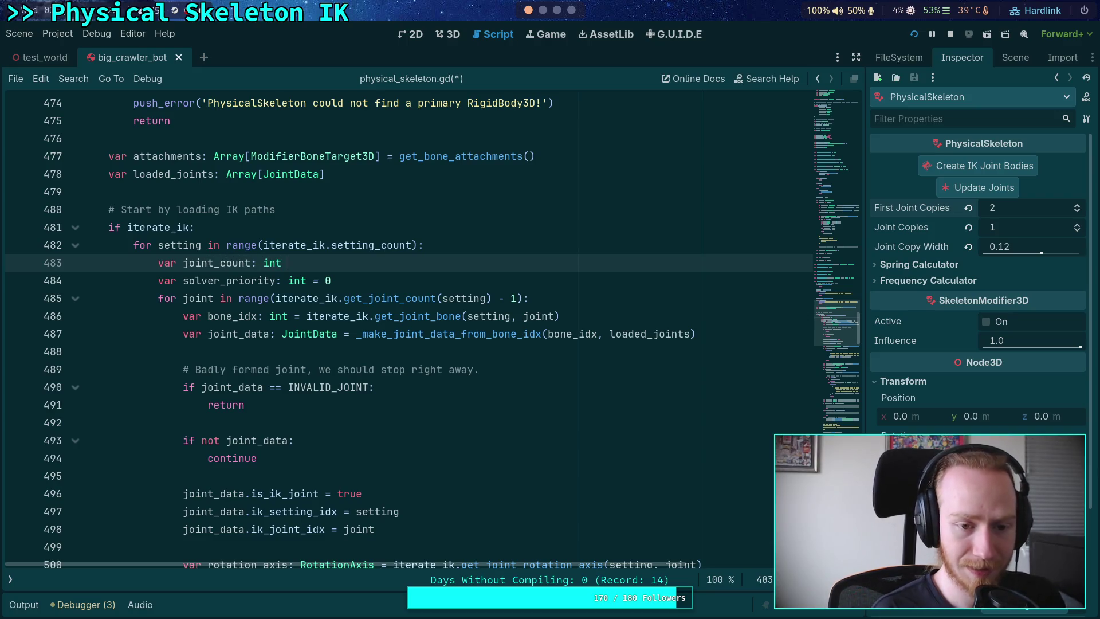
type("= iterate_ik.get_joint_count(setting)")
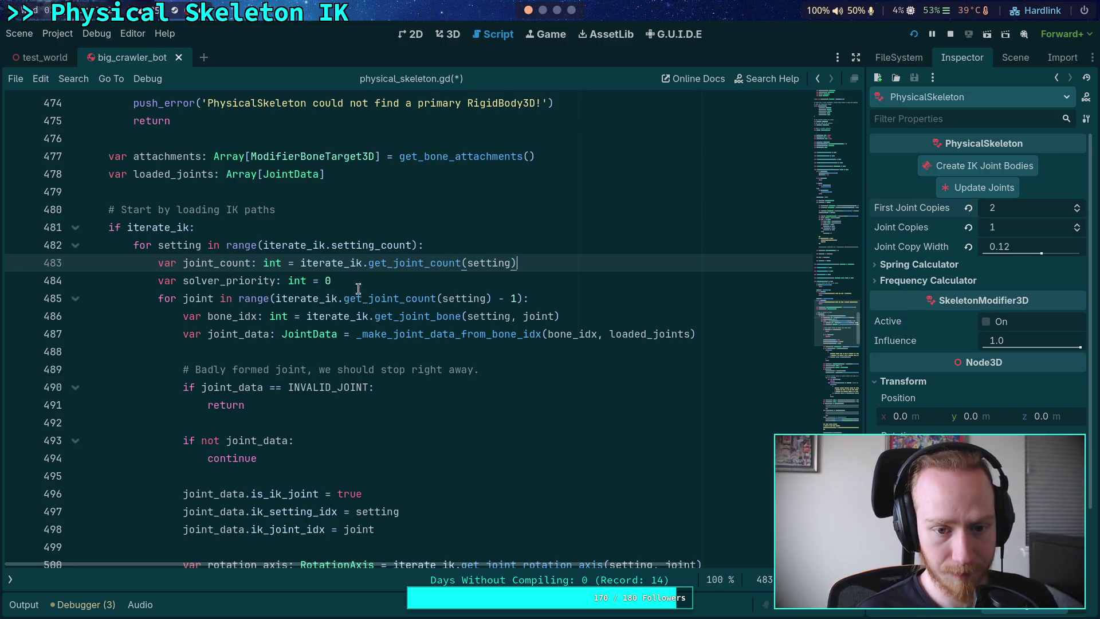
left_click(269, 300)
left_click_drag(275, 299, 399, 298)
key("BackSpace")
- Set solver_priority to joint_count, subtract 1 from joint_count, and loop over range(joint_count)
key("BackSpace")
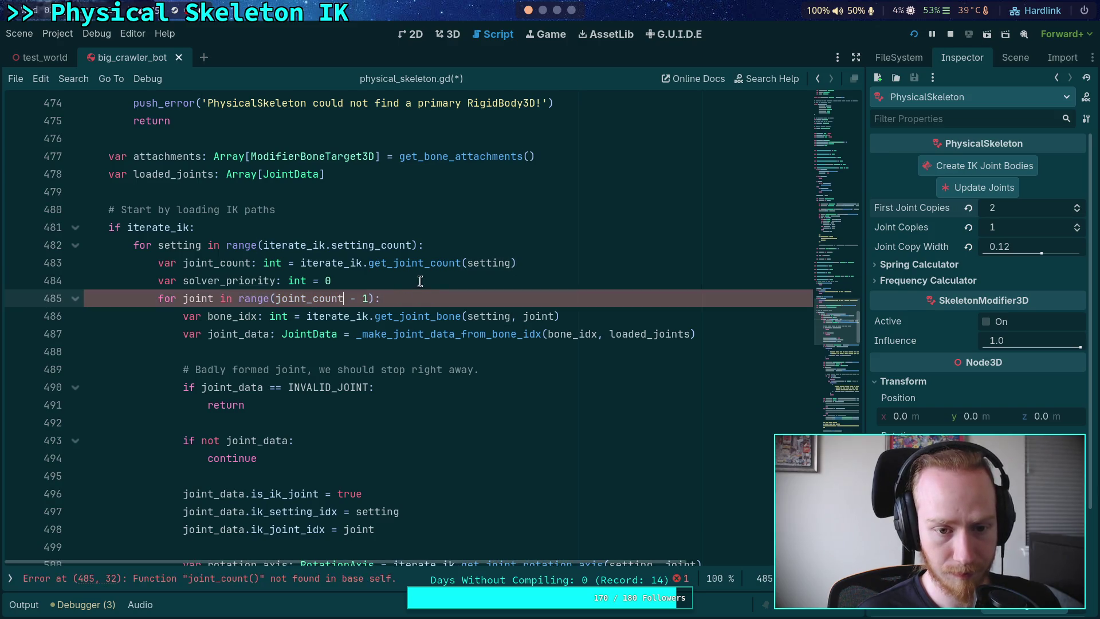
left_click(432, 276)
key("BackSpace")
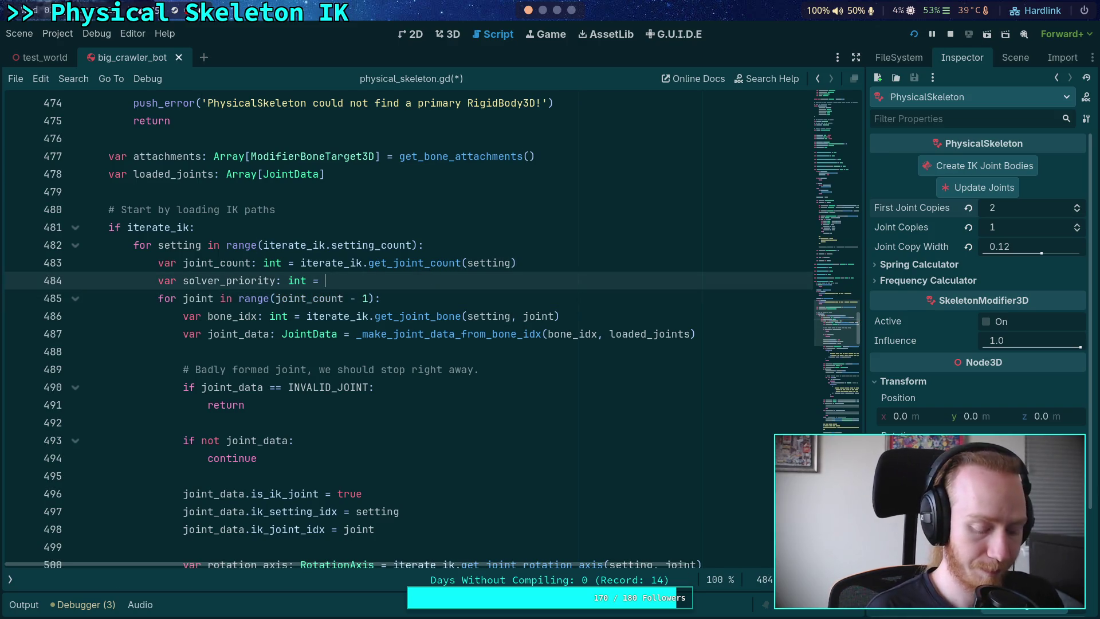
type("oint")
key("BackSpace")
key("BackSpace")
key("BackSpace")
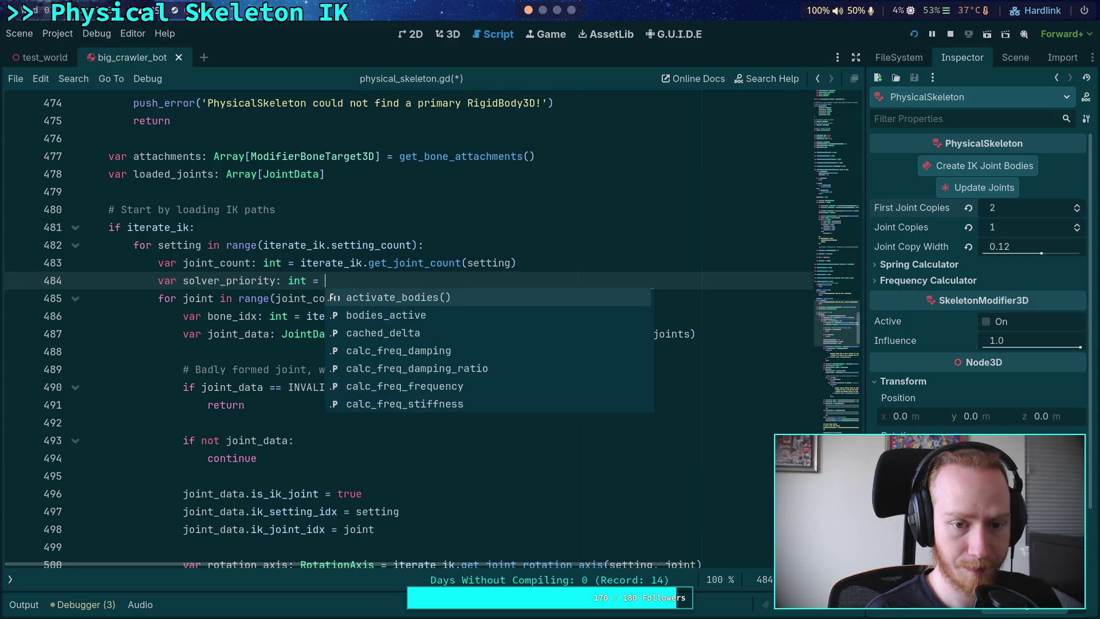
type("joint_count")
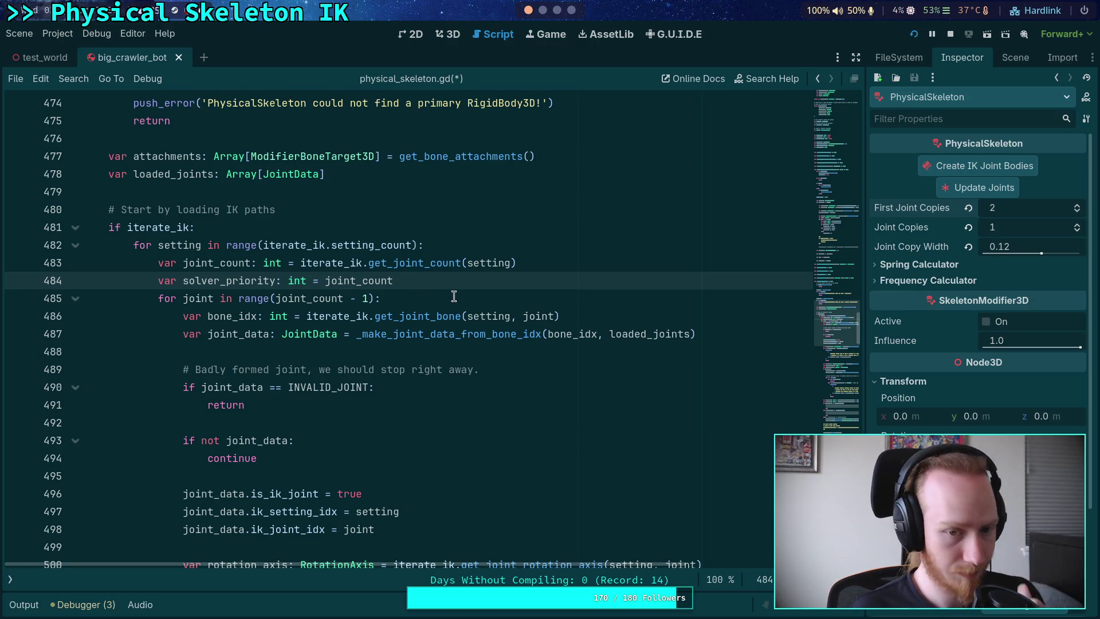
left_click(600, 262)
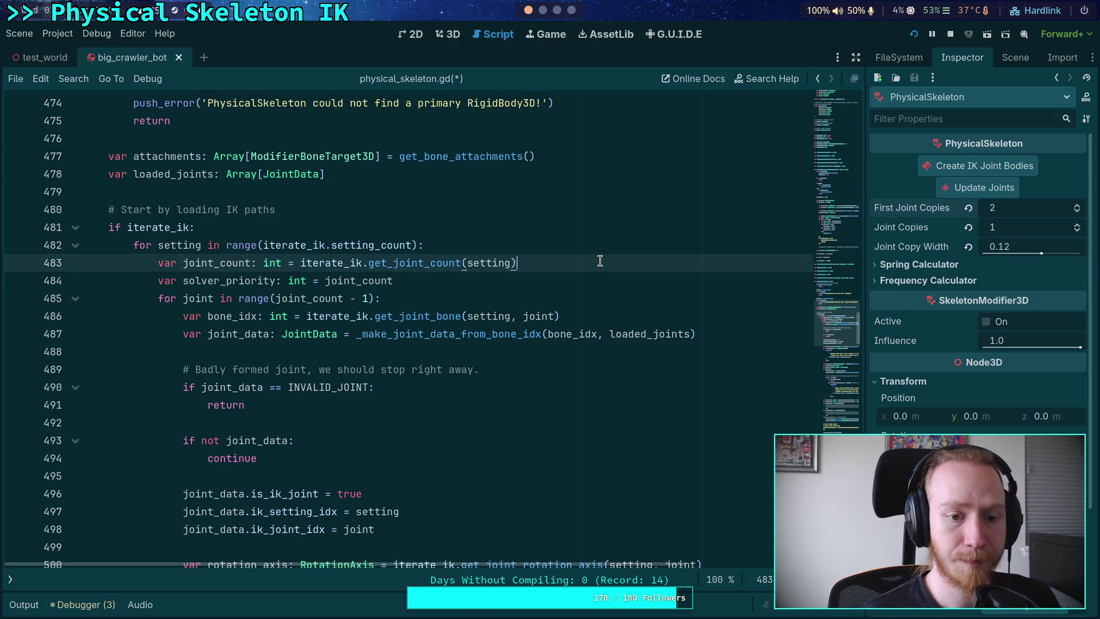
type(" - 1")
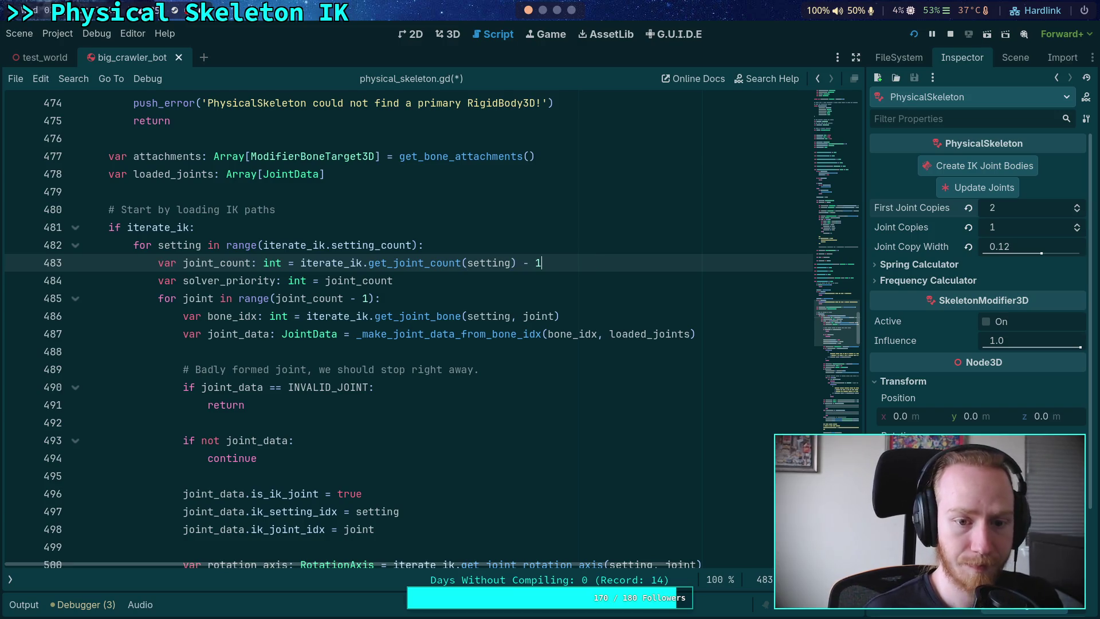
left_click(369, 298)
key("BackSpace")
key("BackSpace")
key("BackSpace")
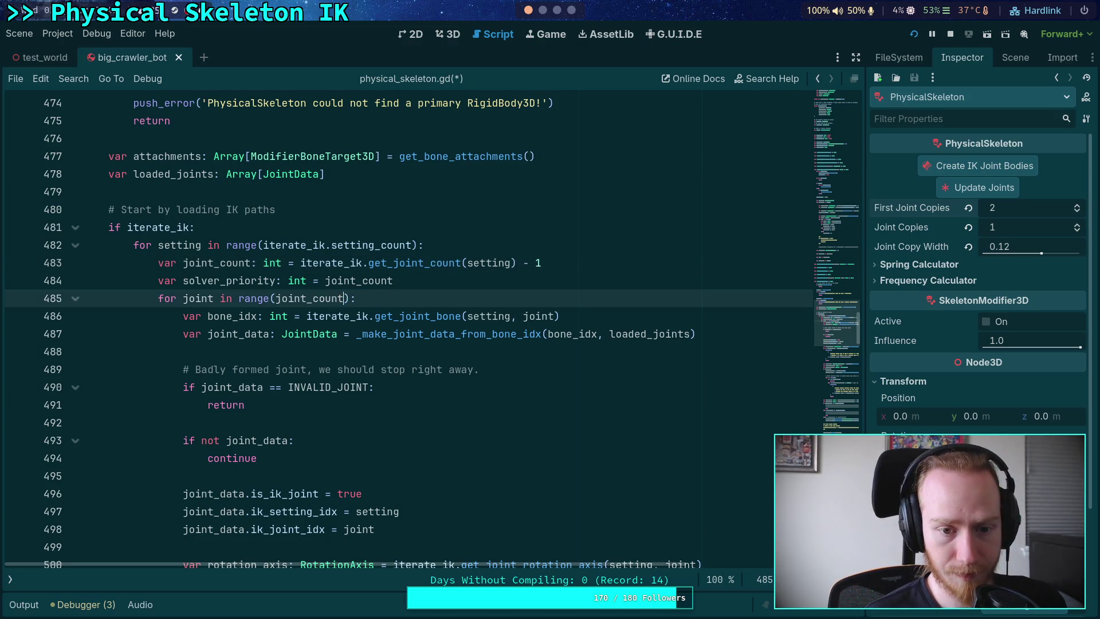
double_click(207, 281)
- Collapse the rotation-axis error block (line 501) and limitation block (line 513) to reach line 543
scroll(322, 338, "down", 1)
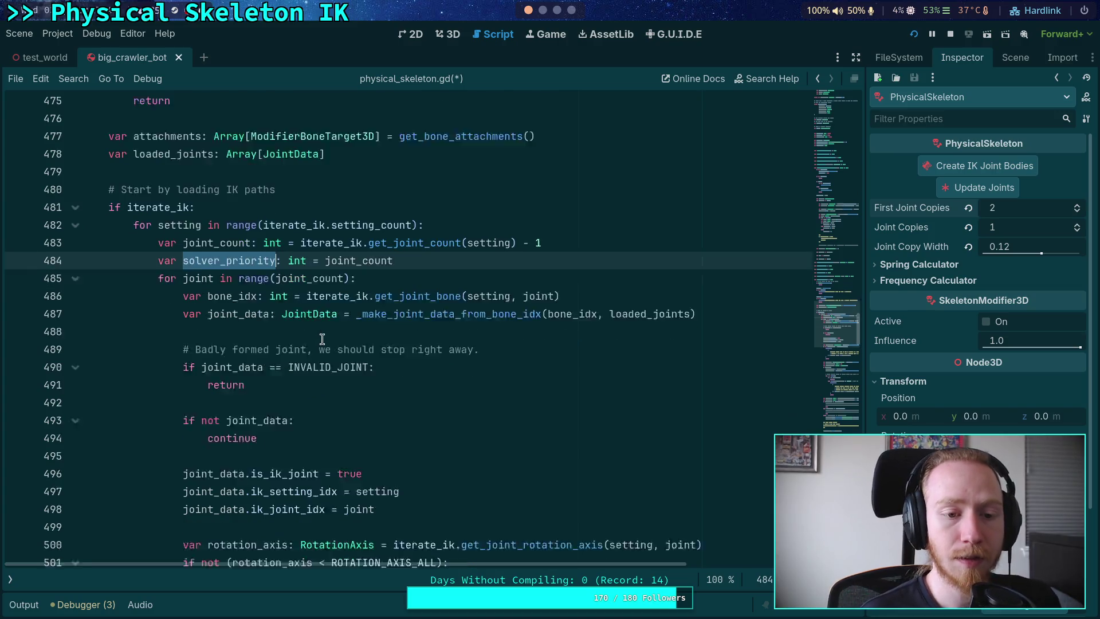
scroll(297, 330, "down", 2)
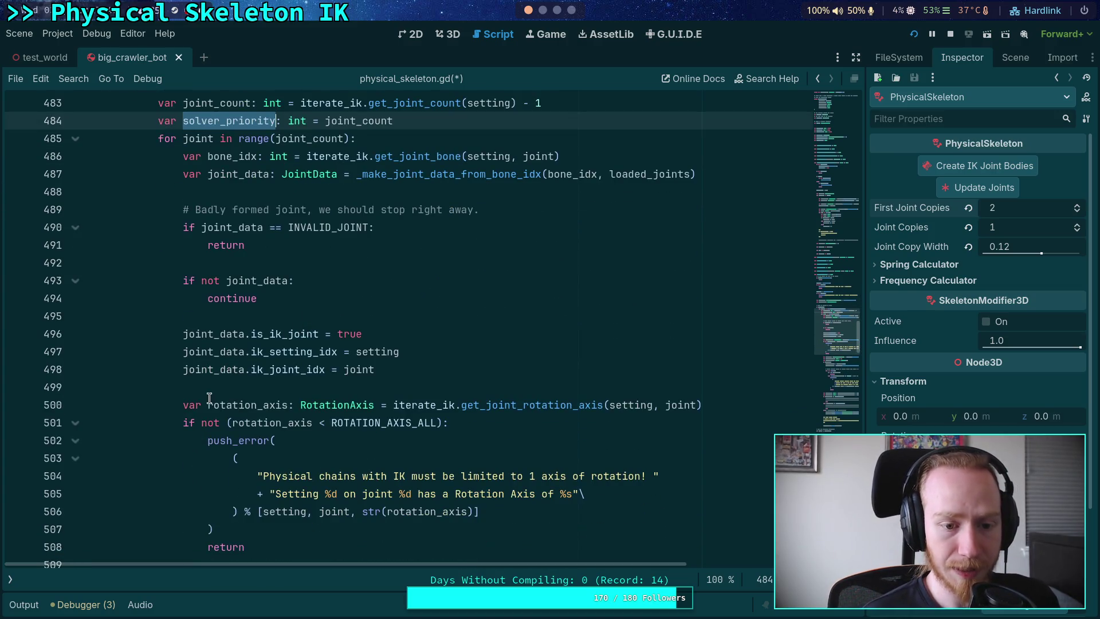
scroll(86, 411, "down", 1)
left_click(75, 370)
scroll(142, 435, "down", 1)
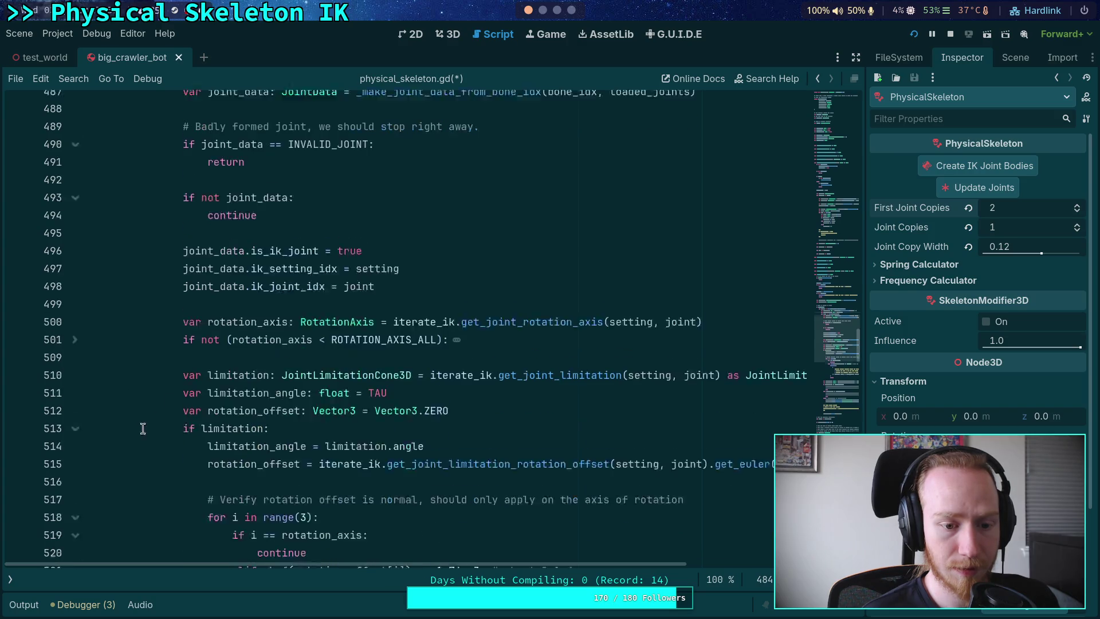
left_click(75, 405)
scroll(148, 401, "down", 1)
scroll(143, 390, "up", 2)
scroll(408, 343, "down", 6)
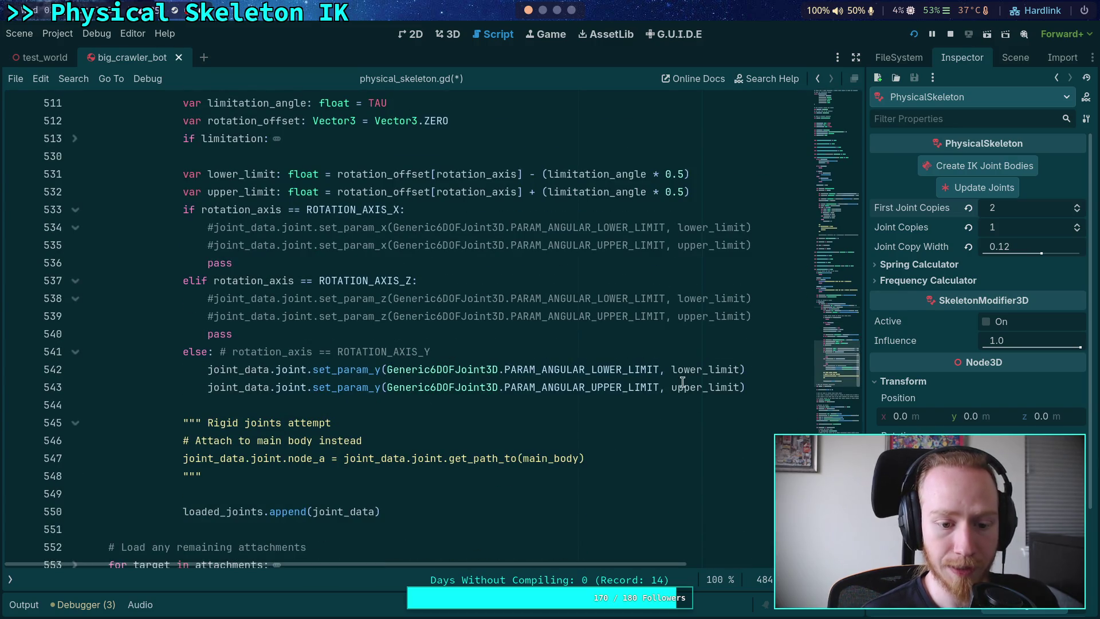
- After line 543 add 'solver_priority -= 1' above 'joint_data.joint.solver_priority = solver_priority'
left_click(761, 382)
key("Return")
key("Return")
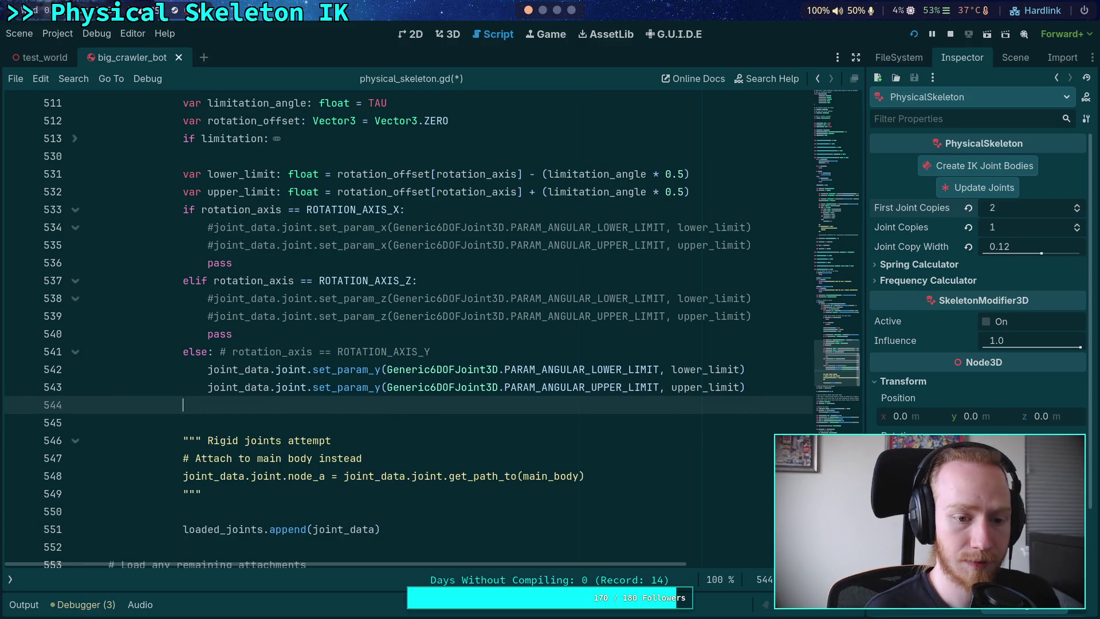
type("joint_data")
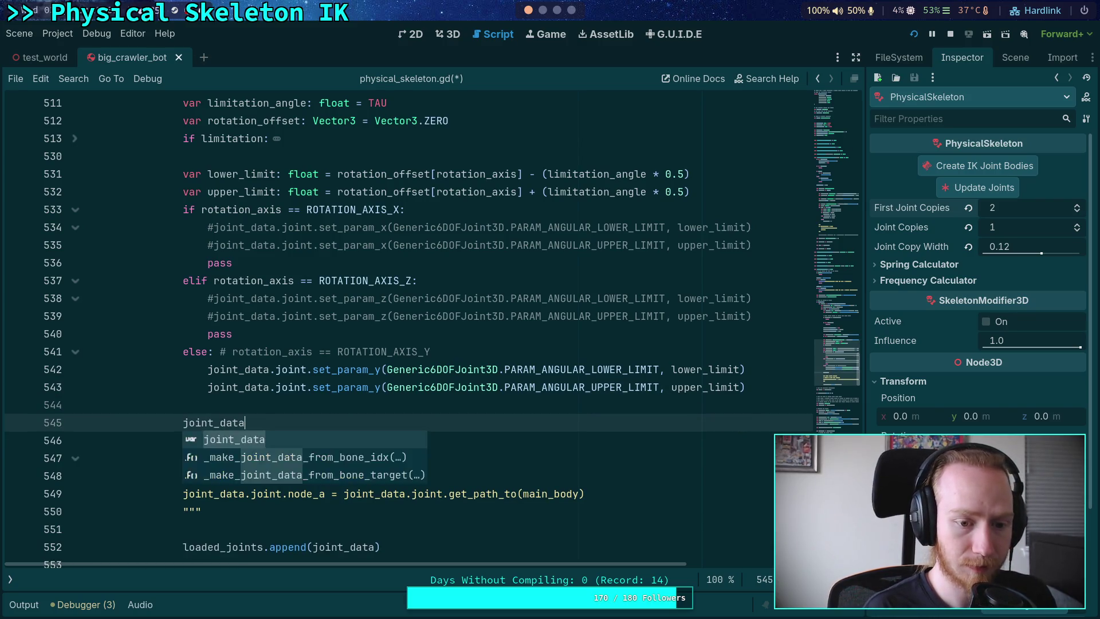
type(".joint.sol")
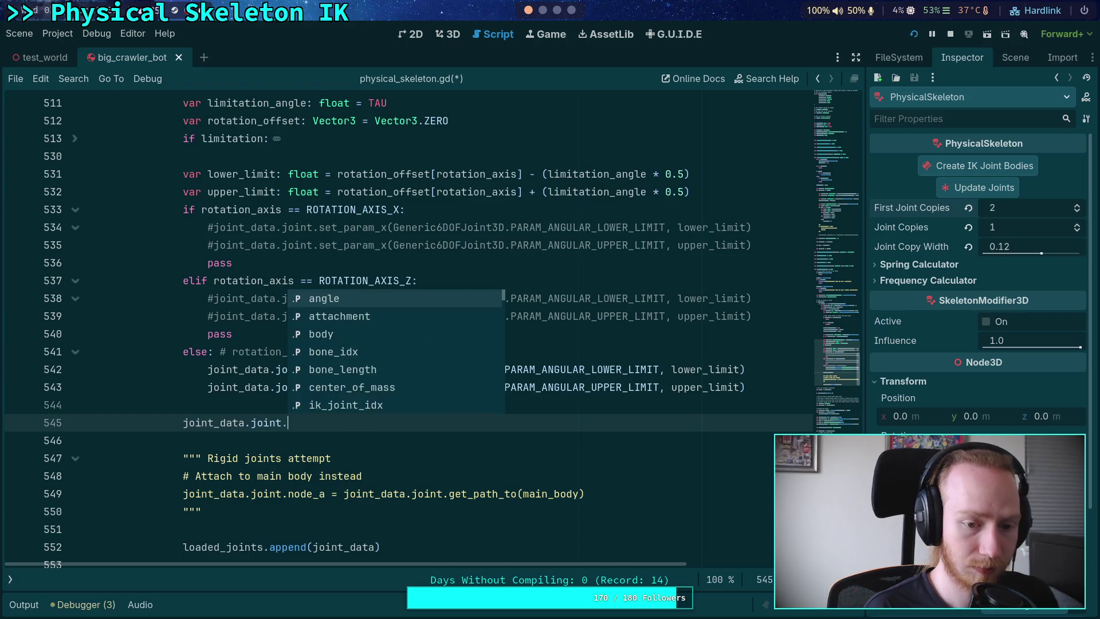
key("Return")
type("= so")
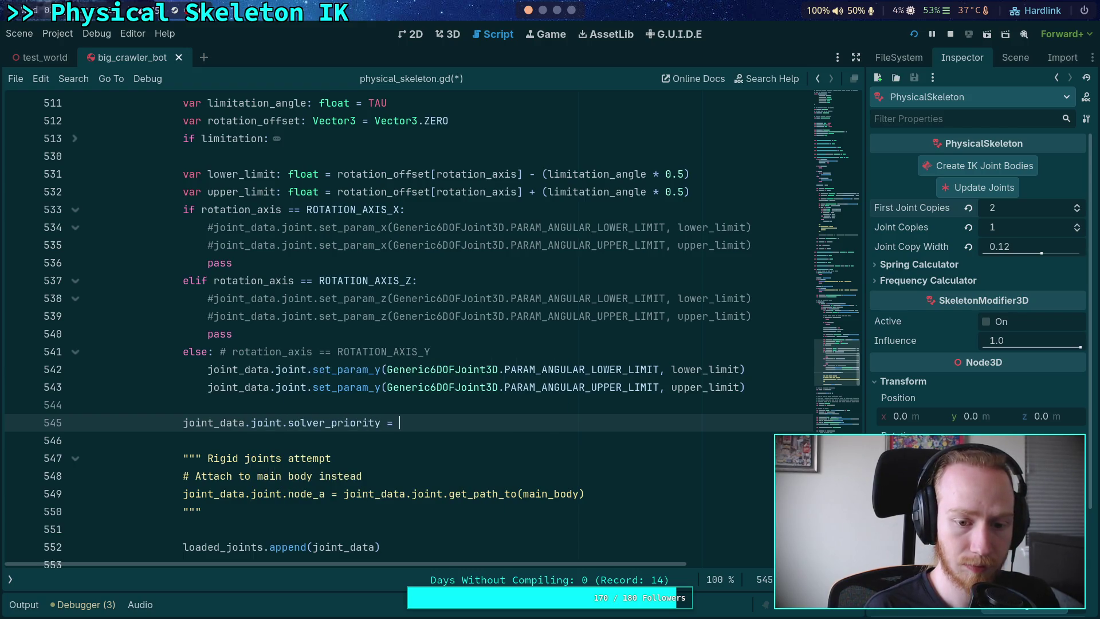
key("Return")
key("Return")
type("sol")
key("Return")
type("s/")
key("BackSpace")
key("BackSpace")
type("-= 1")
key("alt+Up")
- Move the '- 1' from joint_count into range(joint_count - 1) and save the script
scroll(432, 348, "up", 10)
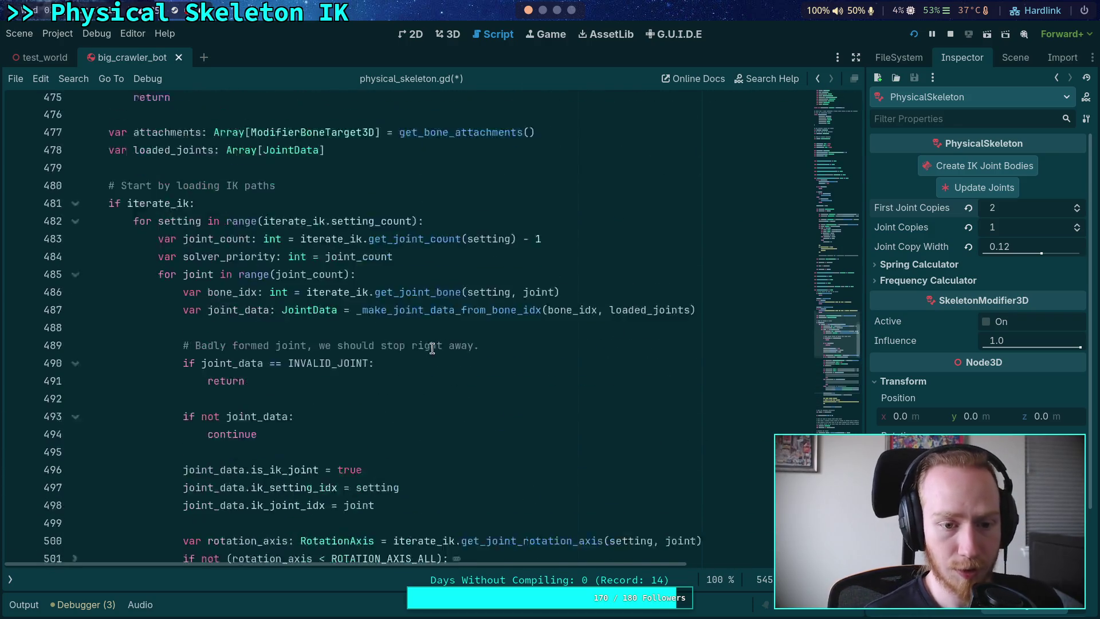
scroll(432, 348, "up", 1)
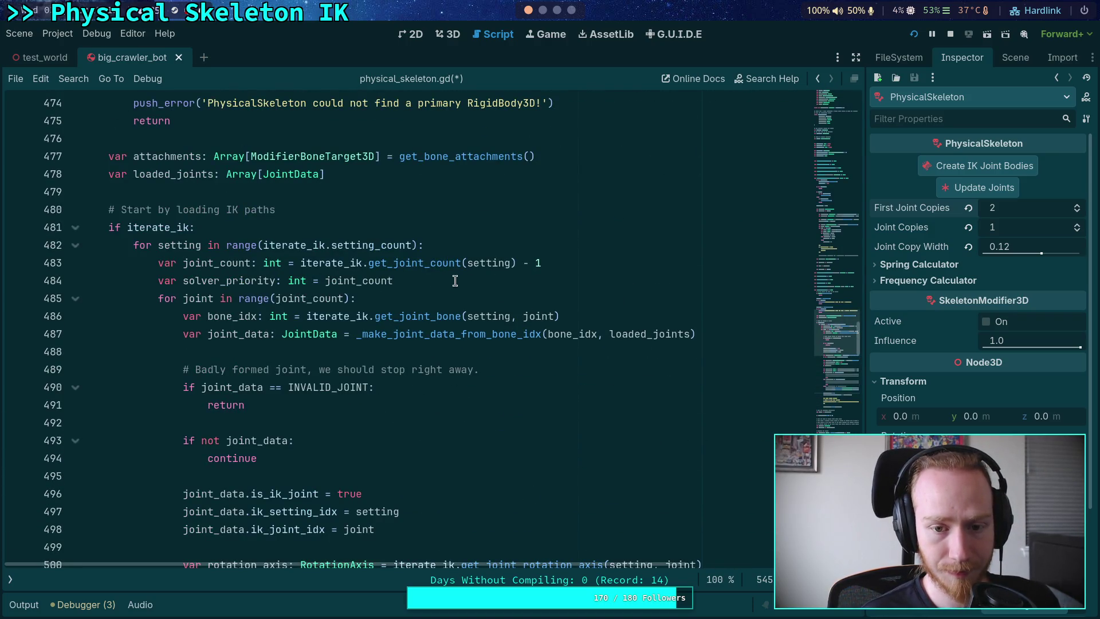
left_click(561, 263)
key("BackSpace")
key("BackSpace")
key("BackSpace")
left_click(347, 295)
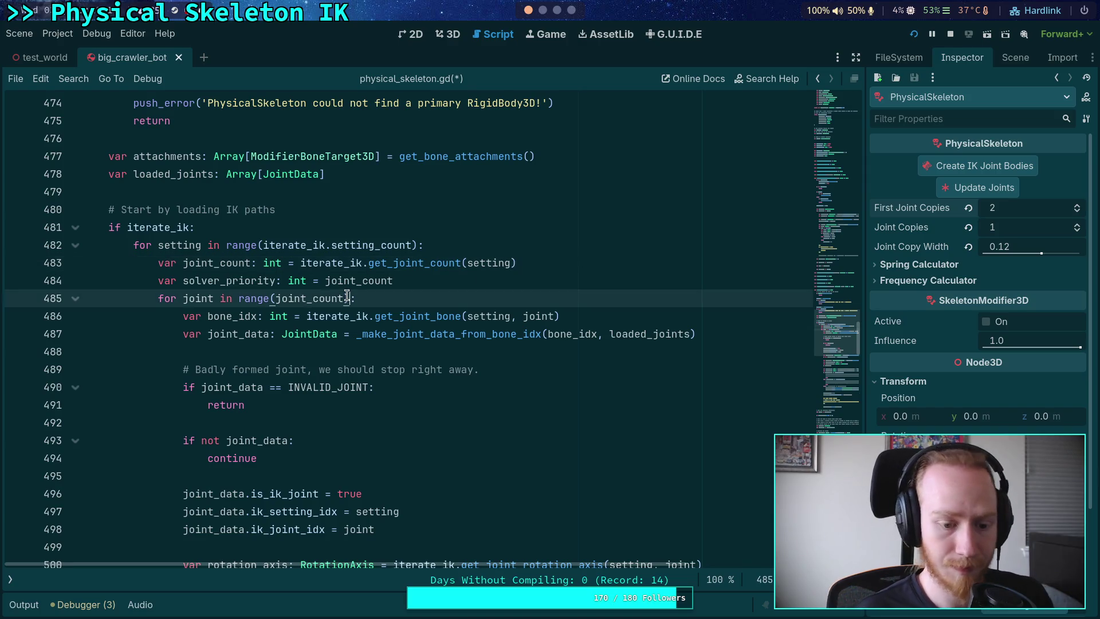
type("- 1")
key("ctrl+s")
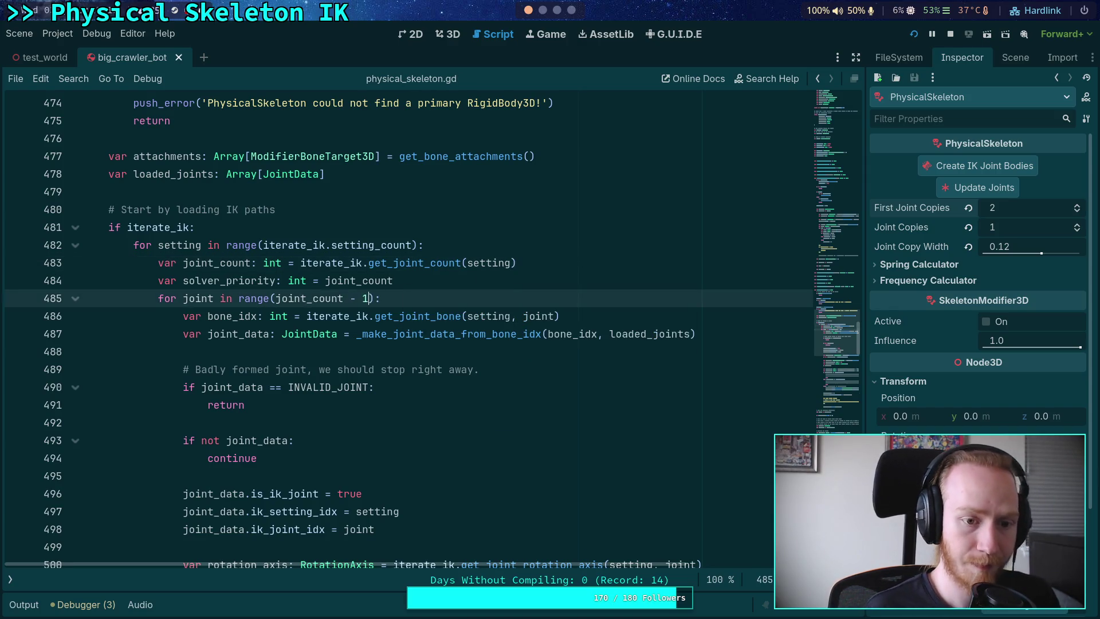
scroll(401, 229, "down", 4)
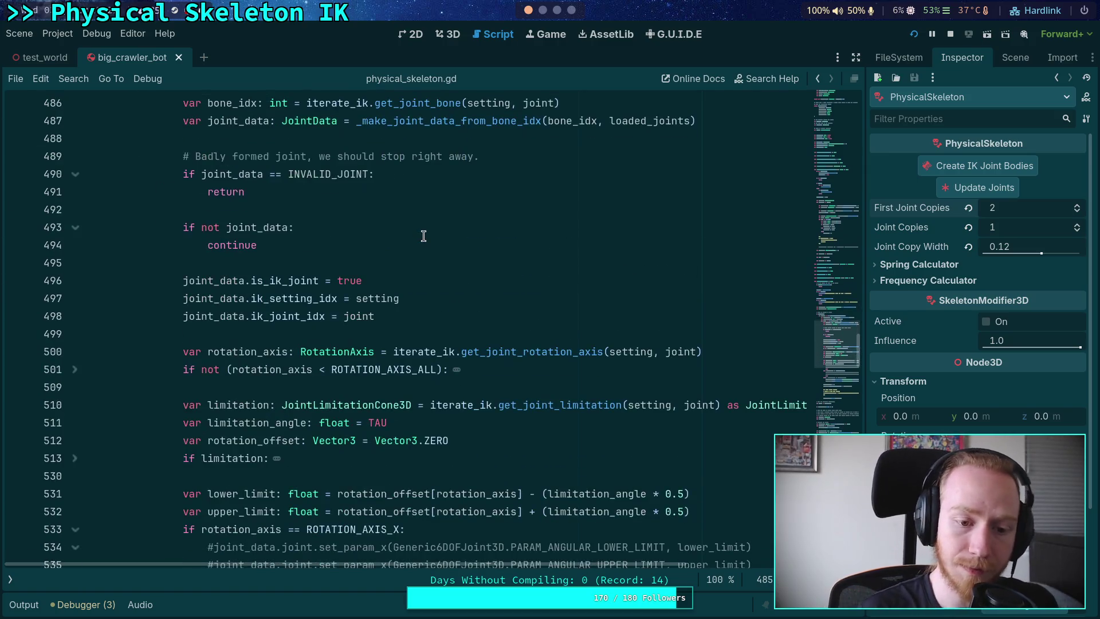
scroll(421, 240, "up", 2)
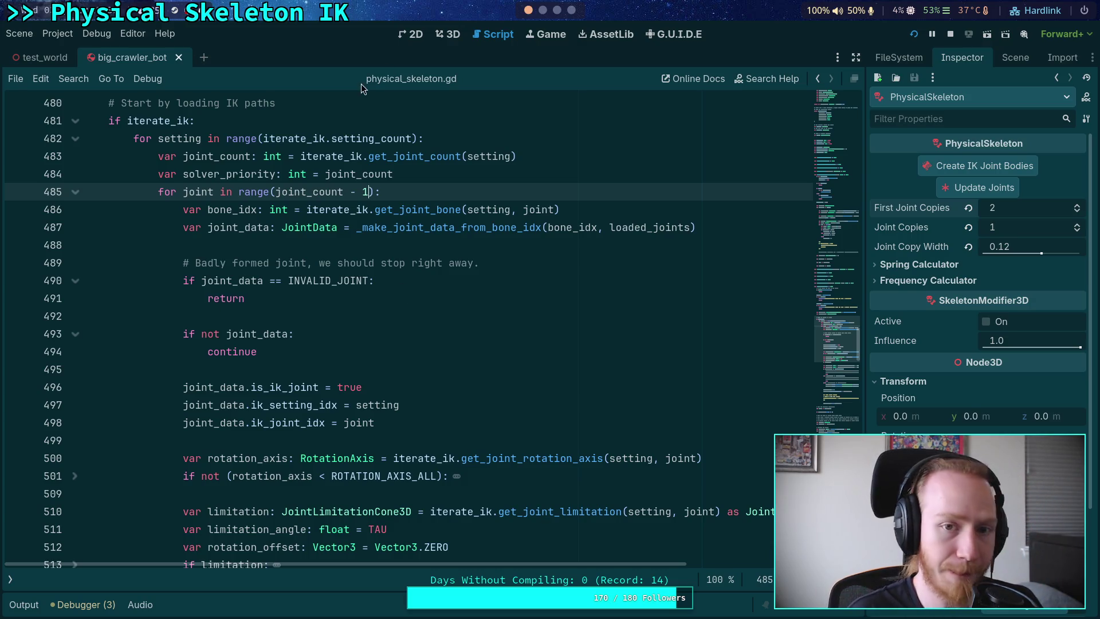
scroll(368, 242, "down", 3)
scroll(369, 242, "down", 11)
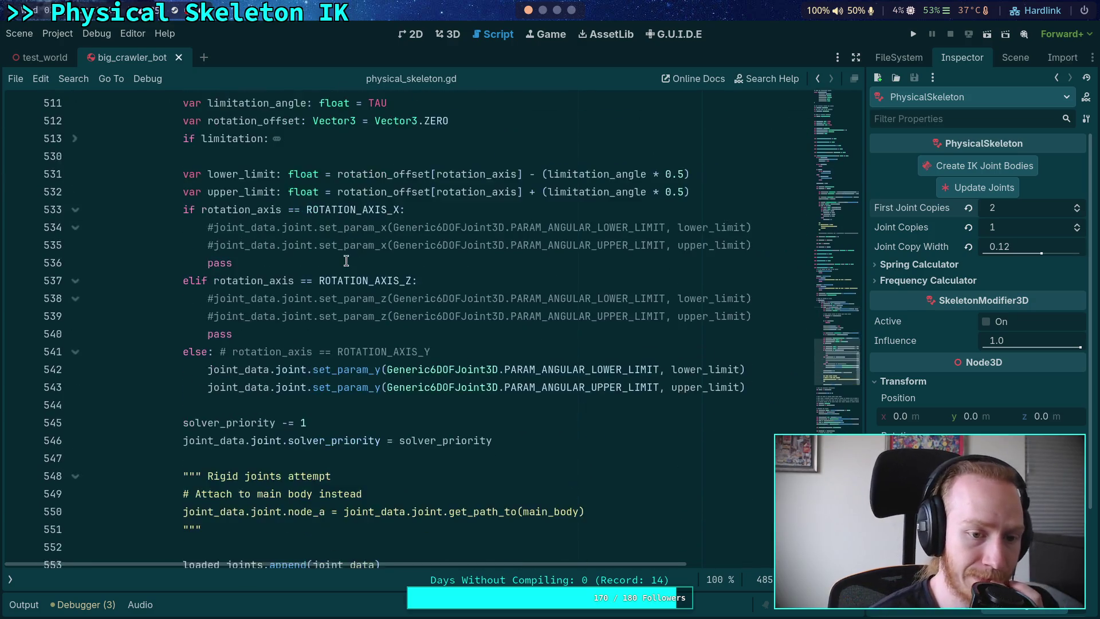
scroll(349, 261, "down", 1)
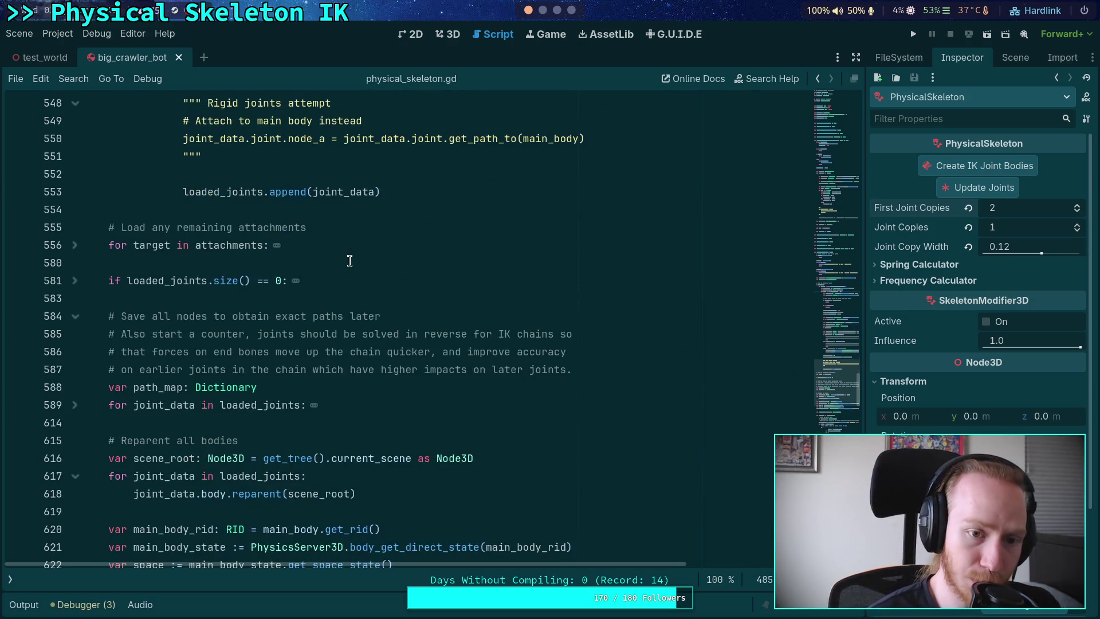
scroll(331, 265, "down", 1)
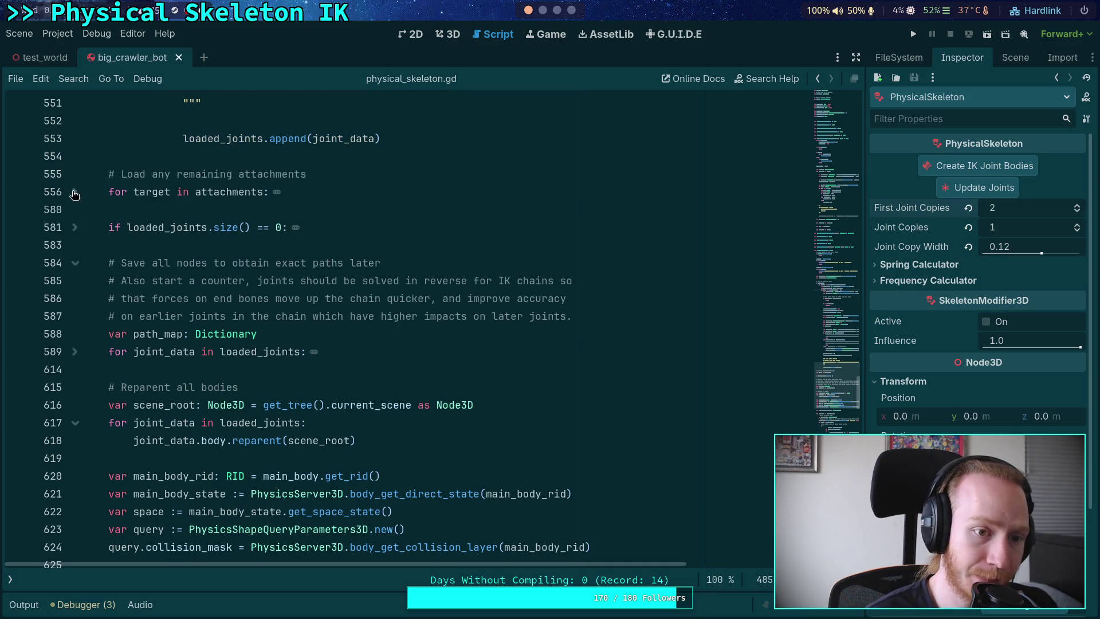
left_click(74, 192)
scroll(330, 232, "down", 2)
scroll(330, 232, "up", 1)
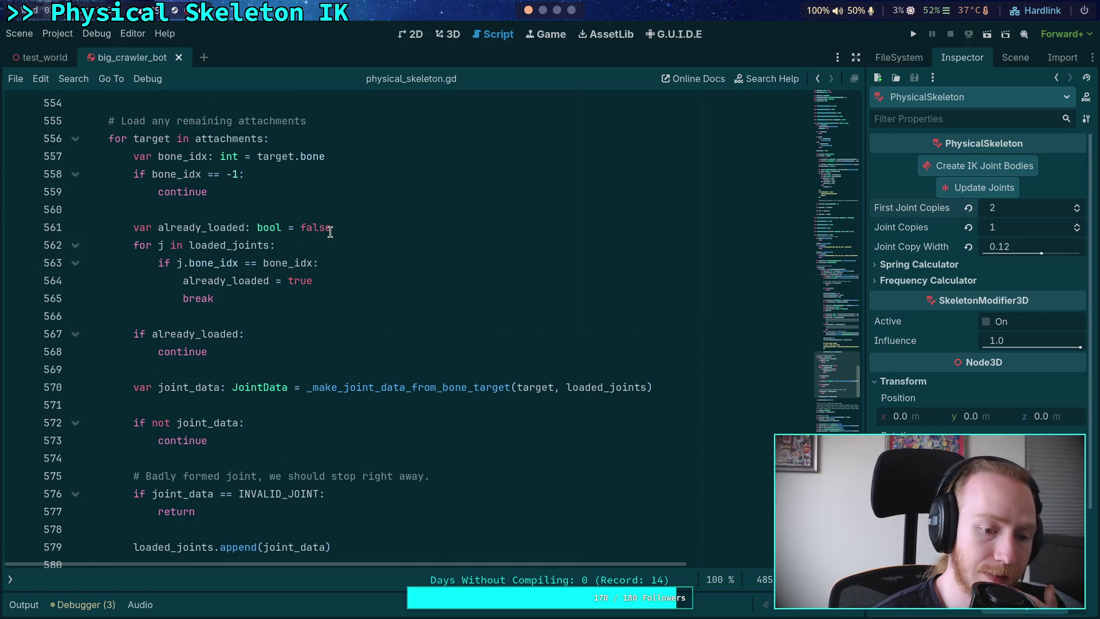
scroll(331, 233, "down", 2)
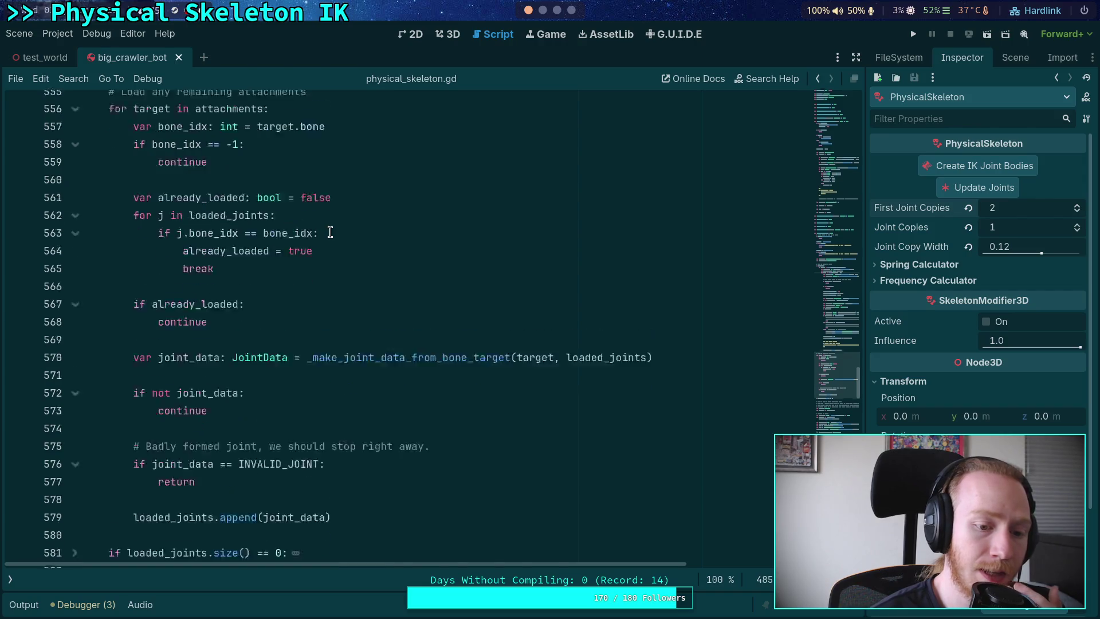
scroll(321, 235, "up", 2)
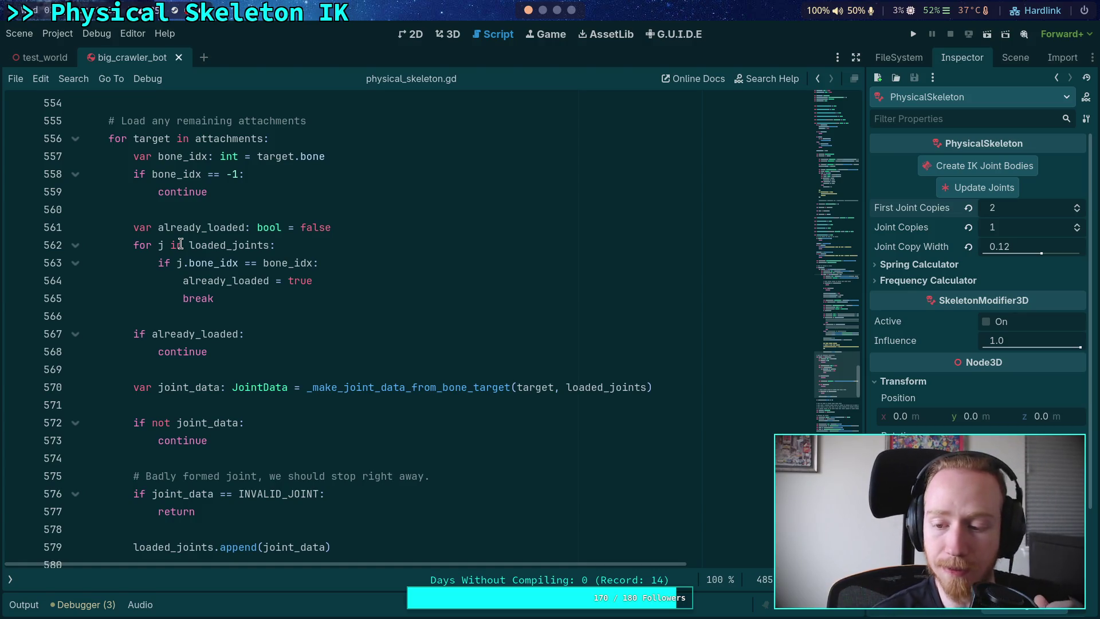
scroll(265, 289, "up", 8)
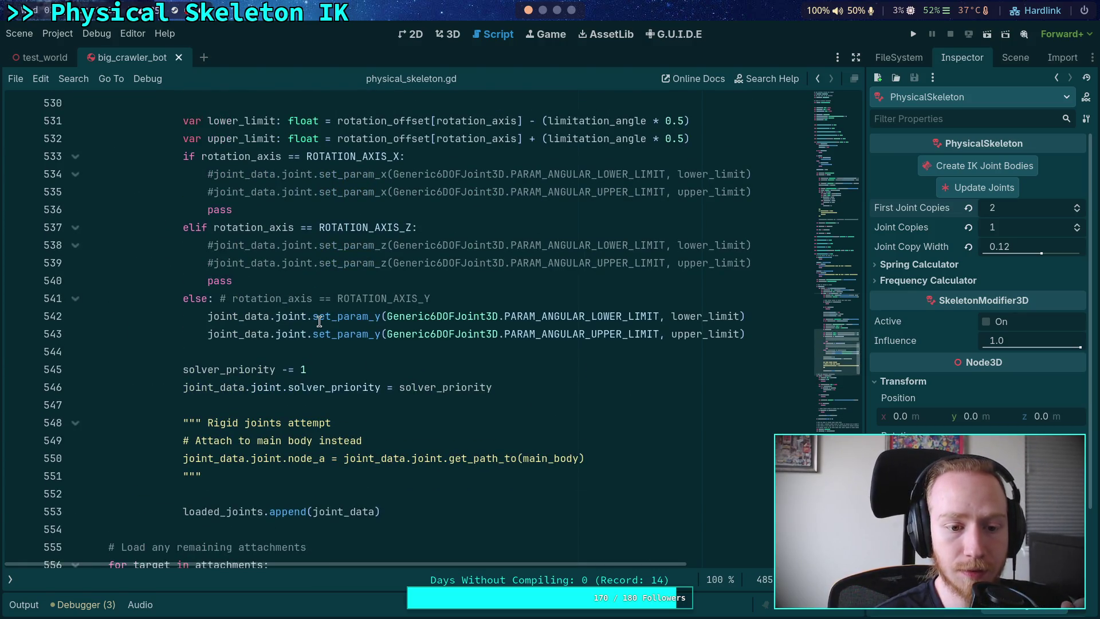
scroll(316, 321, "down", 5)
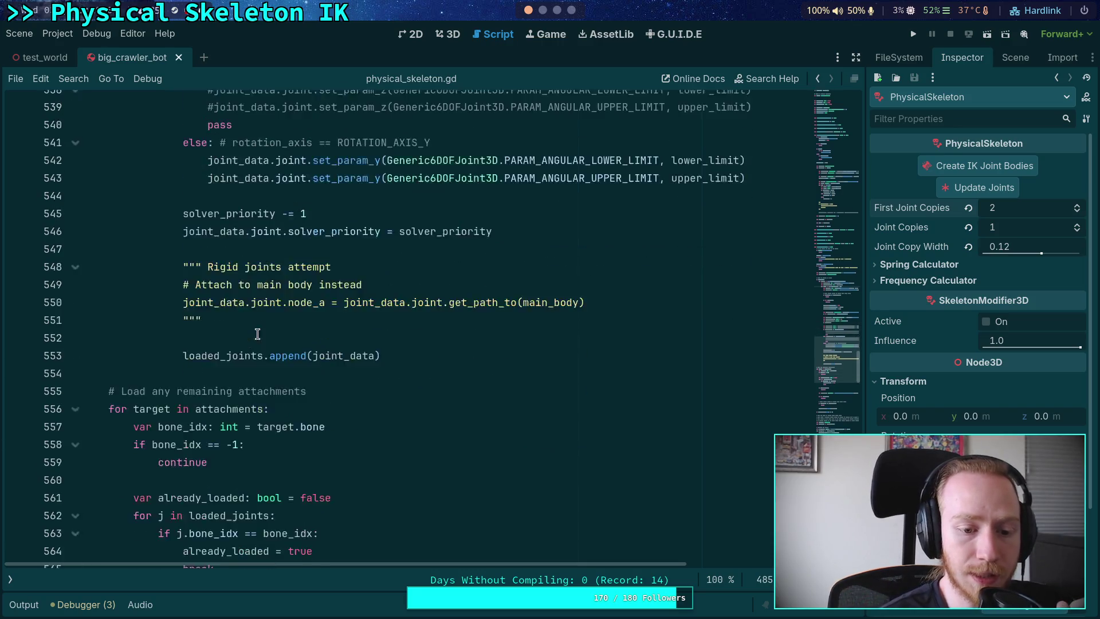
scroll(313, 293, "down", 4)
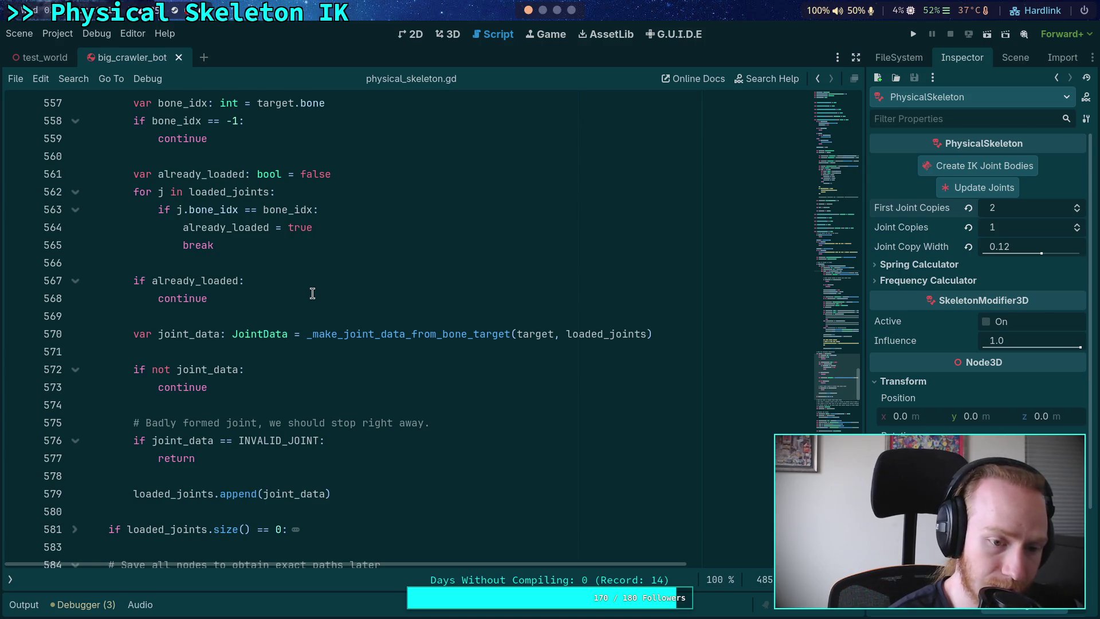
scroll(312, 294, "down", 5)
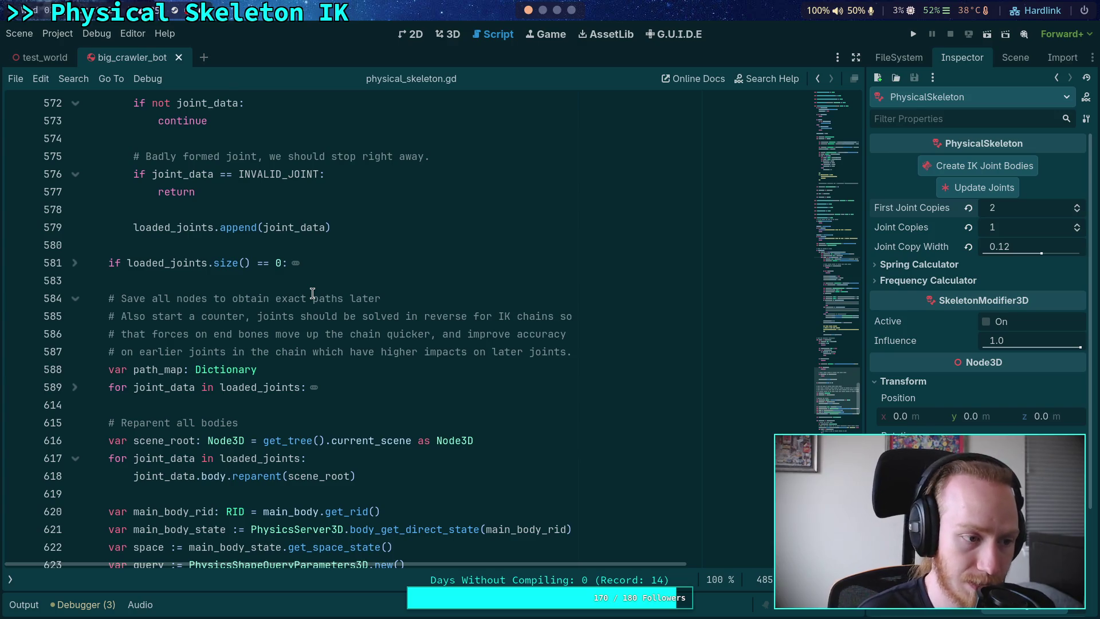
scroll(313, 294, "up", 5)
scroll(313, 293, "up", 2)
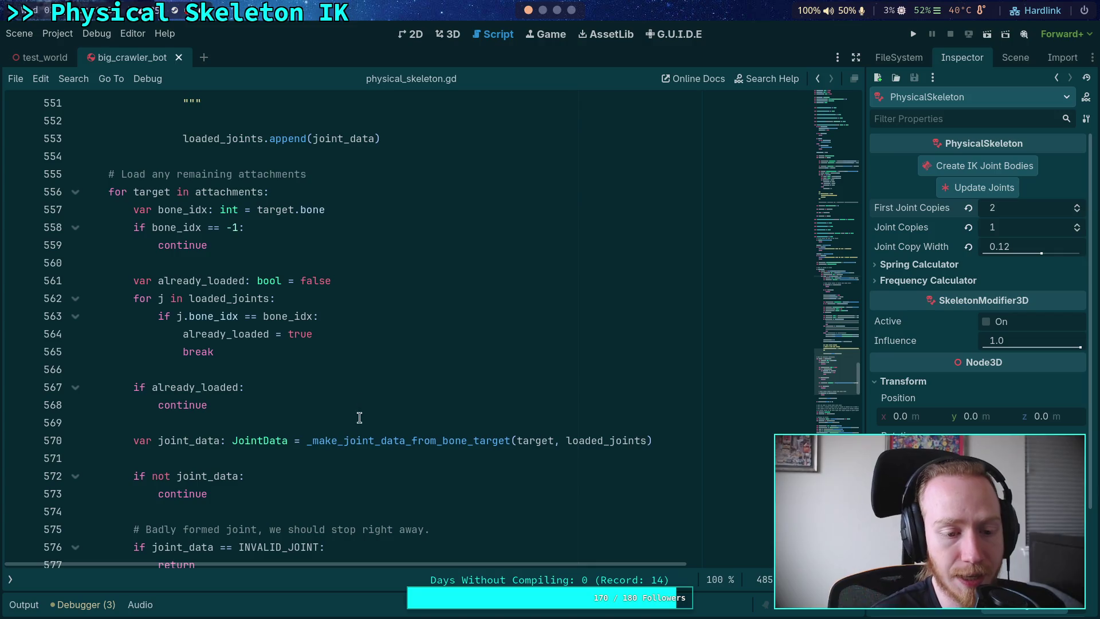
left_click_drag(109, 192, 338, 440)
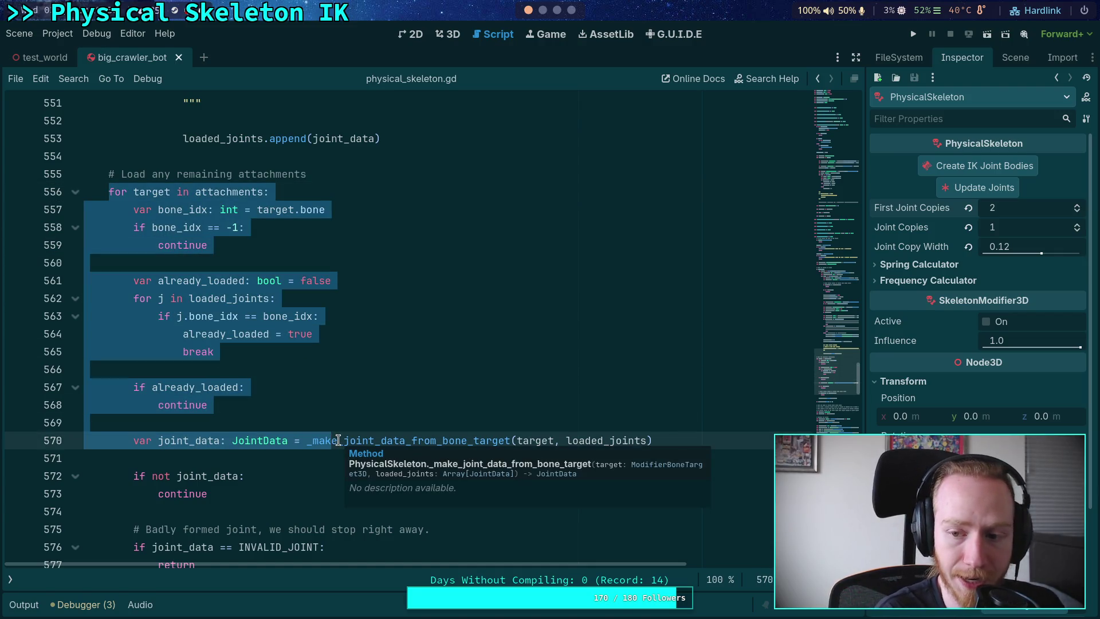
left_click(291, 462)
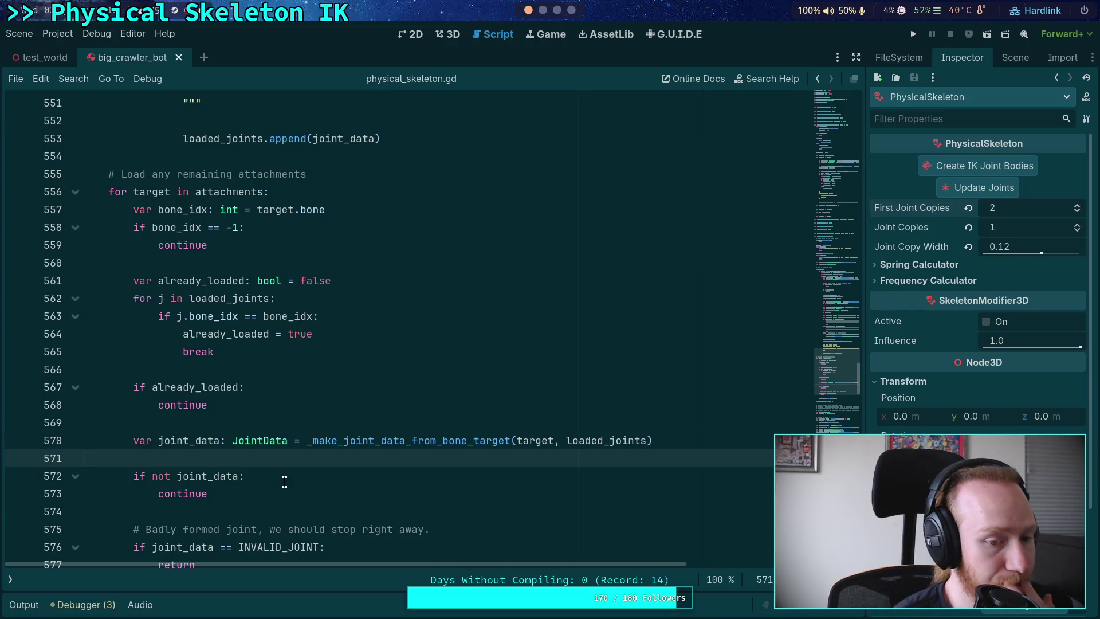
scroll(290, 475, "down", 3)
scroll(321, 450, "up", 4)
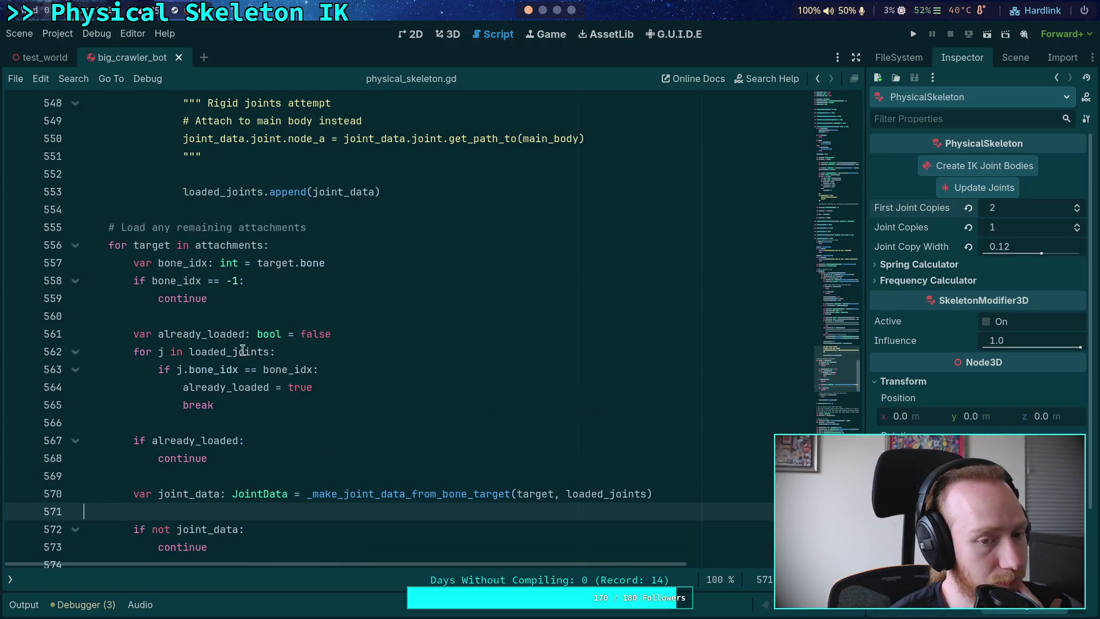
scroll(342, 368, "down", 8)
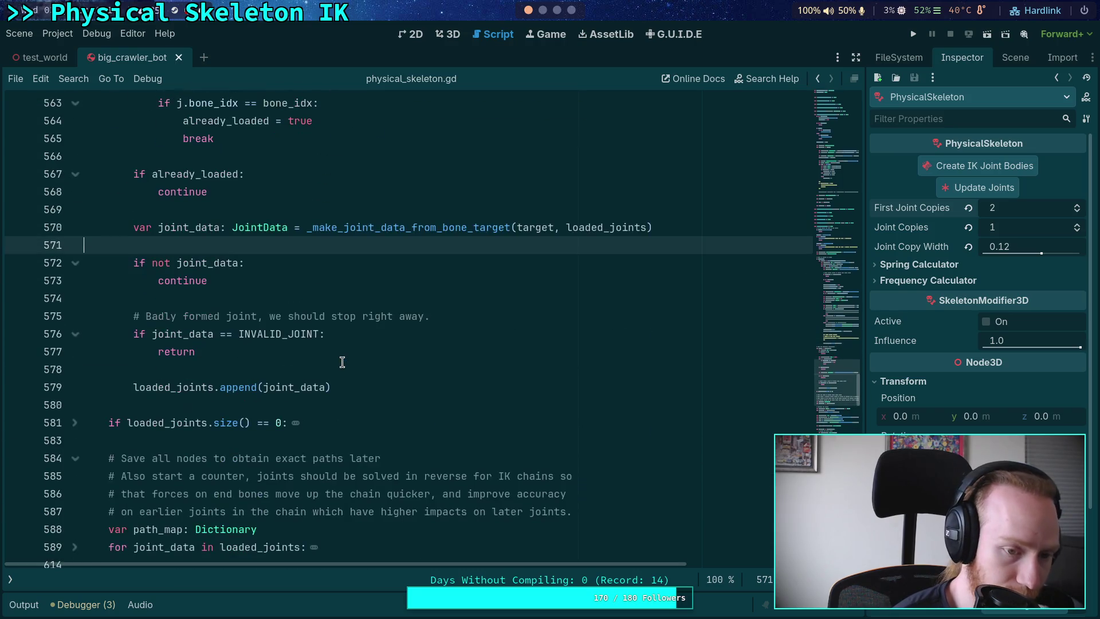
scroll(343, 362, "down", 3)
scroll(343, 362, "up", 10)
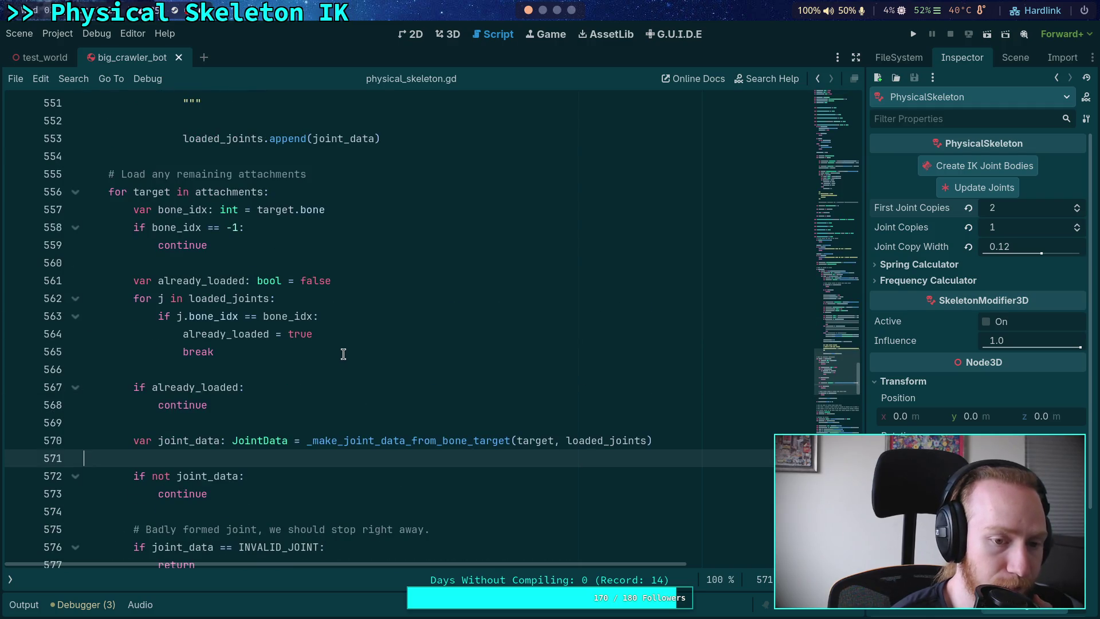
scroll(393, 385, "up", 10)
scroll(501, 385, "down", 3)
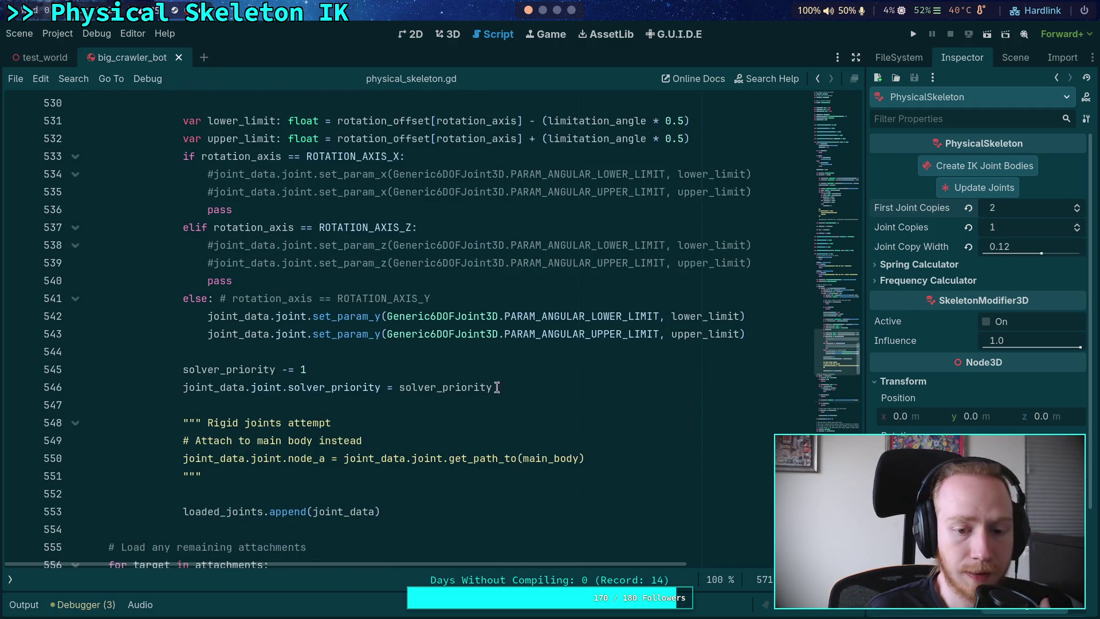
left_click_drag(537, 387, 531, 351)
- Delete the solver_priority assignment lines and the var solver_priority declaration
key("BackSpace")
scroll(487, 390, "up", 20)
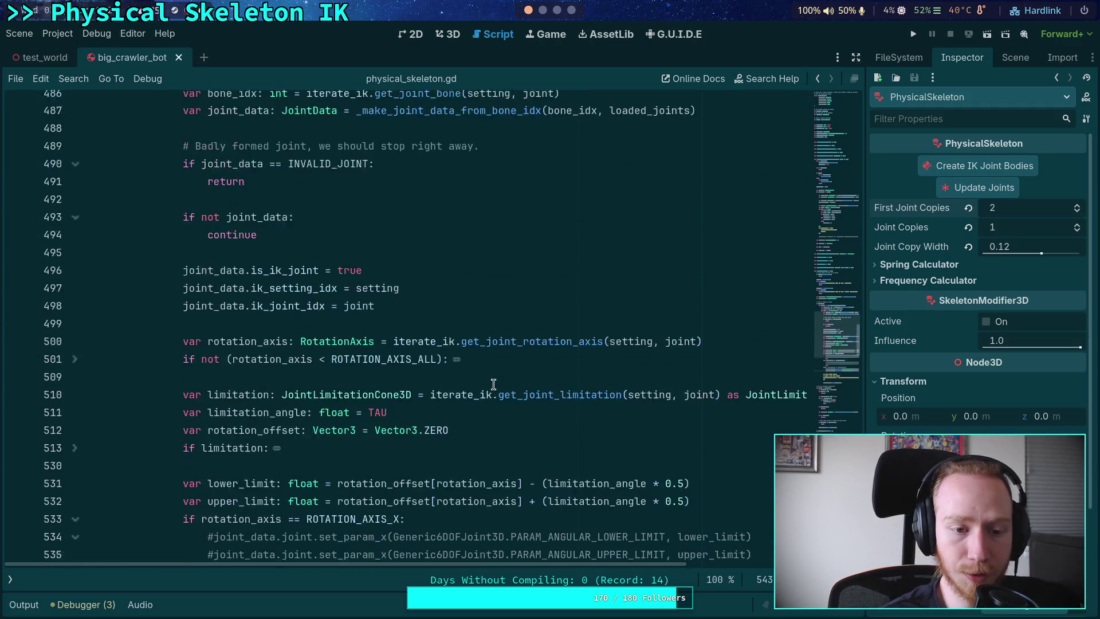
left_click_drag(522, 386, 570, 370)
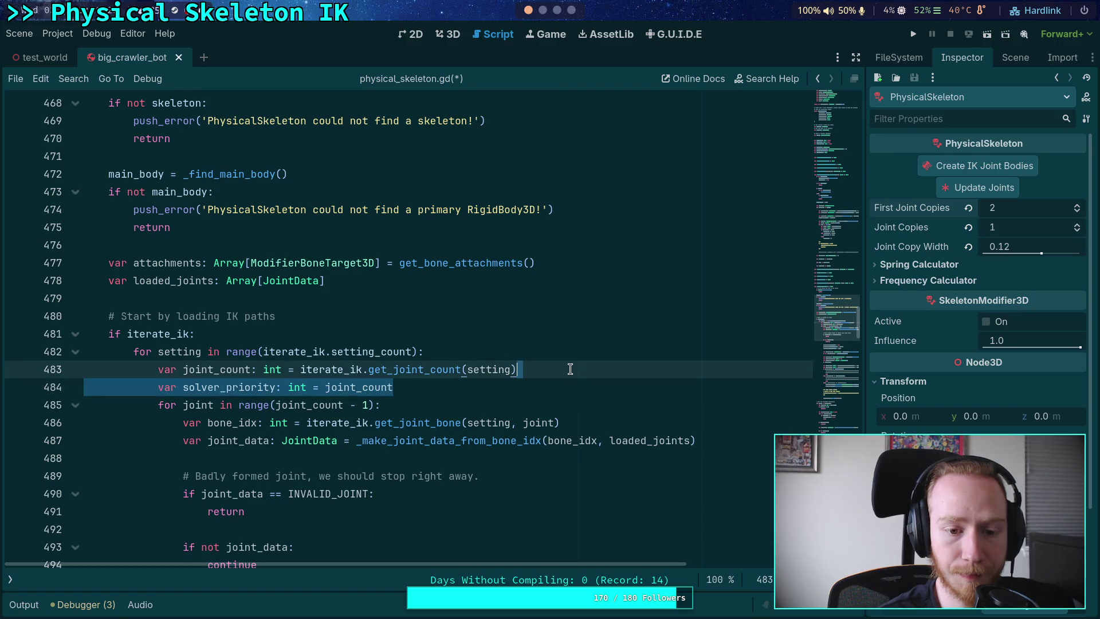
key("BackSpace")
- Replace joint_count in the range call with iterate_ik.get_joint_count(setting) and delete the joint_count line
left_click(300, 369)
left_click_drag(300, 369, 516, 369)
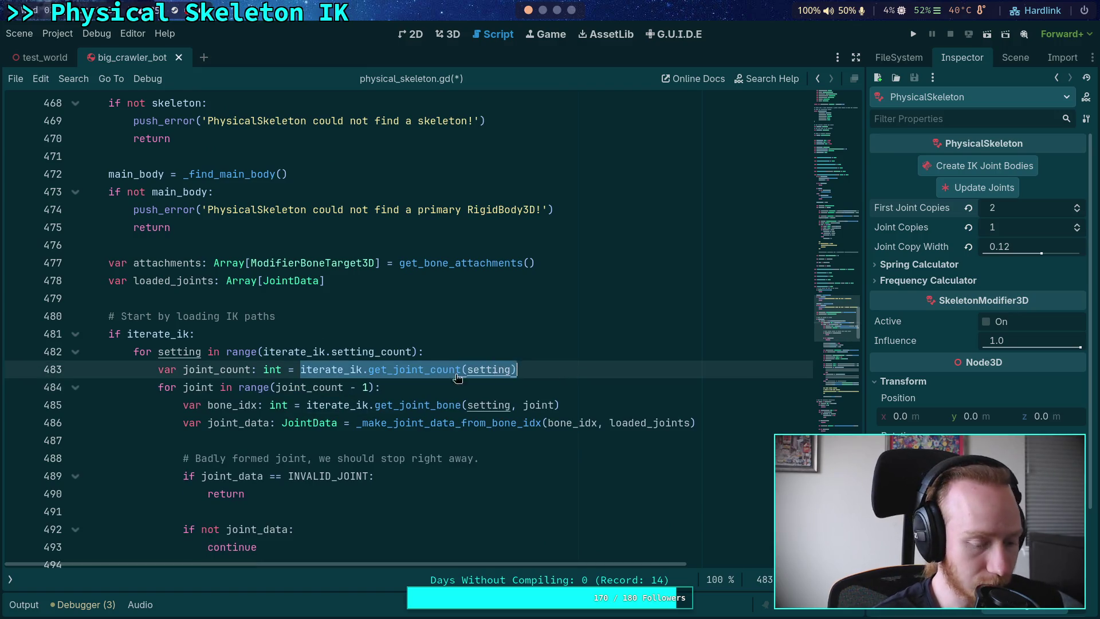
key("ctrl+x")
double_click(301, 386)
key("ctrl+v")
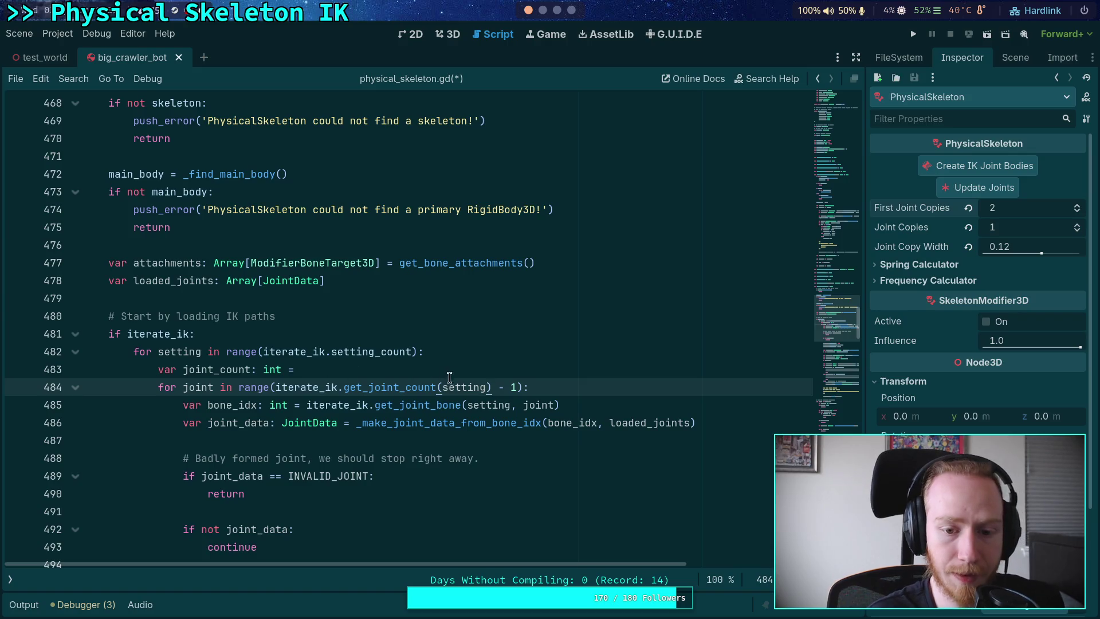
left_click_drag(481, 369, 489, 358)
key("BackSpace")
- Collapse the if iterate_ik block, expand the path_map loop at line 584, and save the script
left_click(75, 334)
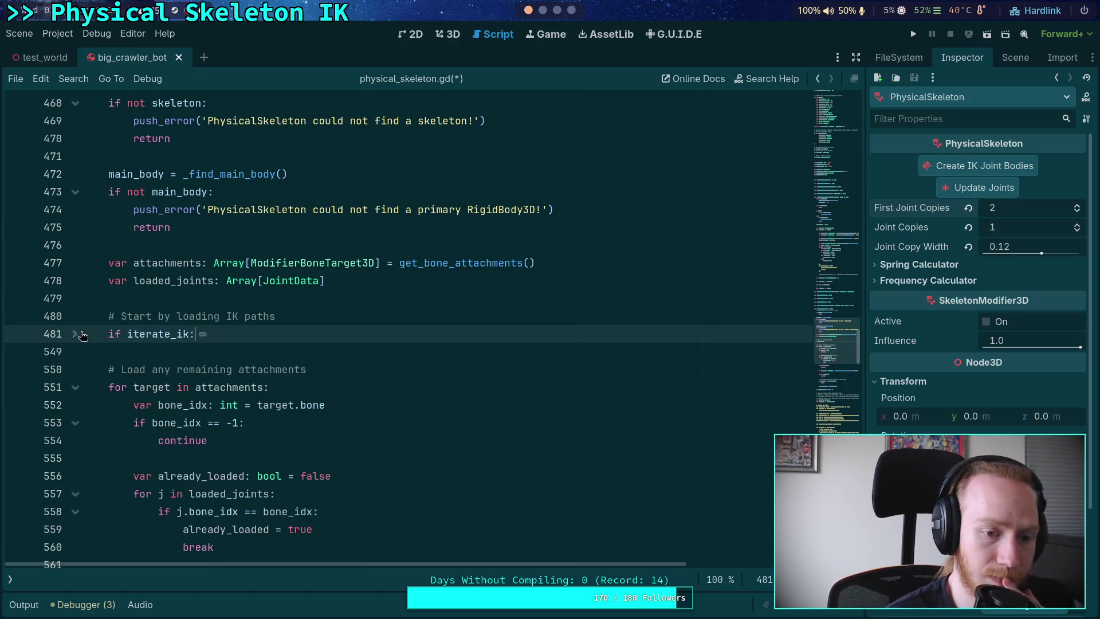
scroll(164, 374, "down", 3)
scroll(115, 318, "down", 2)
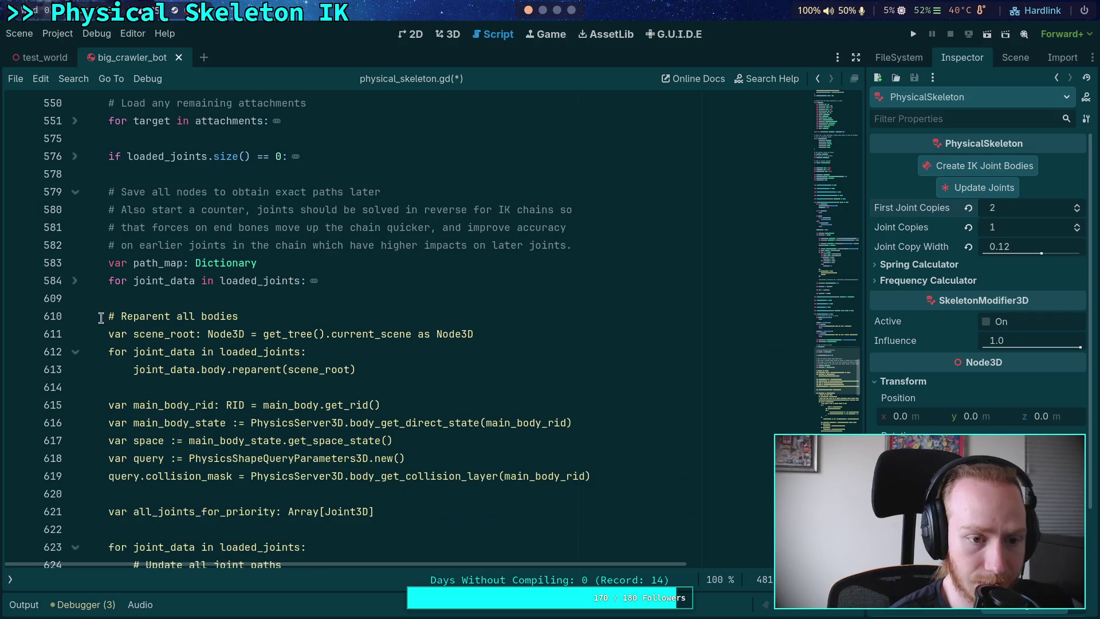
scroll(83, 343, "down", 2)
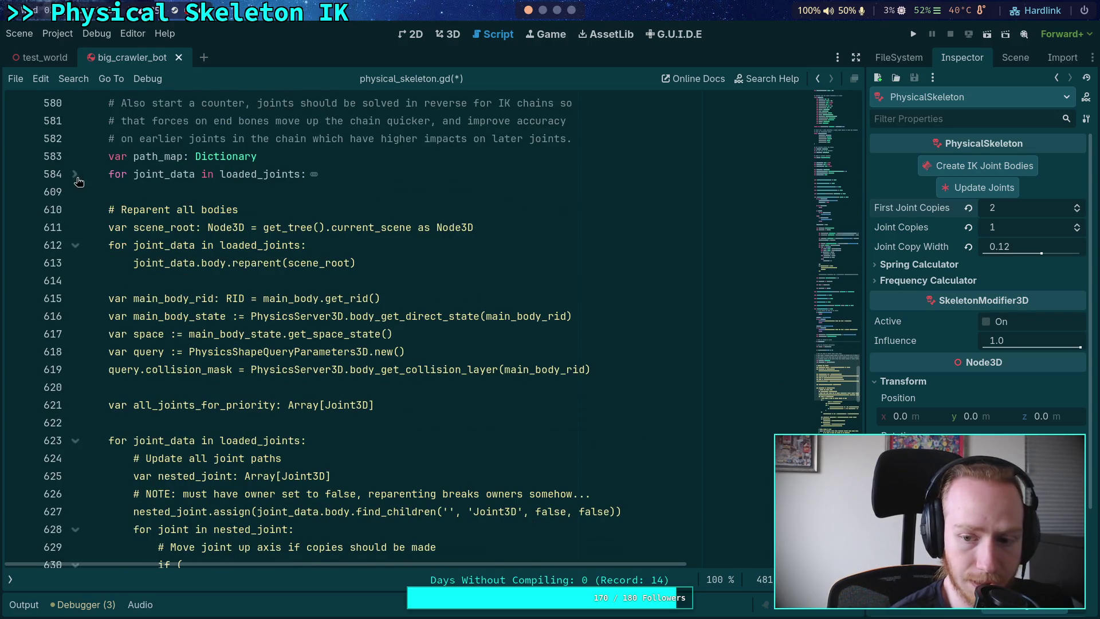
left_click(75, 174)
left_click(76, 387)
left_click(76, 387)
scroll(126, 343, "down", 6)
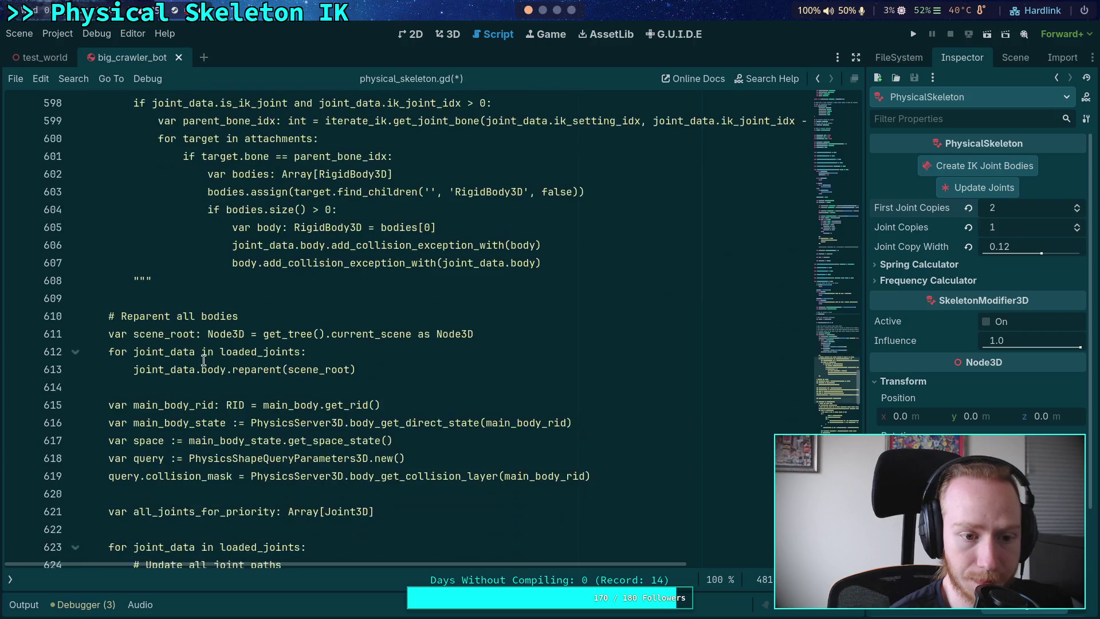
left_click(164, 295)
key("ctrl+s")
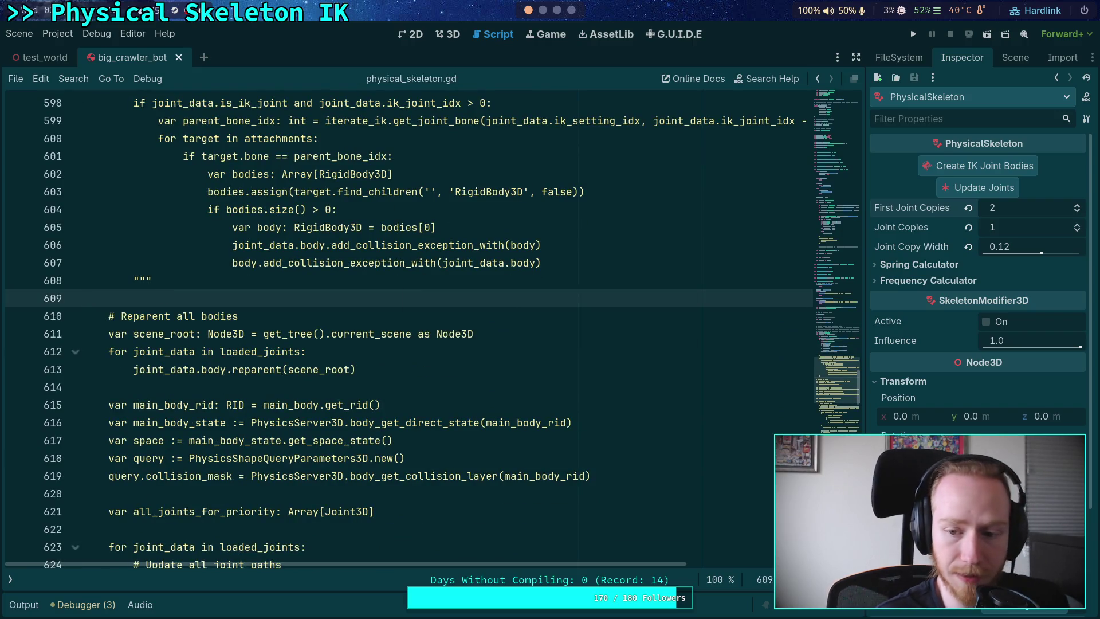
scroll(656, 446, "down", 10)
scroll(688, 459, "down", 5)
scroll(164, 454, "up", 17)
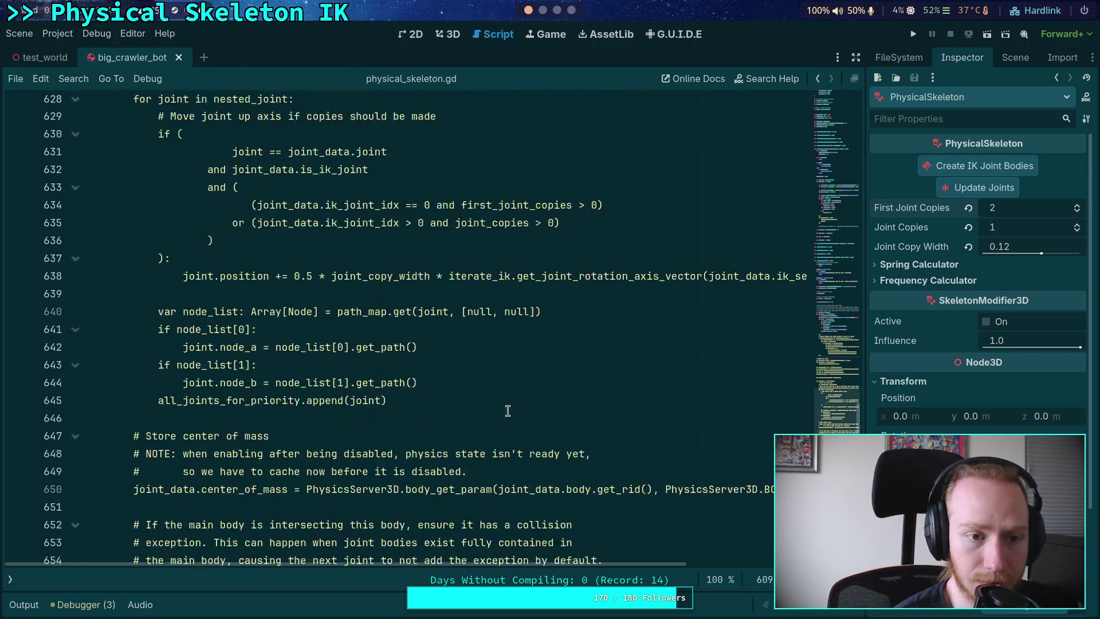
double_click(142, 227)
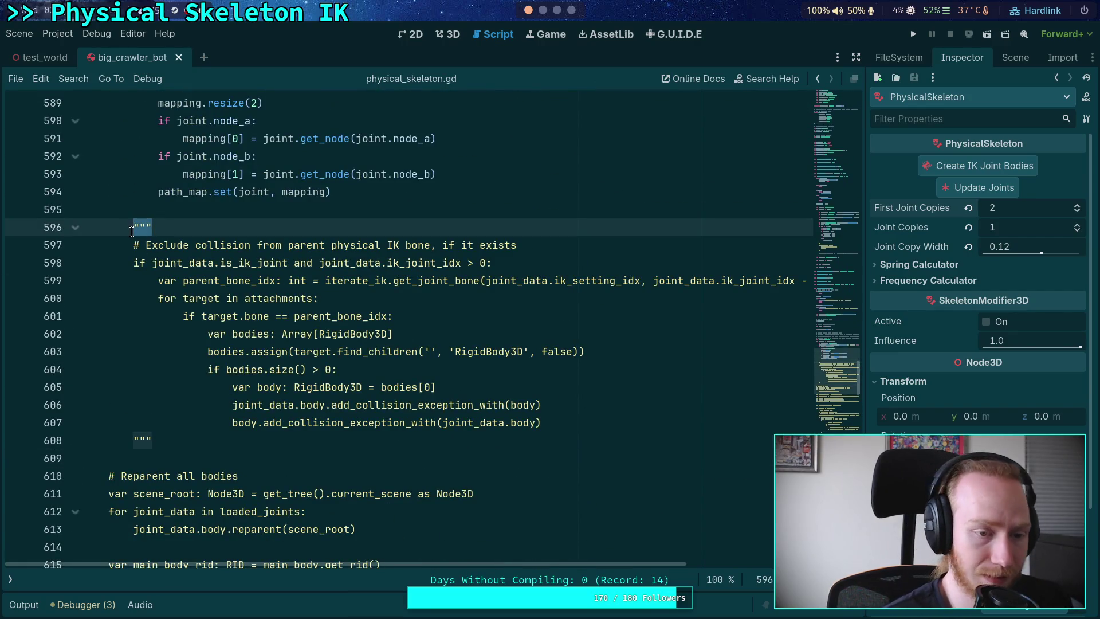
key("BackSpace")
type("\"\"\"")
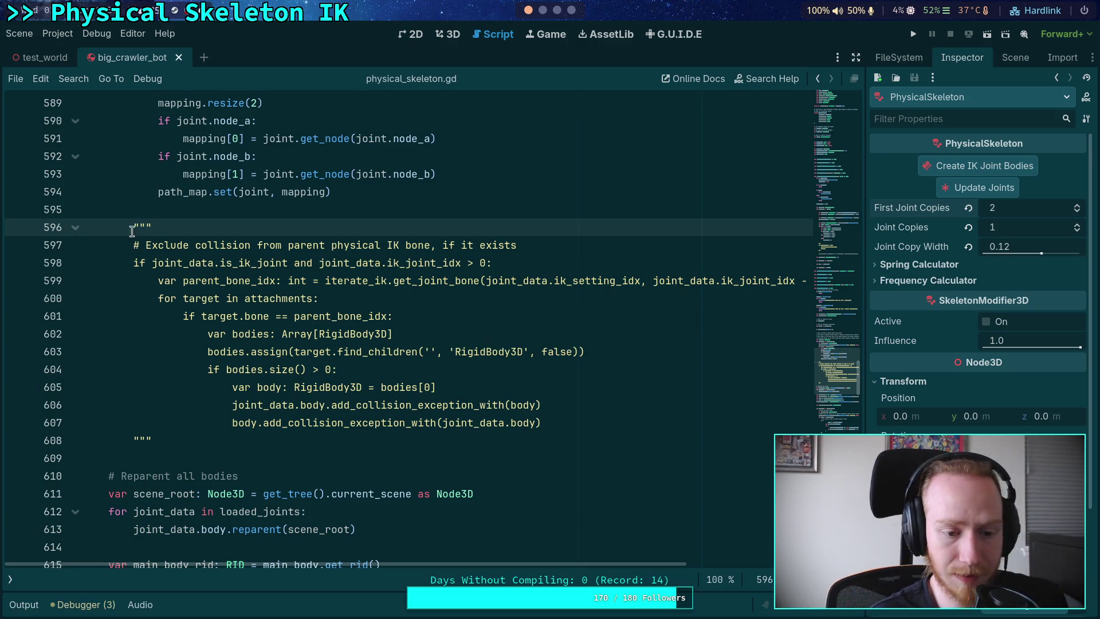
left_click(238, 457)
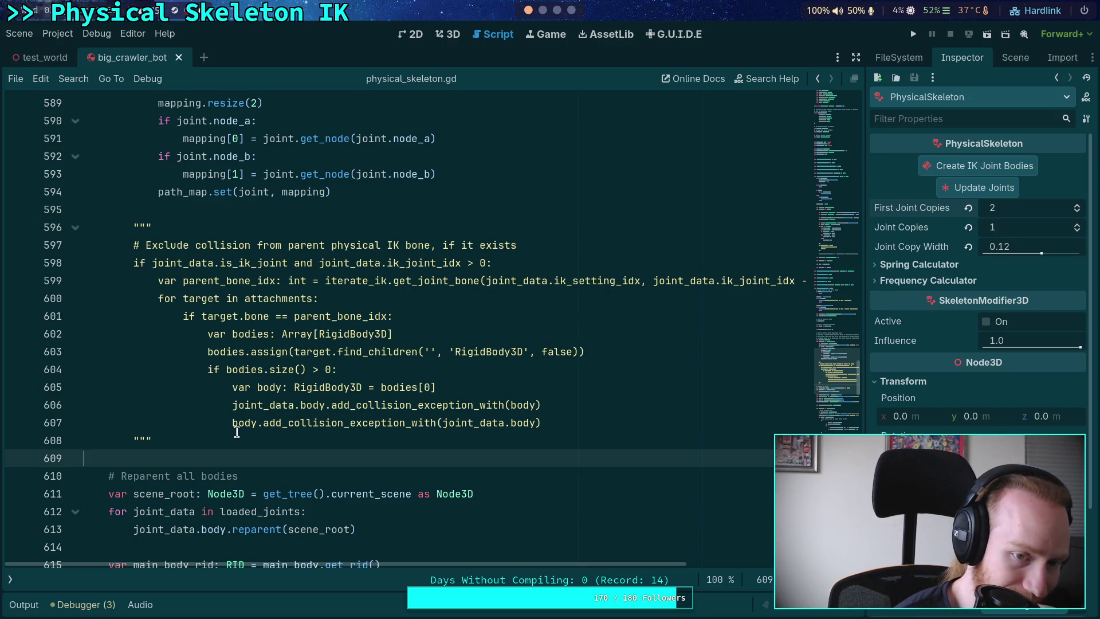
scroll(236, 433, "up", 5)
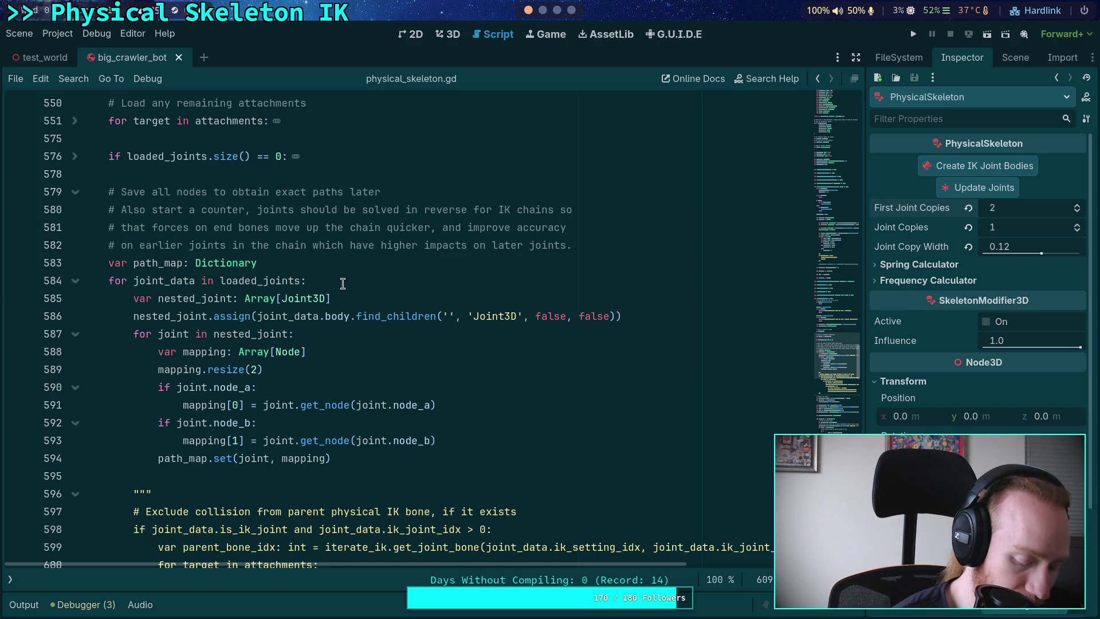
left_click(361, 258)
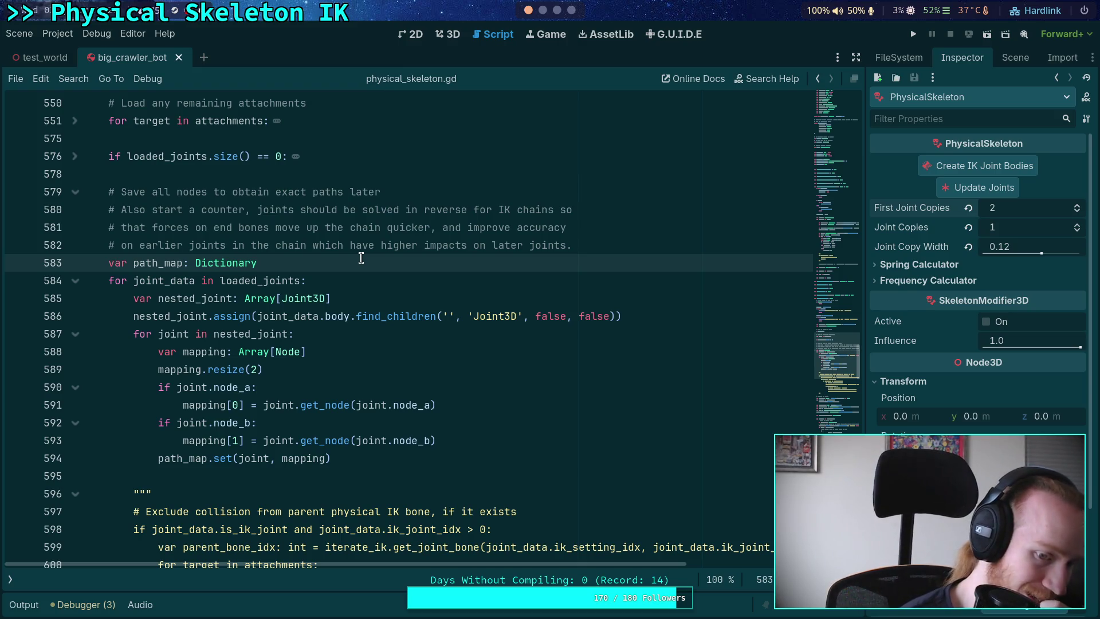
- Declare 'var max_priority: int = 0' and 'var solver_priority: int = 0' after path_map
key("Return")
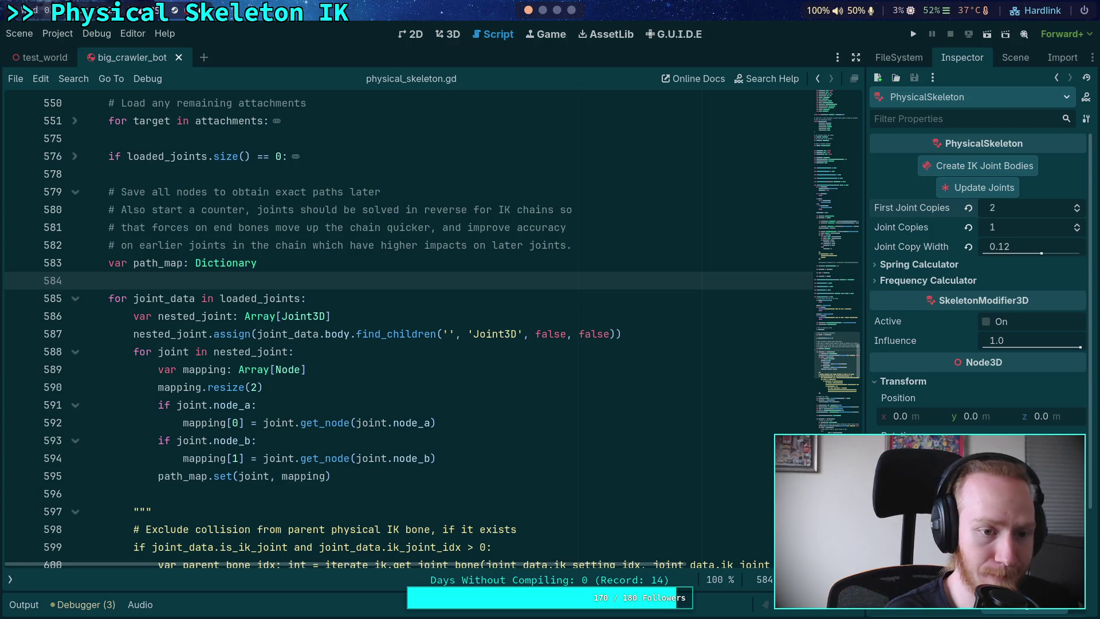
type("var max_")
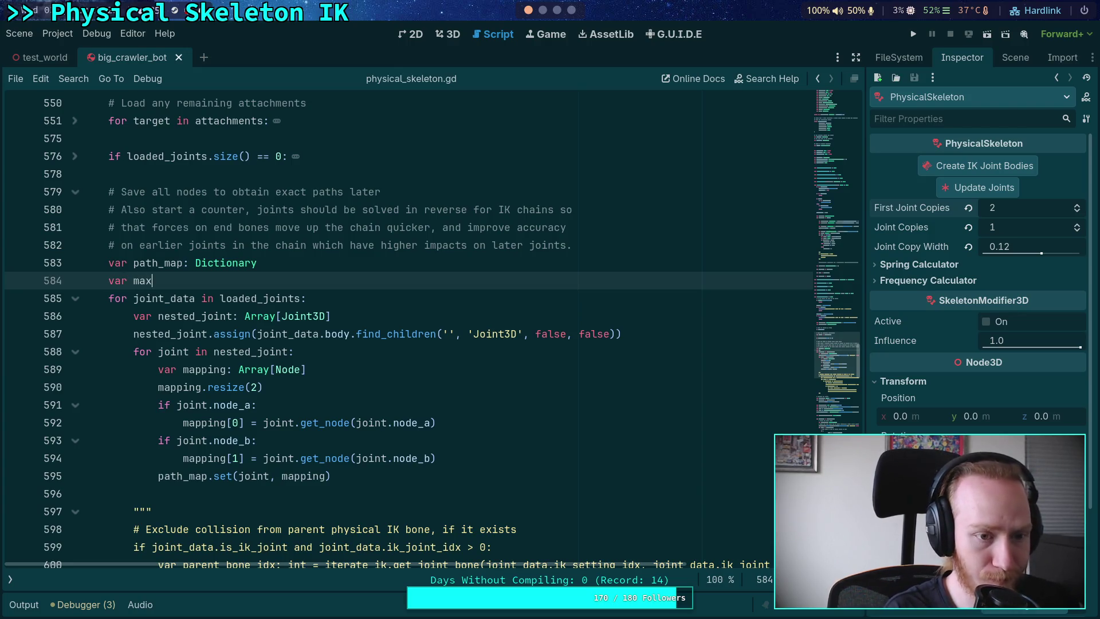
type("prior")
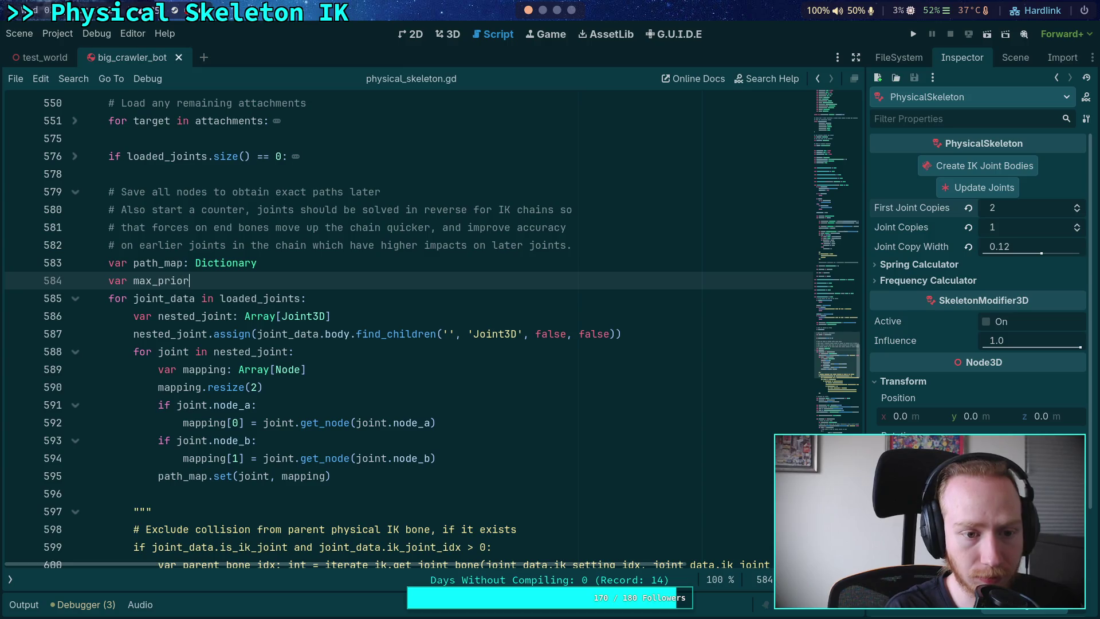
type("ity: int = 0")
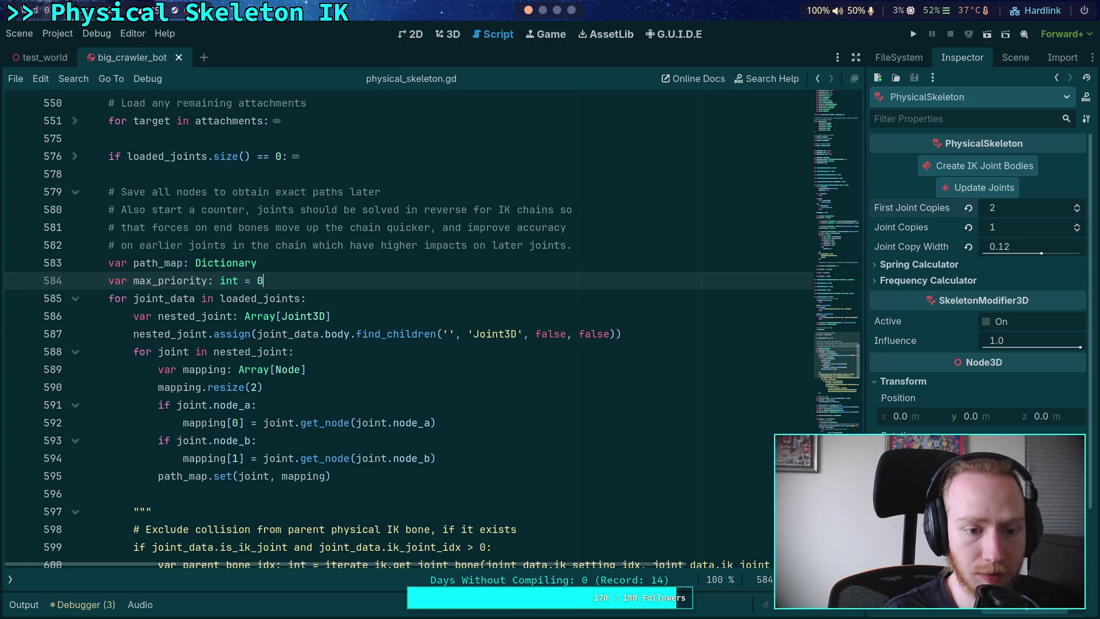
left_click(370, 302)
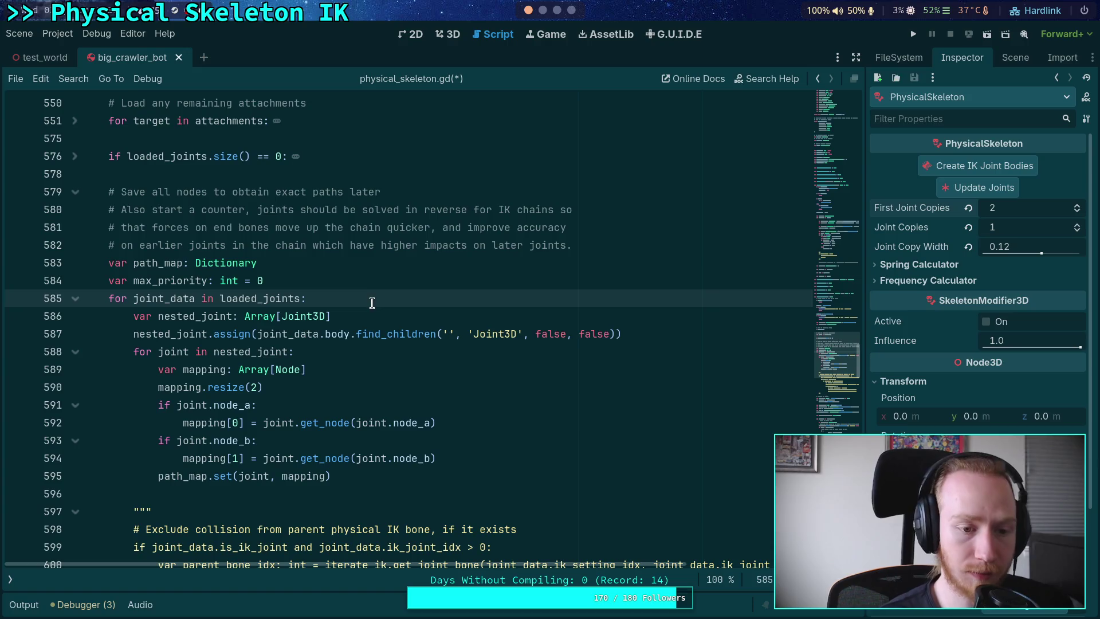
left_click(329, 277)
key("Return")
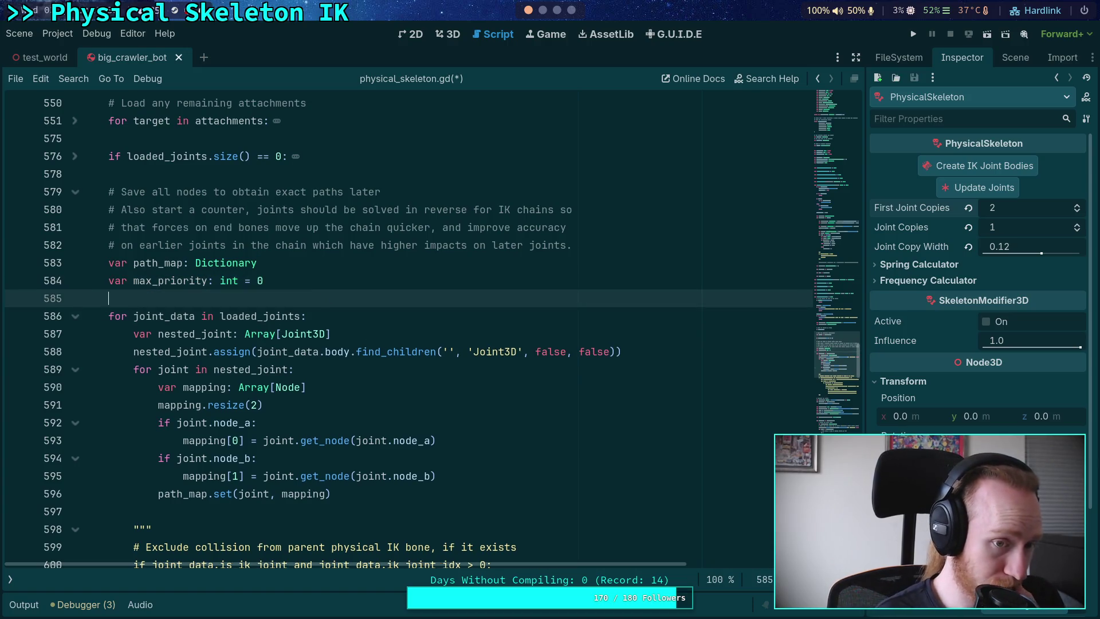
type("var solver_priority: int = ")
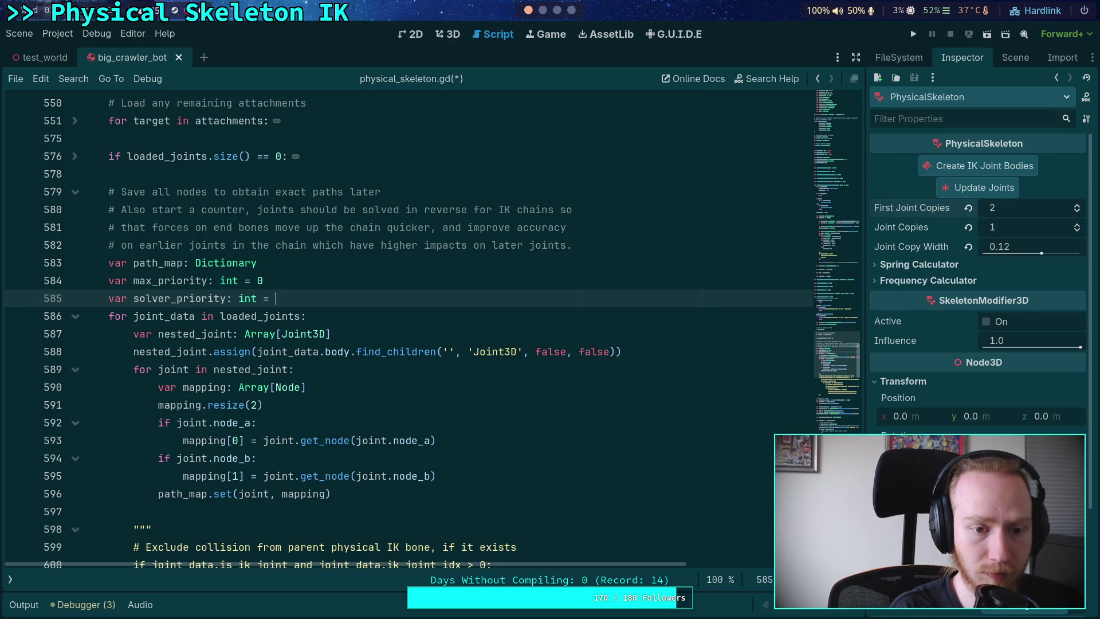
type("0")
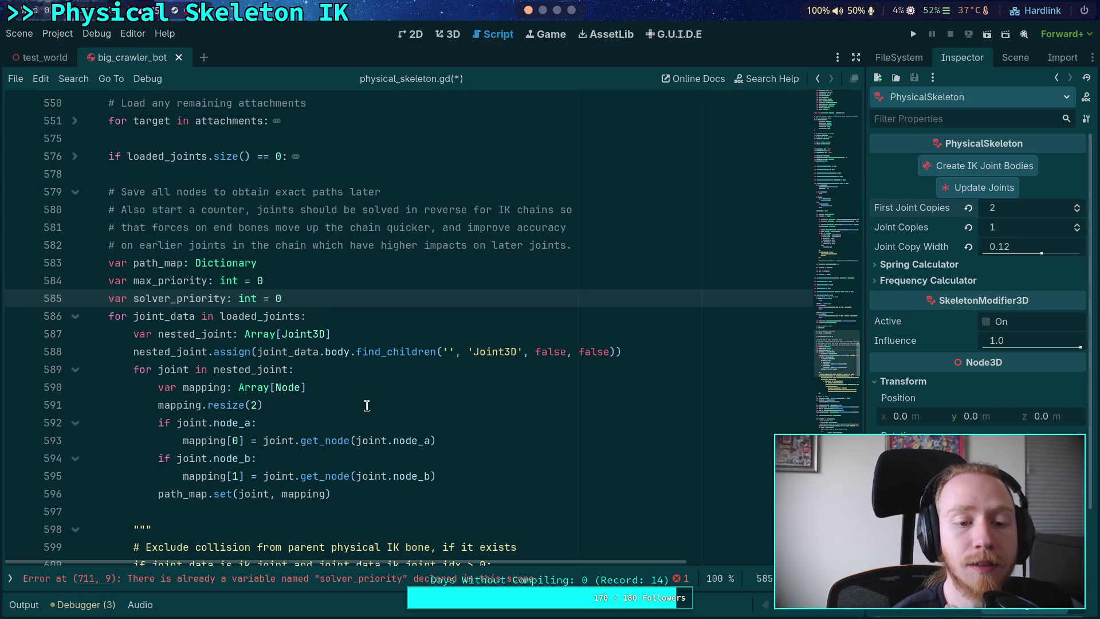
- Rewrite the loaded_joints loop header as 'for i in range(loaded_joints.size() - 1, -1, -1)'
double_click(179, 371)
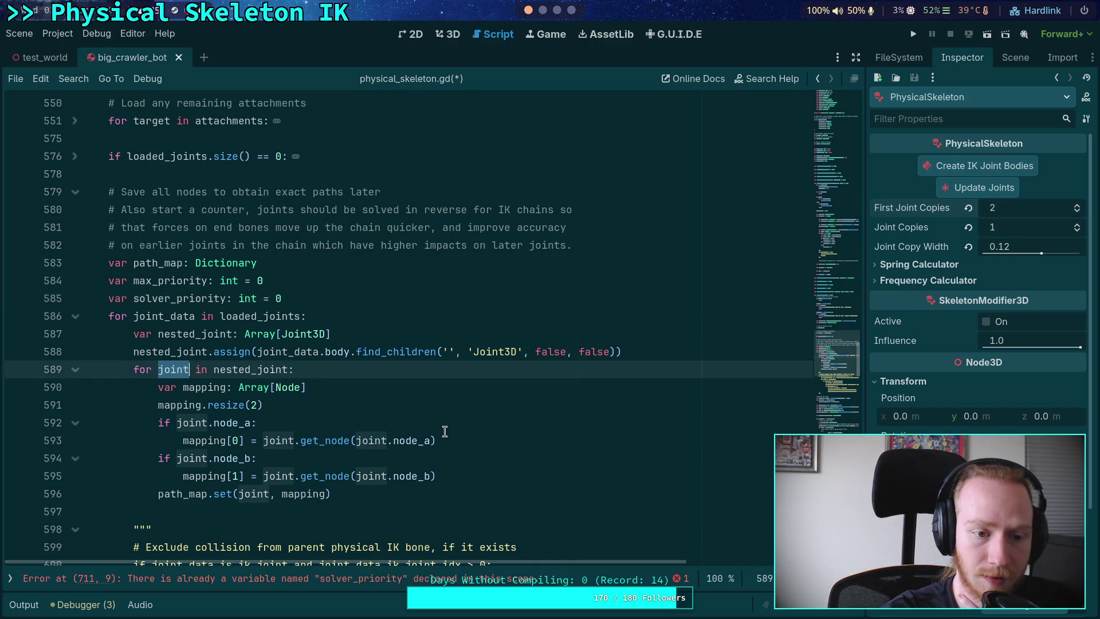
left_click(637, 358)
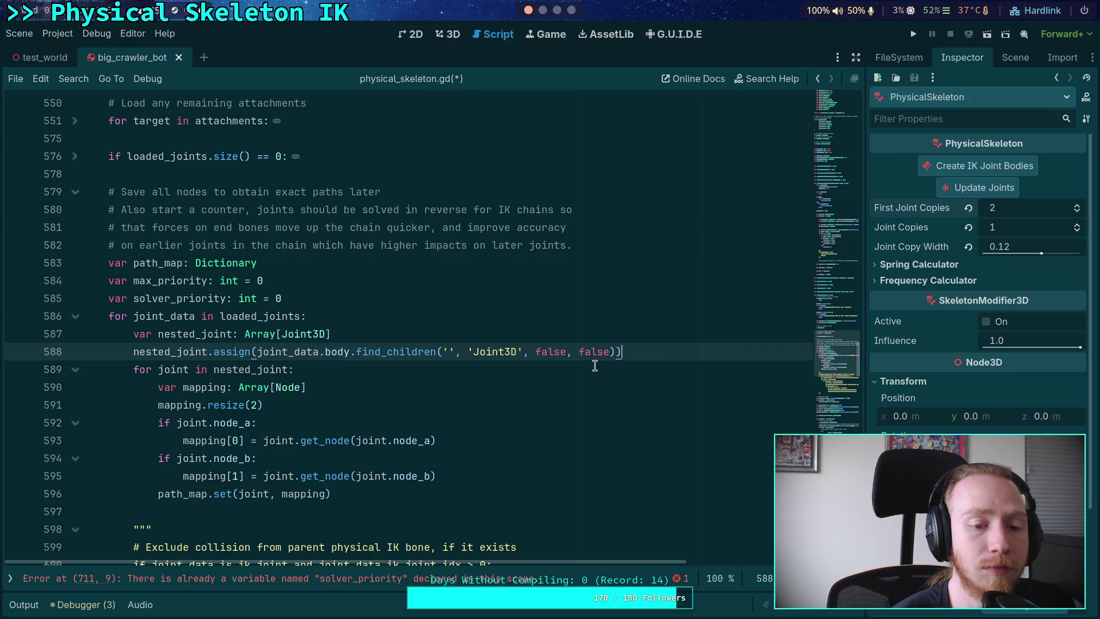
left_click(300, 318)
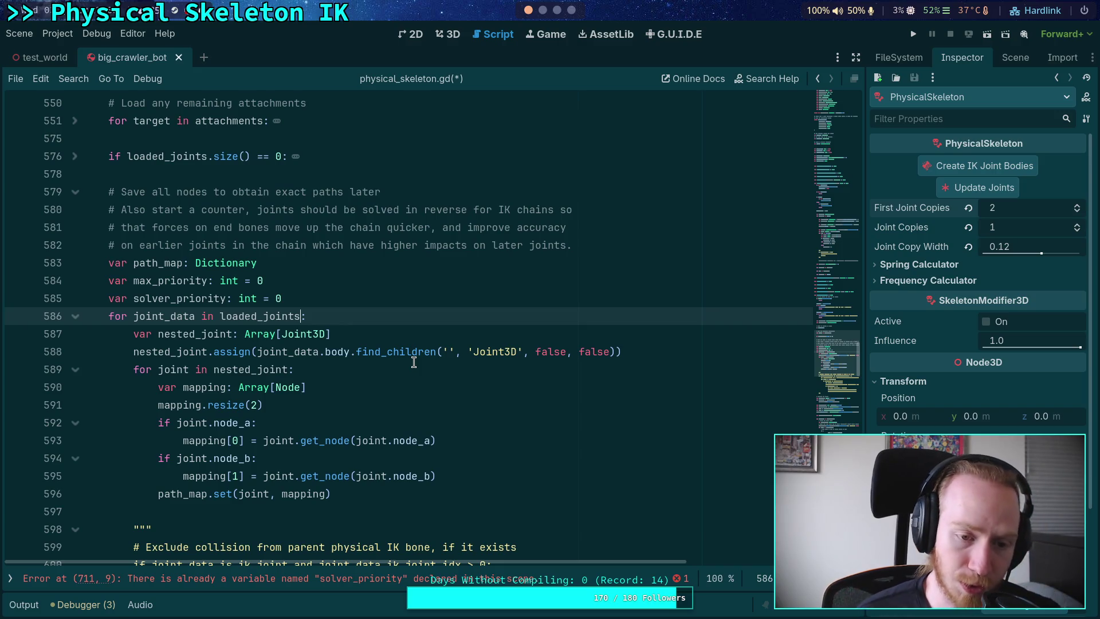
type(".")
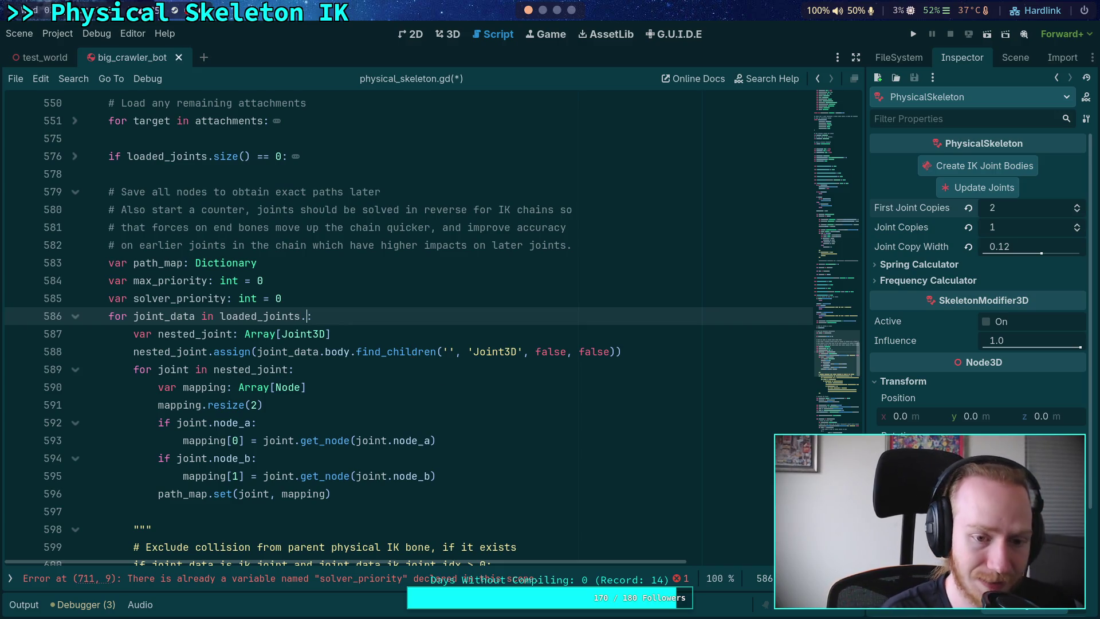
key("BackSpace")
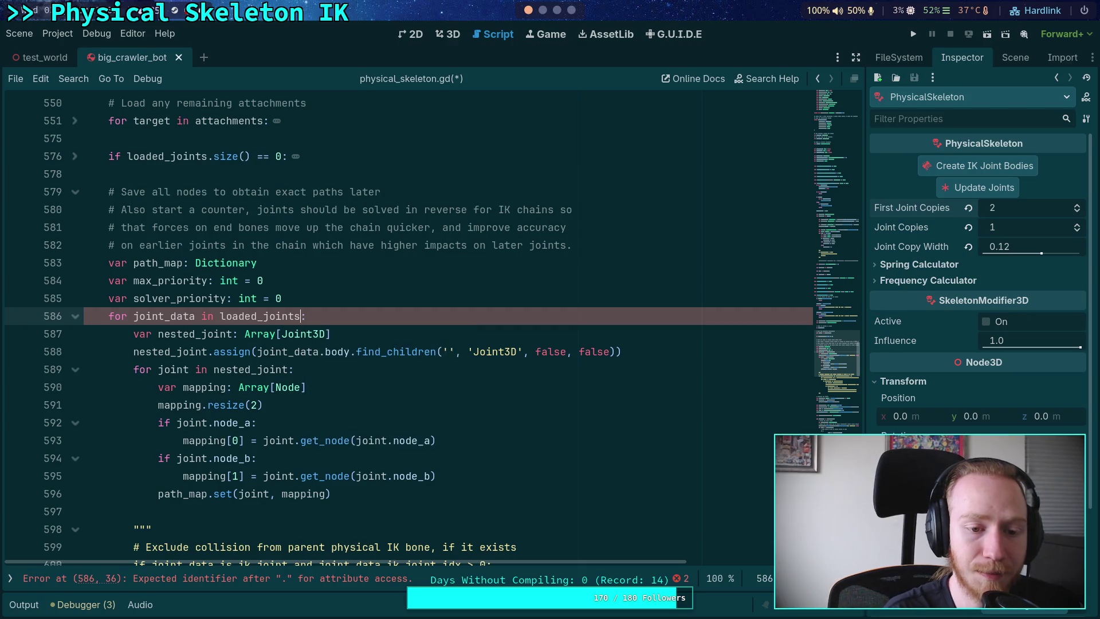
left_click(396, 299)
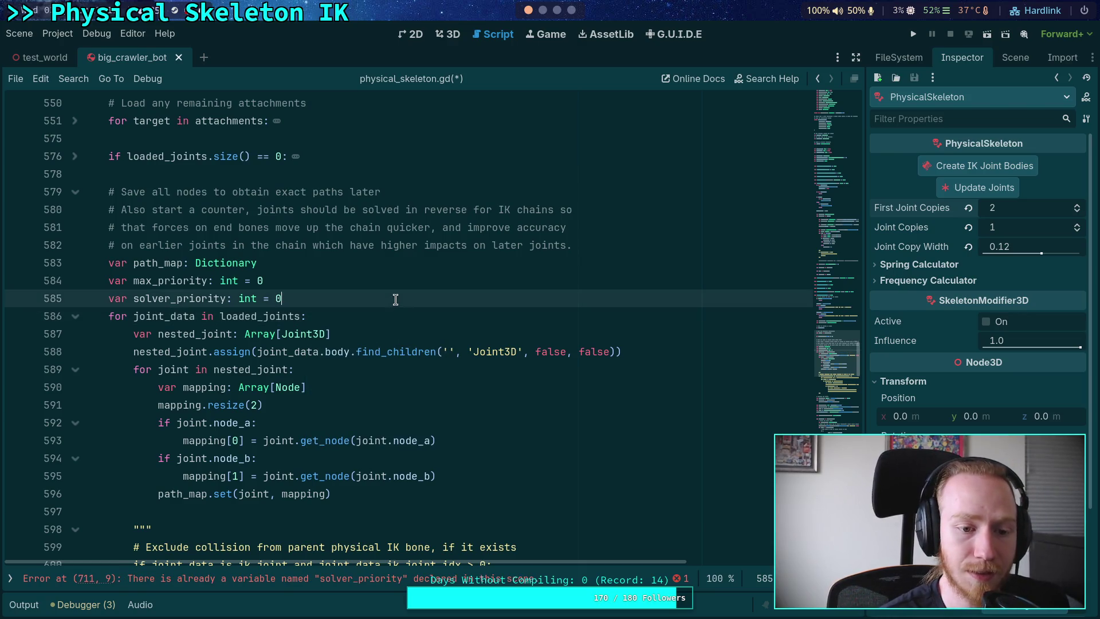
key("Return")
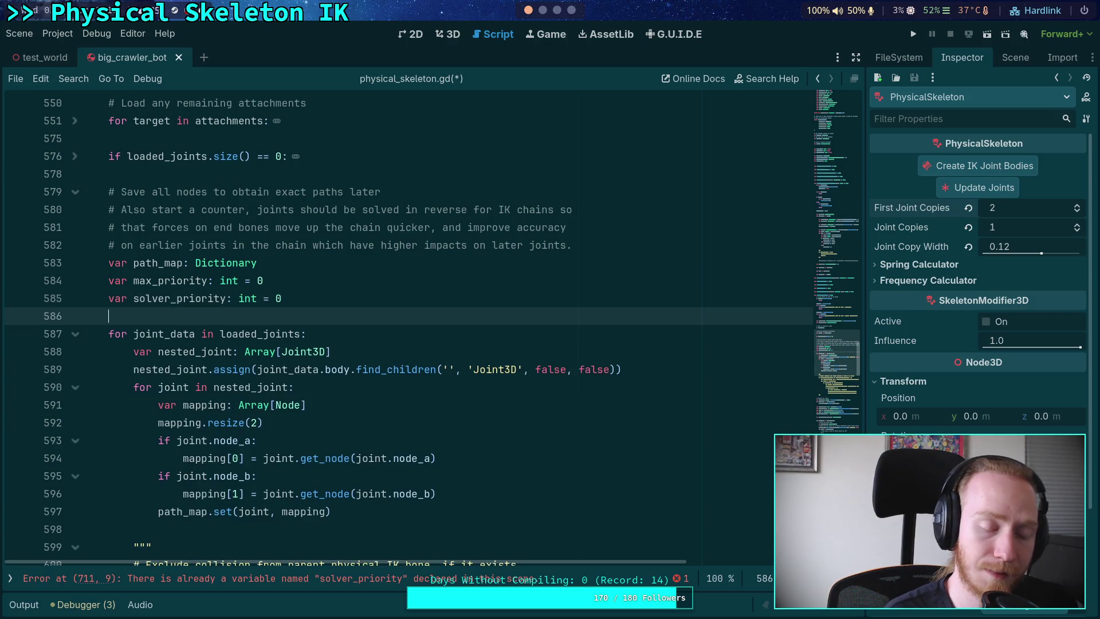
key("BackSpace")
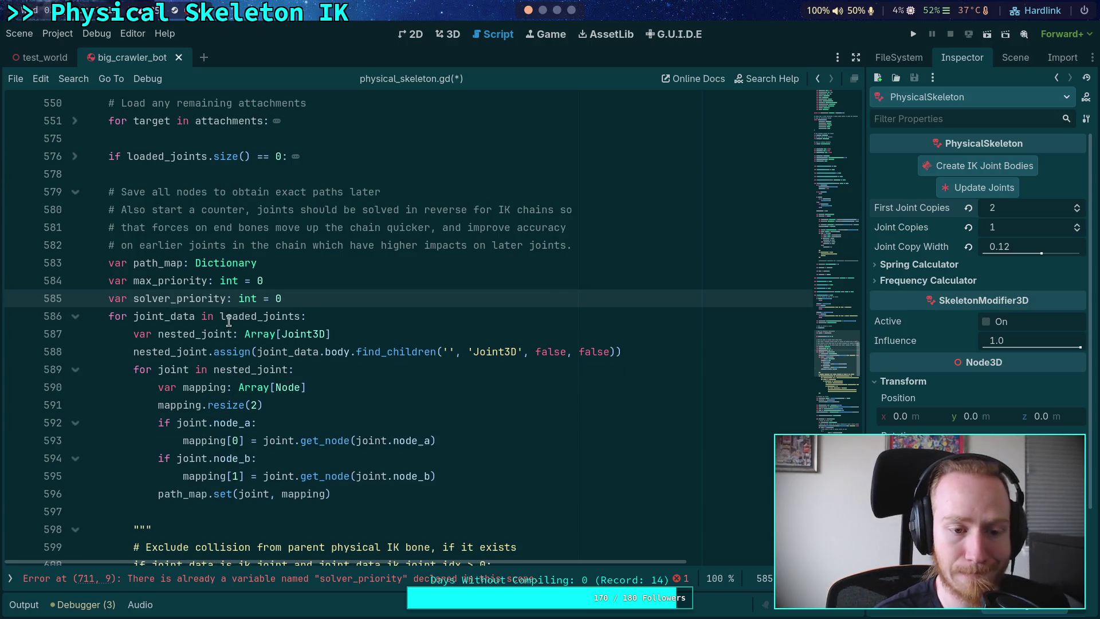
double_click(157, 316)
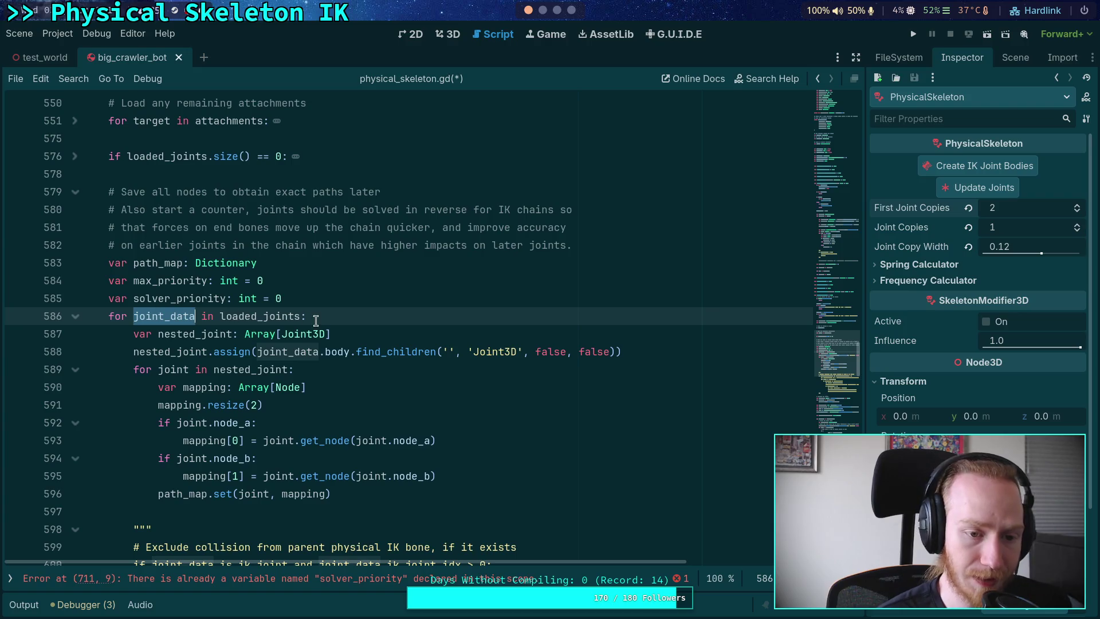
type("i")
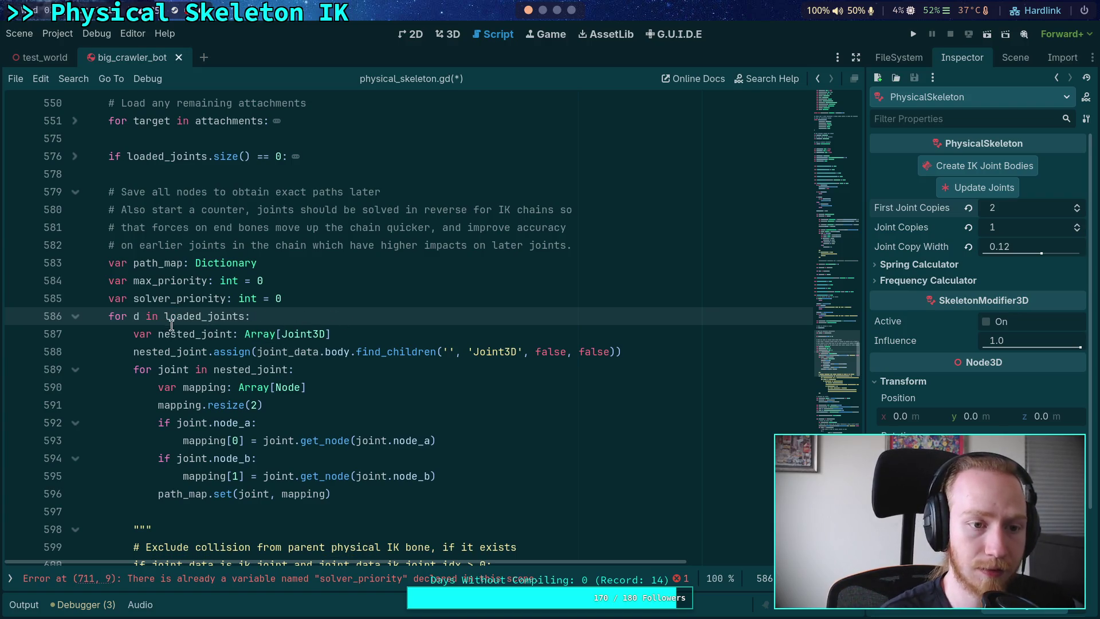
left_click(163, 318)
type("range(loaded_joints")
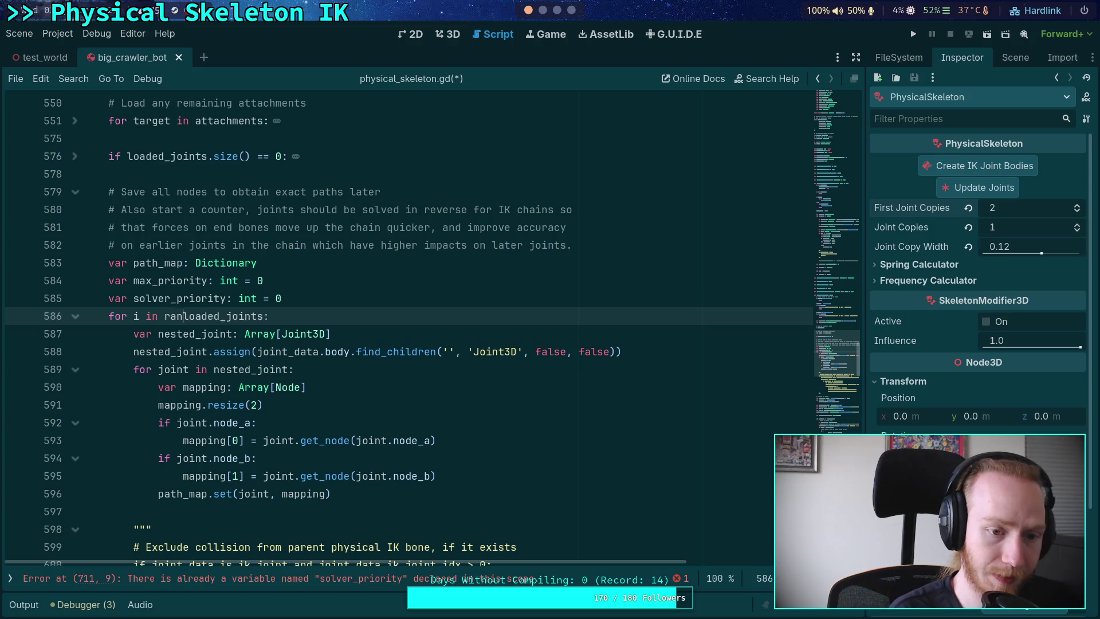
type(".si")
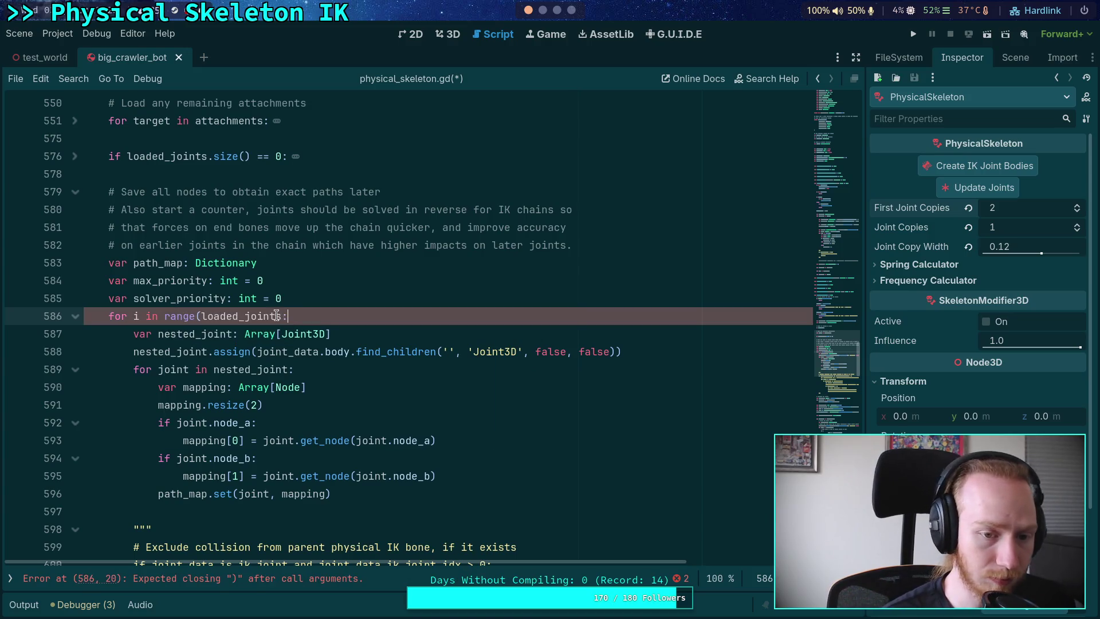
type("ze() - 1, ")
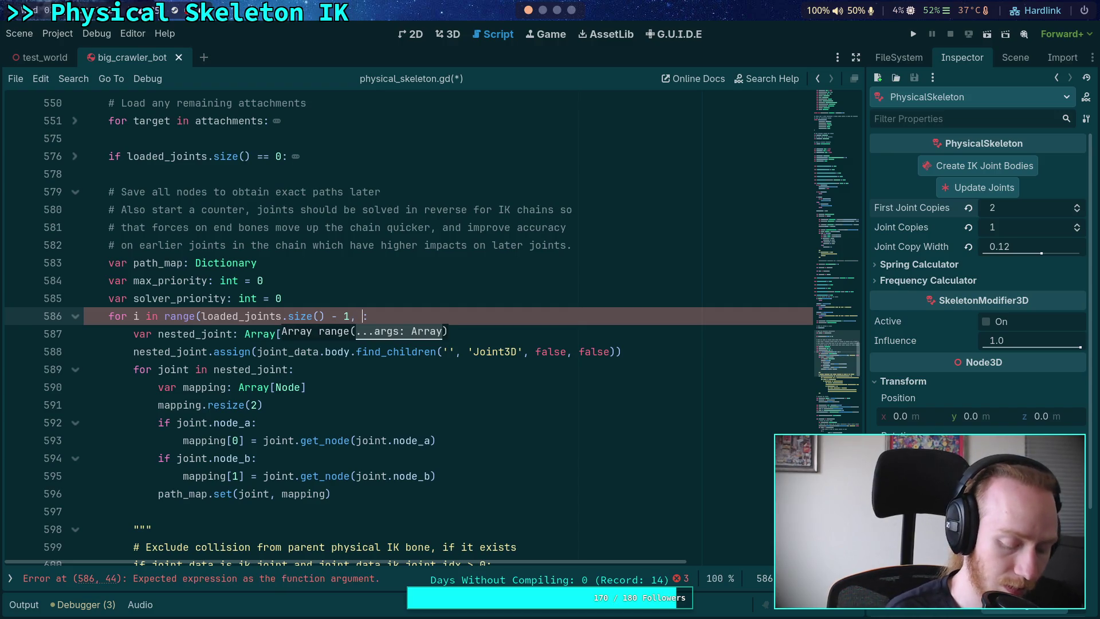
type("-1, ")
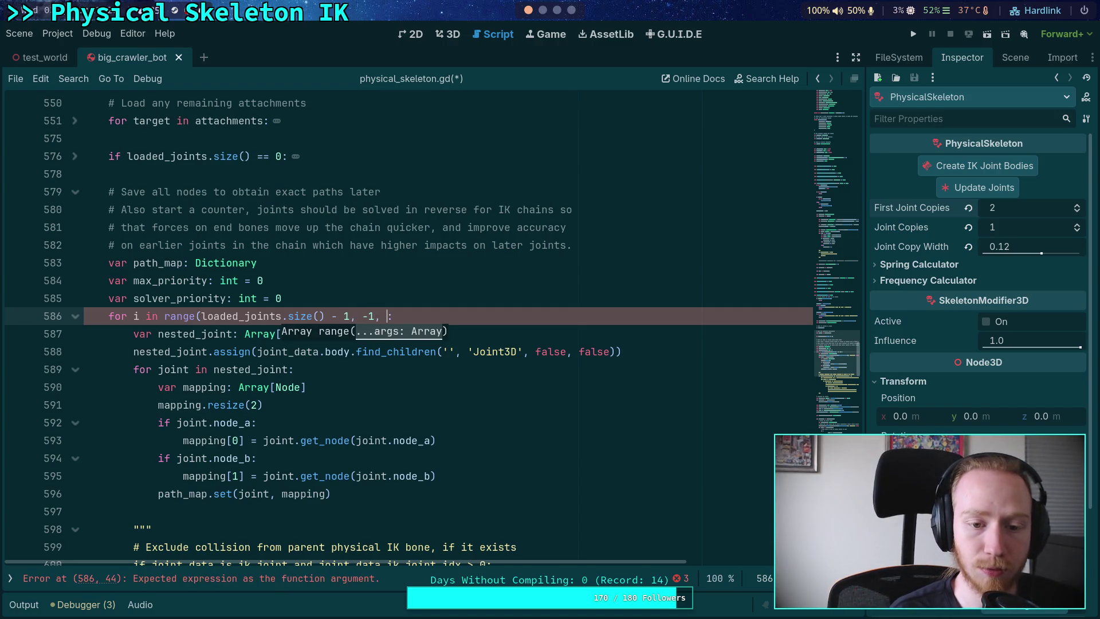
type("-1)")
- Add a JointData joint_data = loaded_joints[i] line inside the loop and save the script
left_click(443, 318)
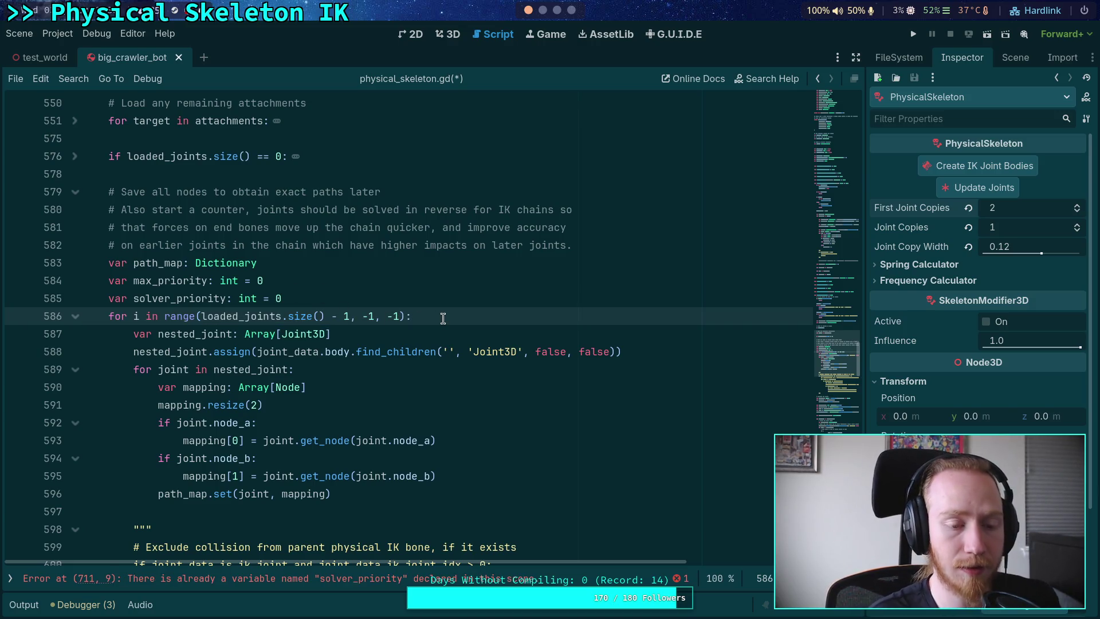
key("Return")
type("var joint_")
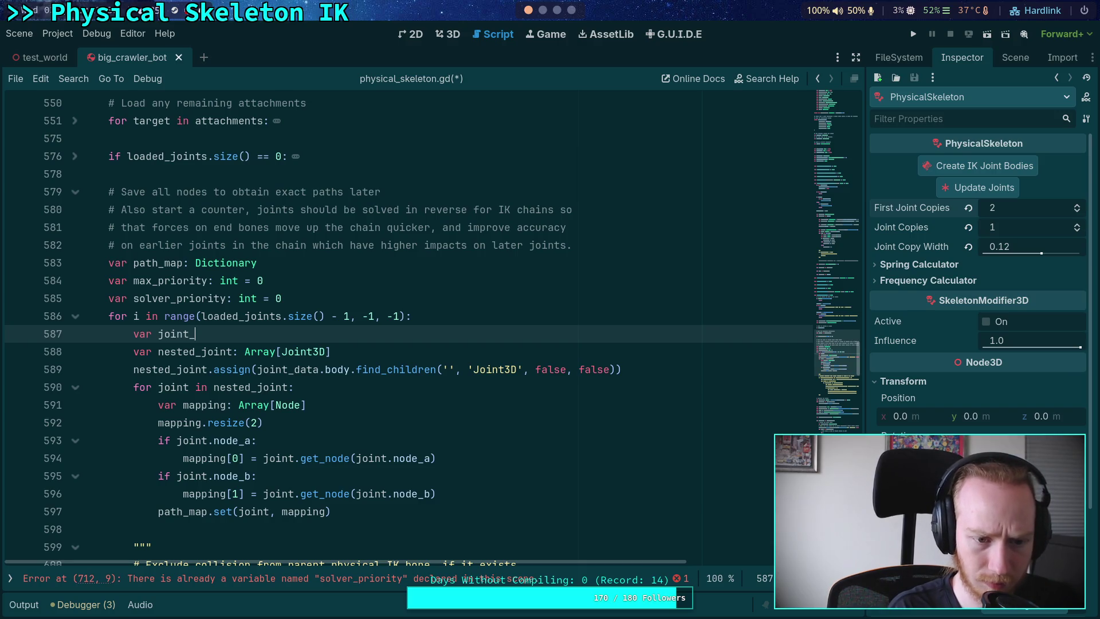
type("data")
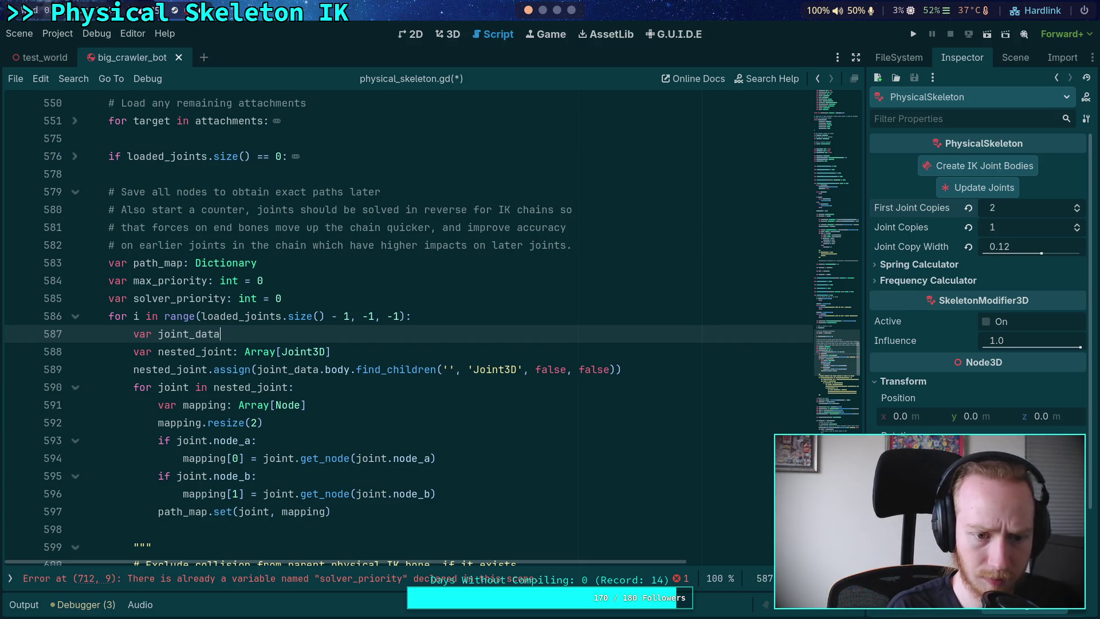
type("t JointD")
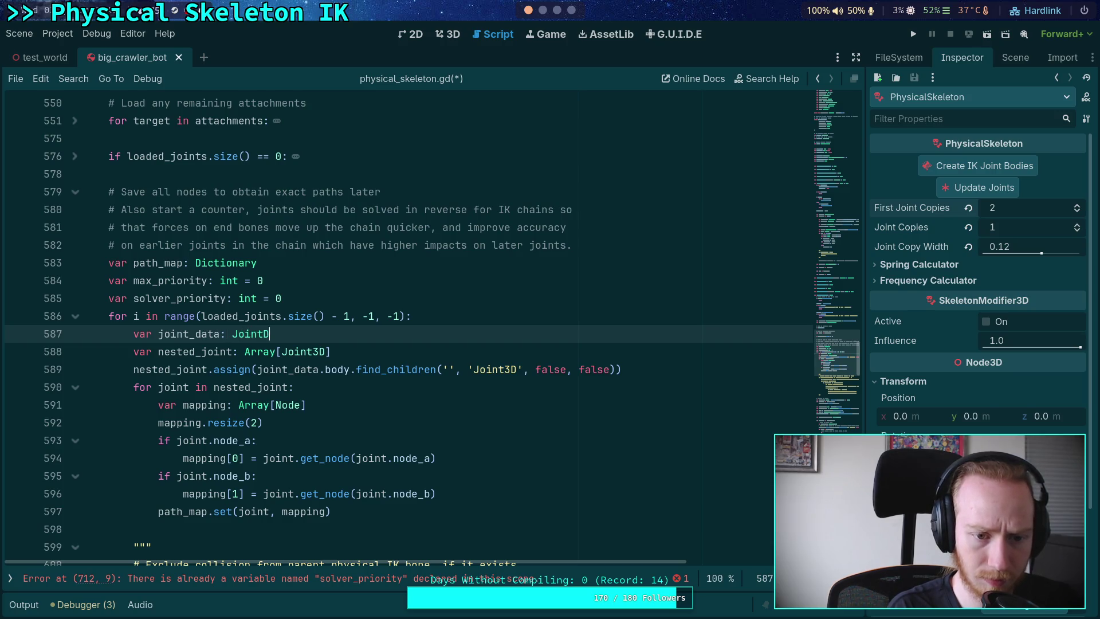
type("ata l")
key("Return")
type("[i]")
key("ctrl+s")
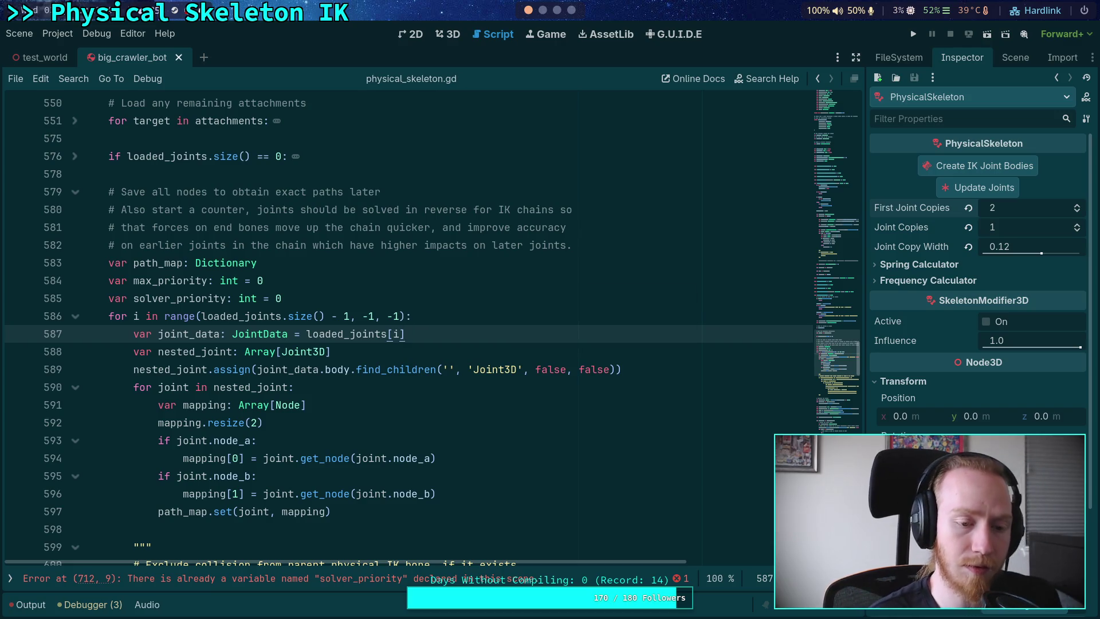
scroll(393, 284, "down", 1)
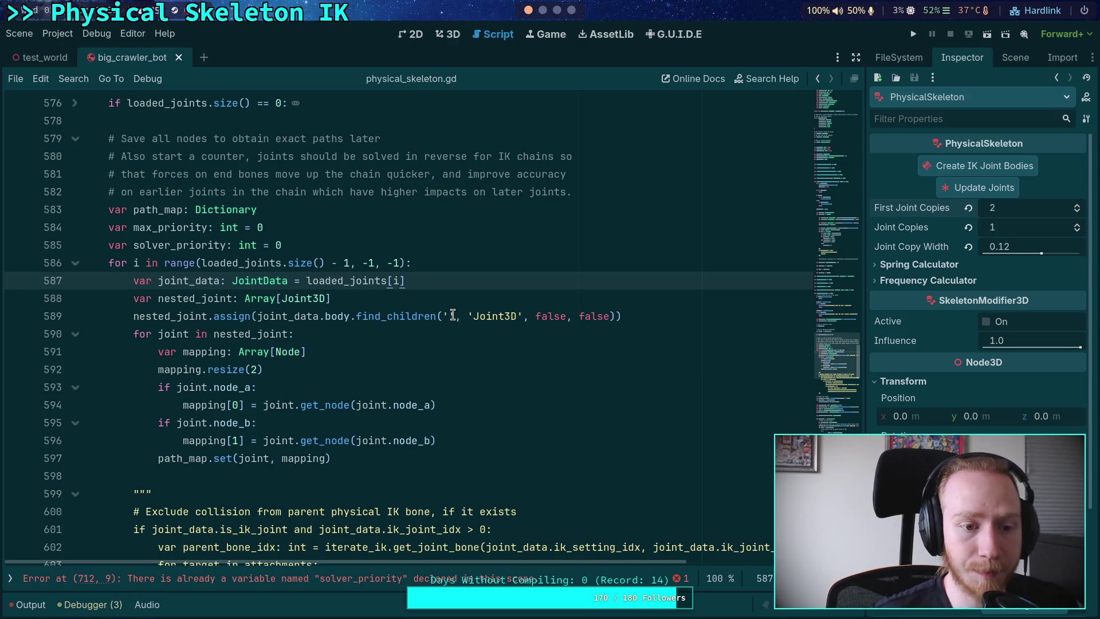
left_click(329, 239)
- Declare 'var last_ik_setting: int = -1' below solver_priority
key("Return")
type("v")
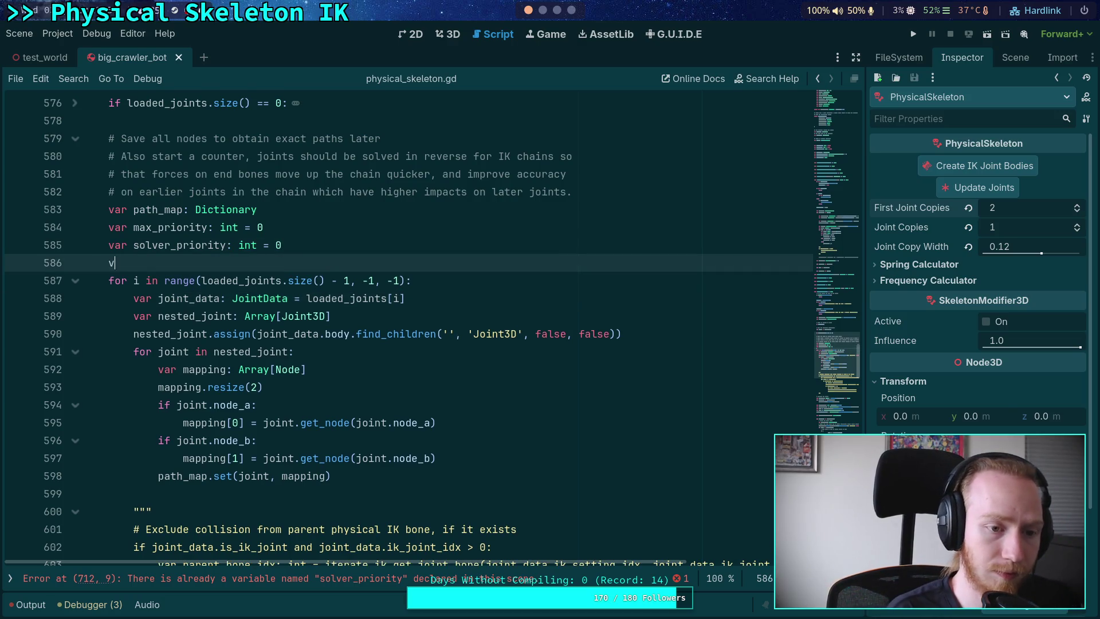
type("ar last_i")
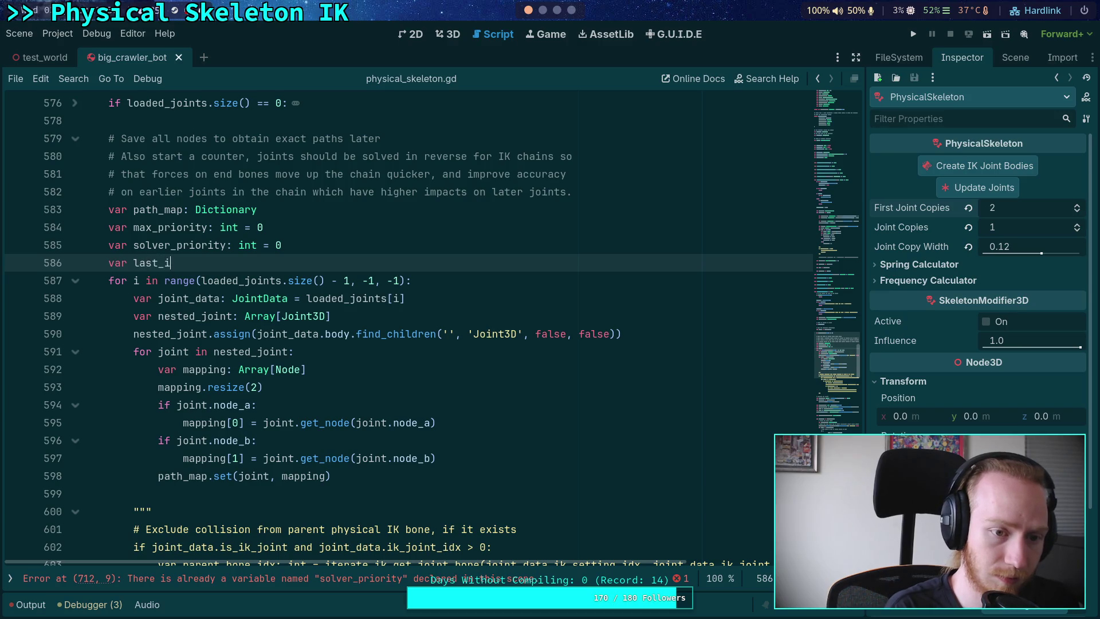
type("k_setting")
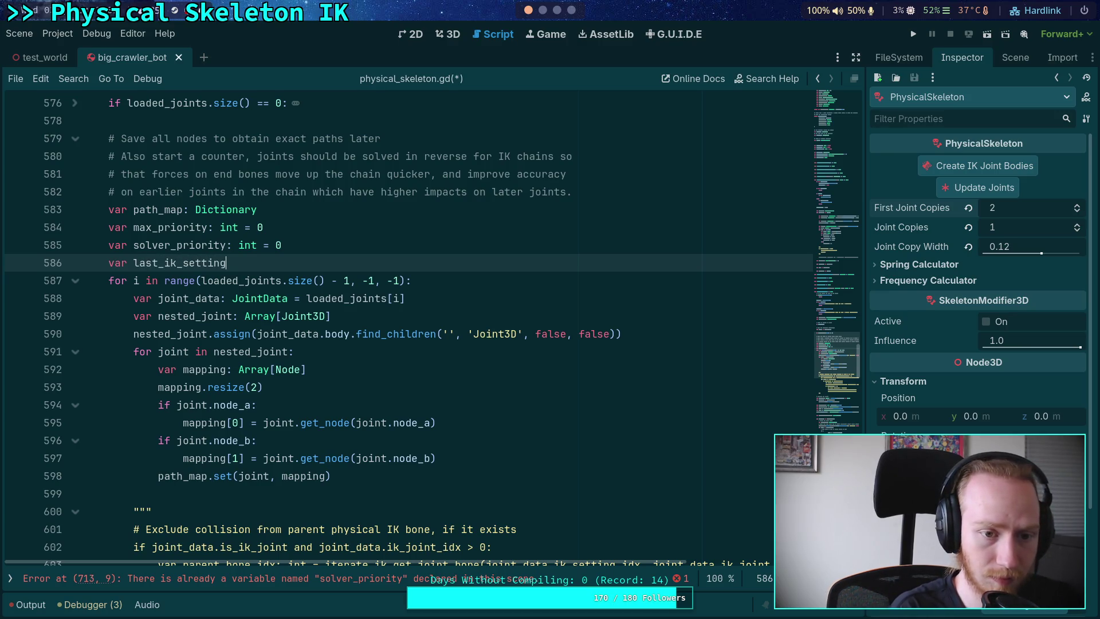
type(": int = ")
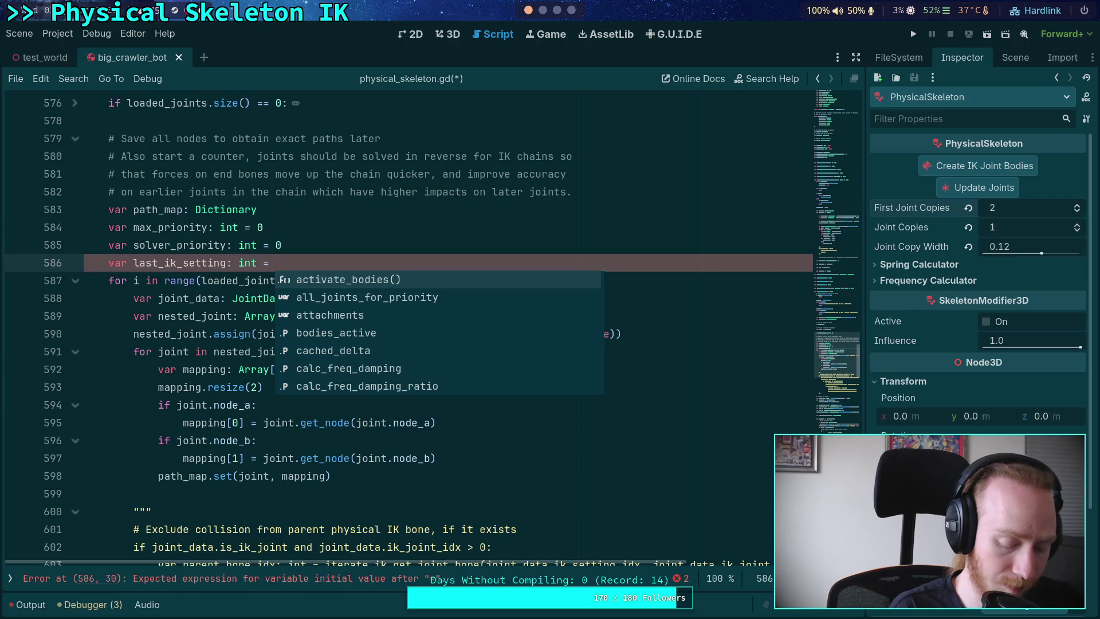
type("-1")
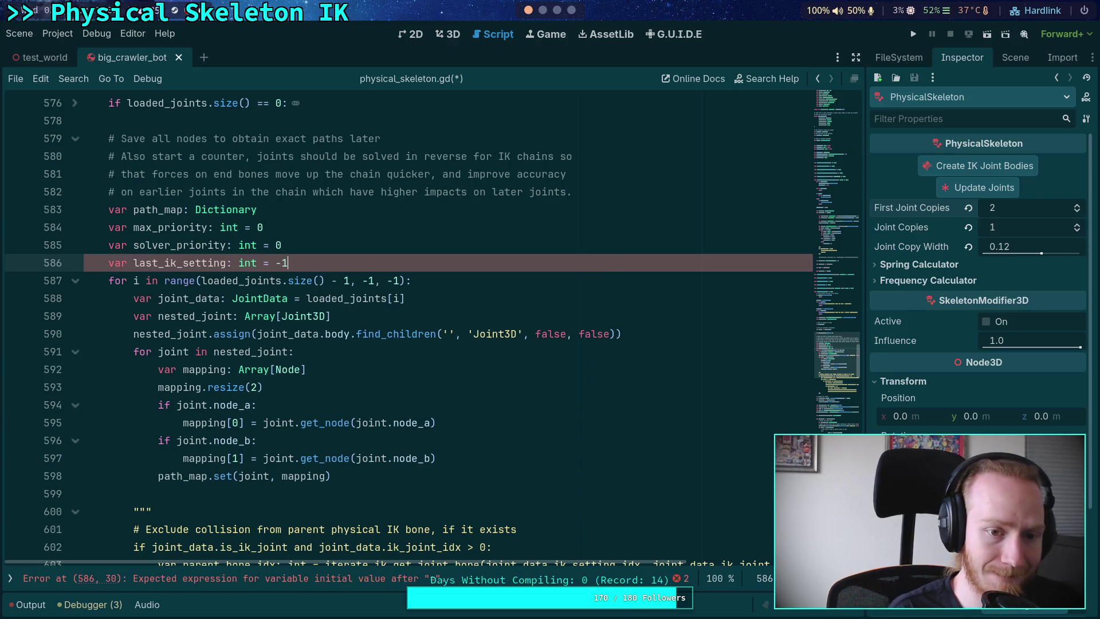
left_click(488, 303)
left_click(495, 325)
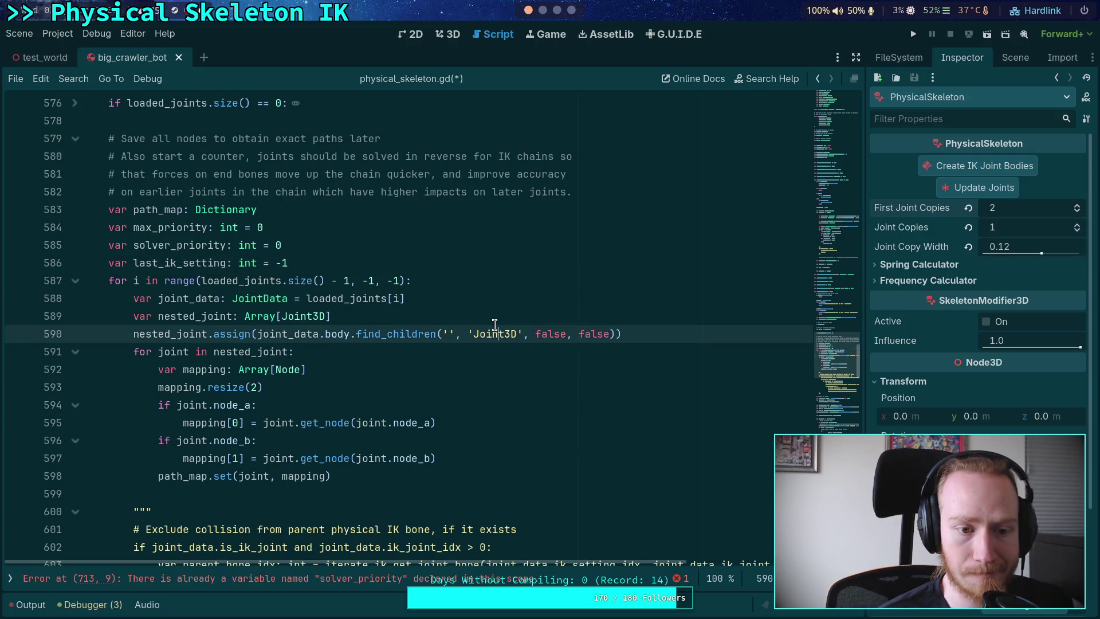
left_click(658, 322)
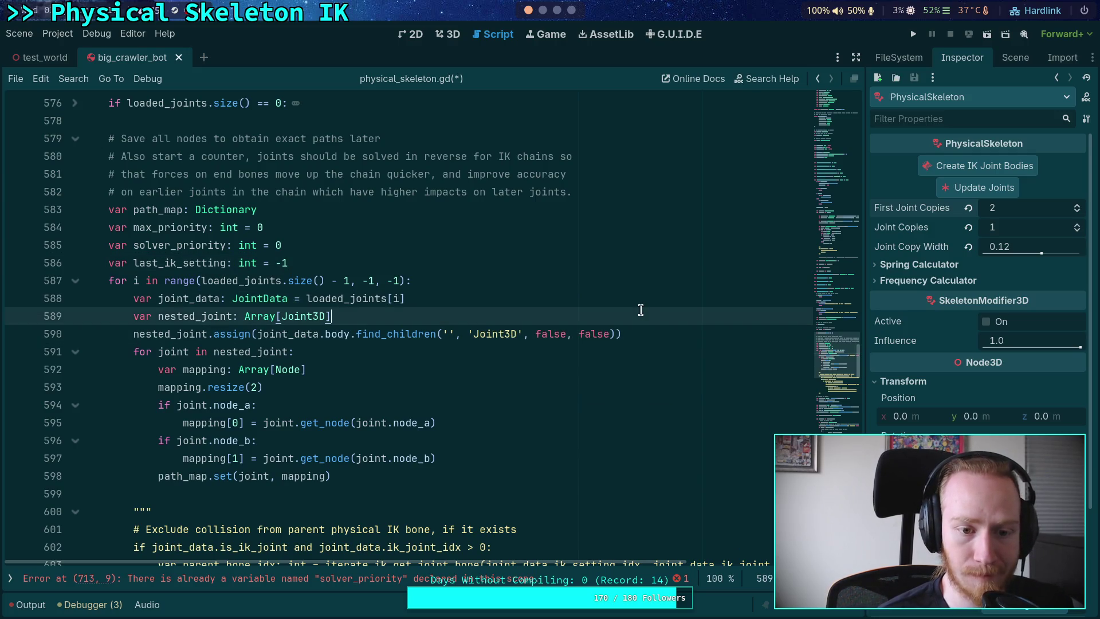
left_click(533, 301)
left_click(658, 337)
left_click(525, 305)
- Add 'if joint_data.ik_setting_idx != last_ik_setting:' after line 588
key("Return")
type("if joint_data.la")
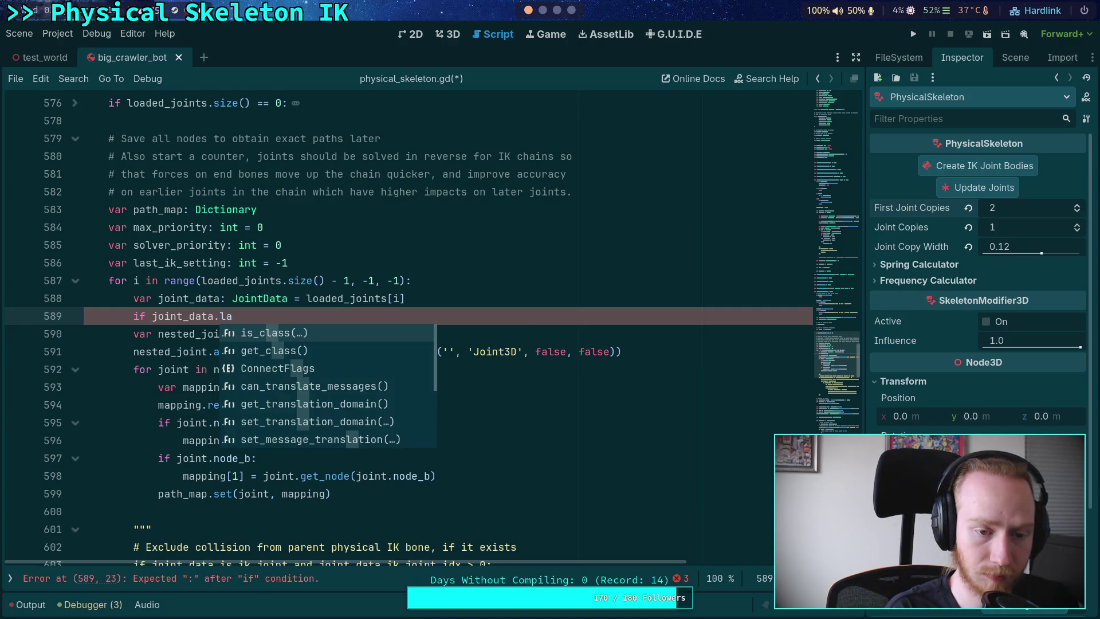
key("BackSpace")
key("BackSpace")
type("ik")
key("Down")
key("Return")
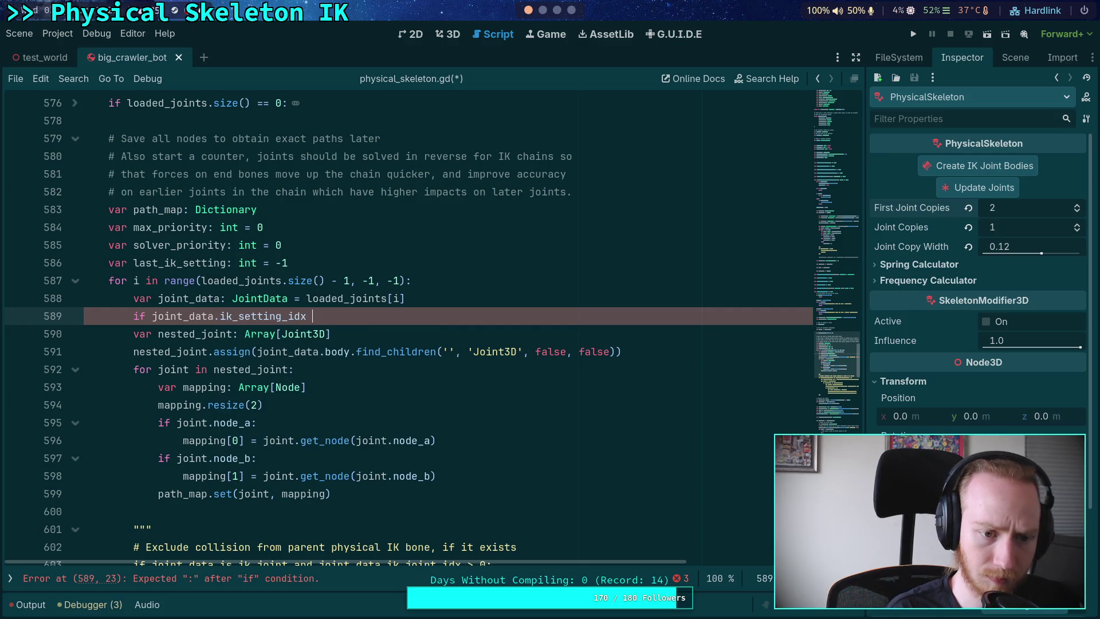
type("!= last")
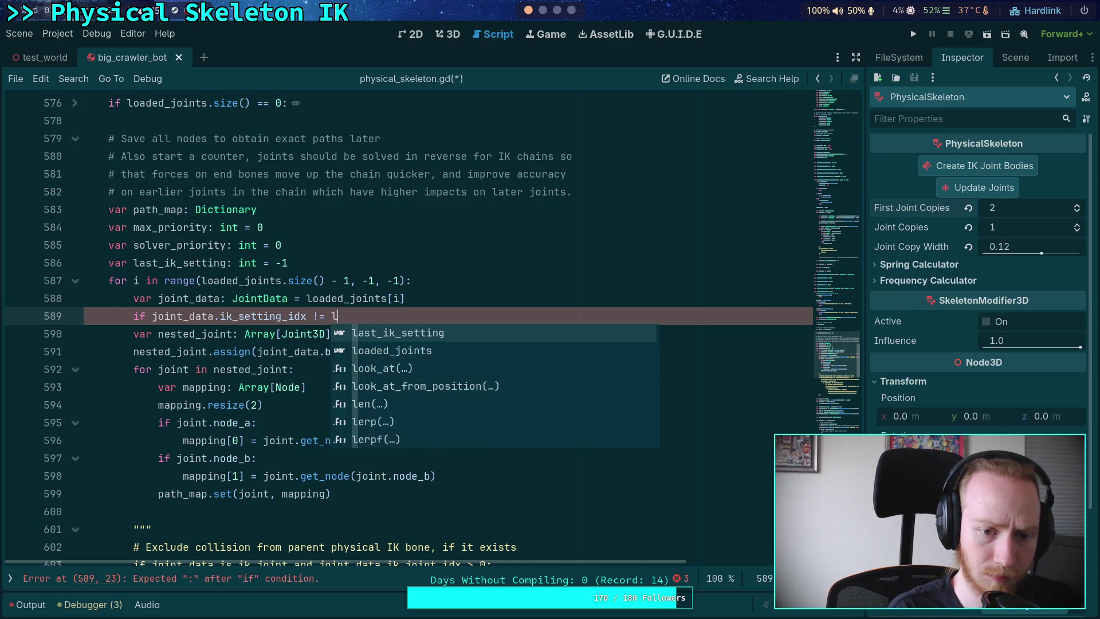
key("Return")
type(":")
key("Return")
- Inside the if-block, assign last_ik_setting = joint_data.ik_setting_idx
type("last_")
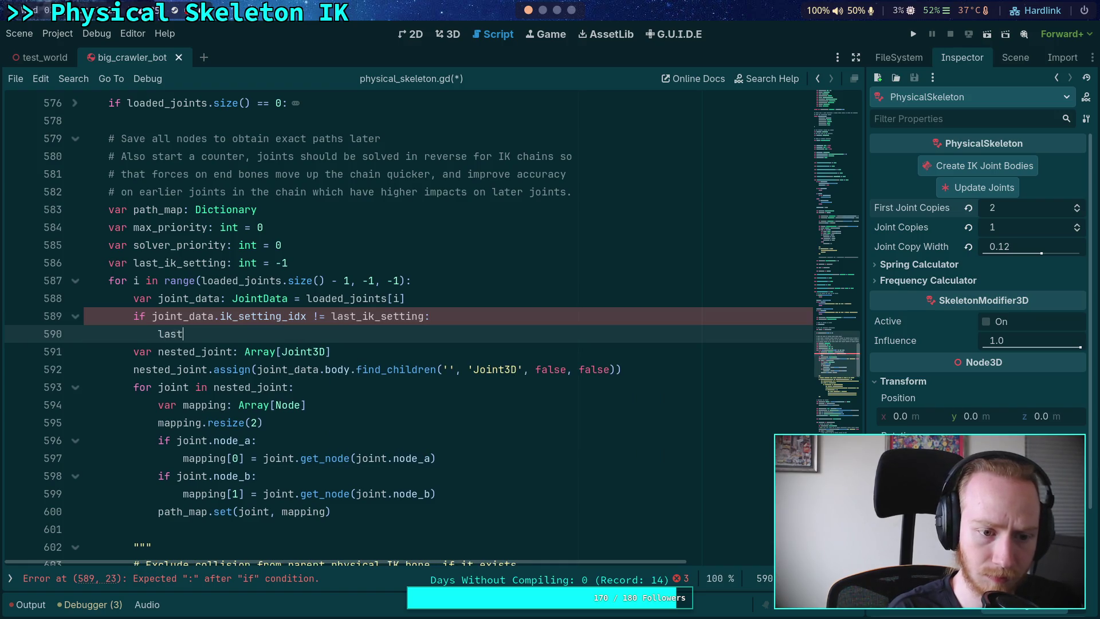
key("Return")
type("= jo")
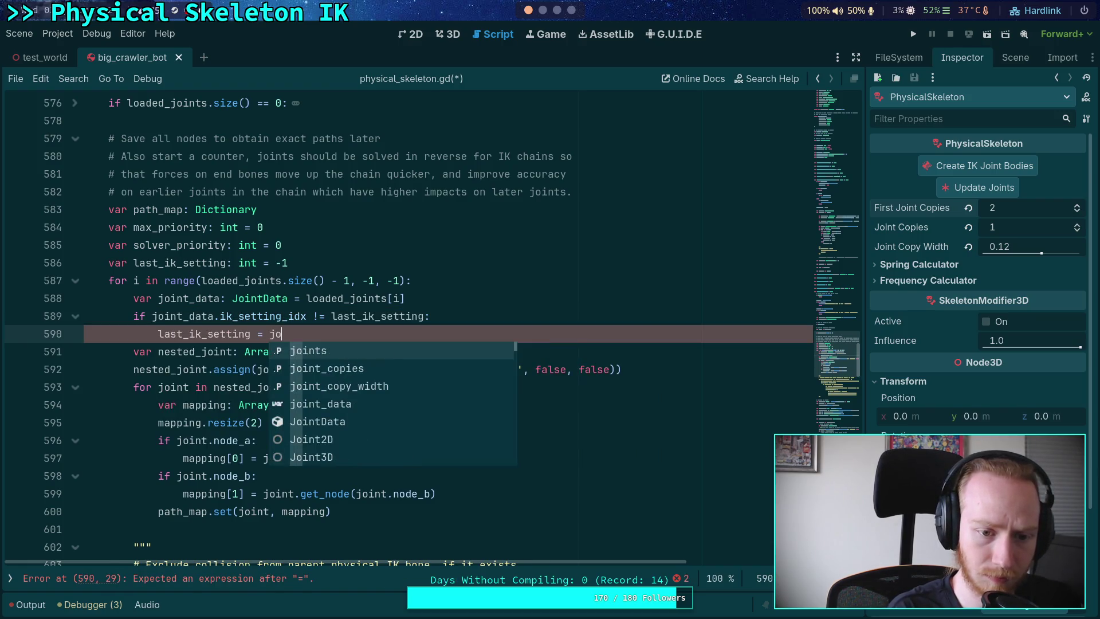
type("int_data.")
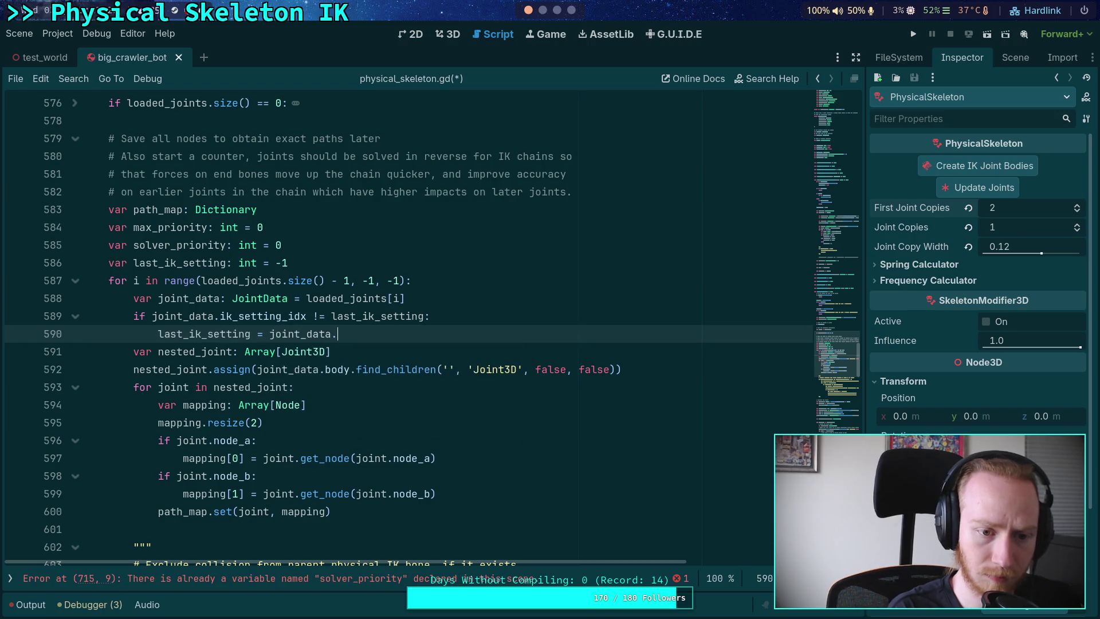
type("last")
key("BackSpace")
key("BackSpace")
key("BackSpace")
type("ik")
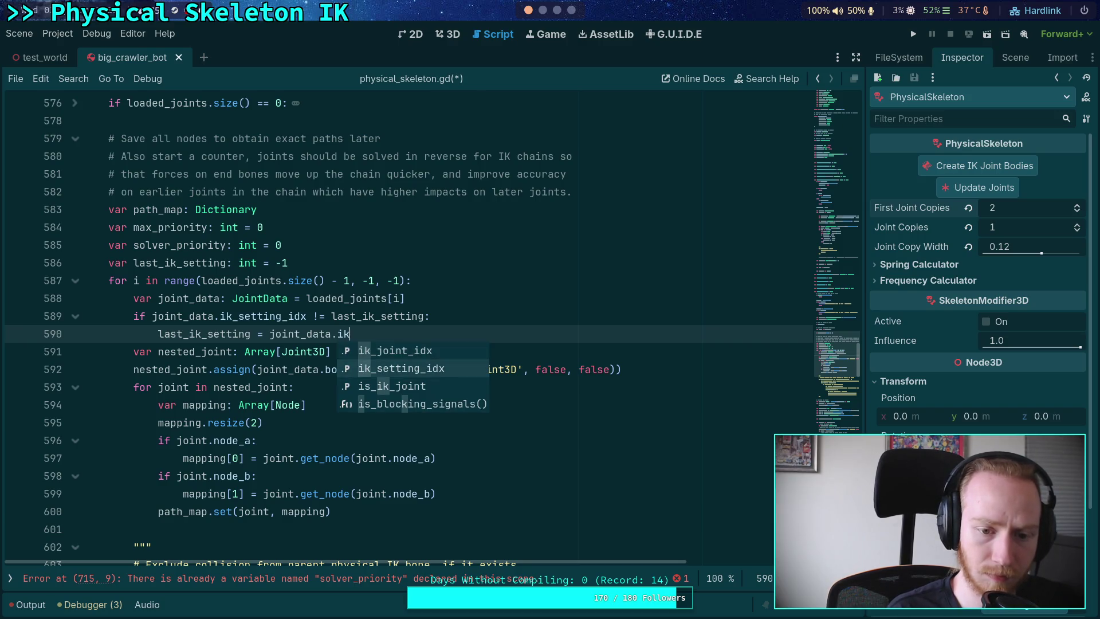
key("Return")
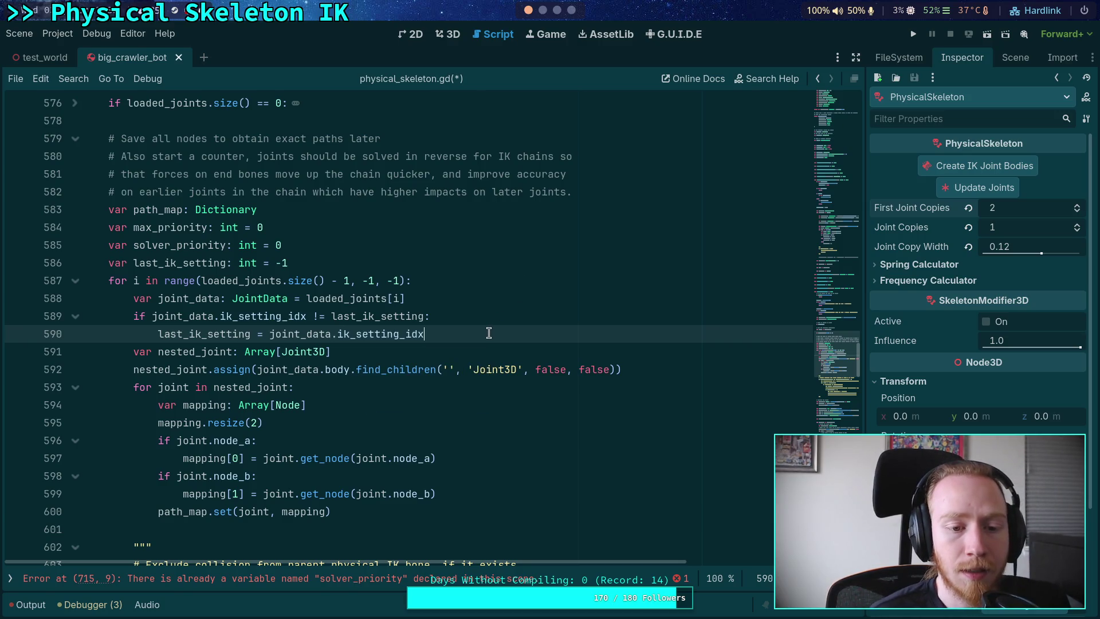
- Prefix the if condition with 'joint_data.is_ik_joint and'
left_click(151, 316)
type("joint")
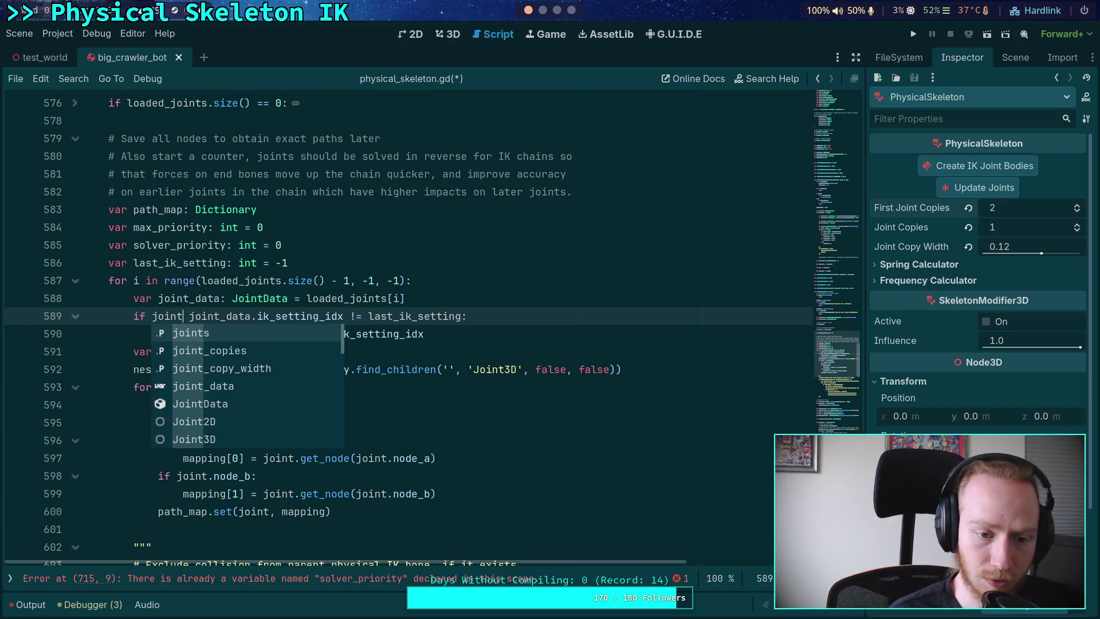
type("_data.")
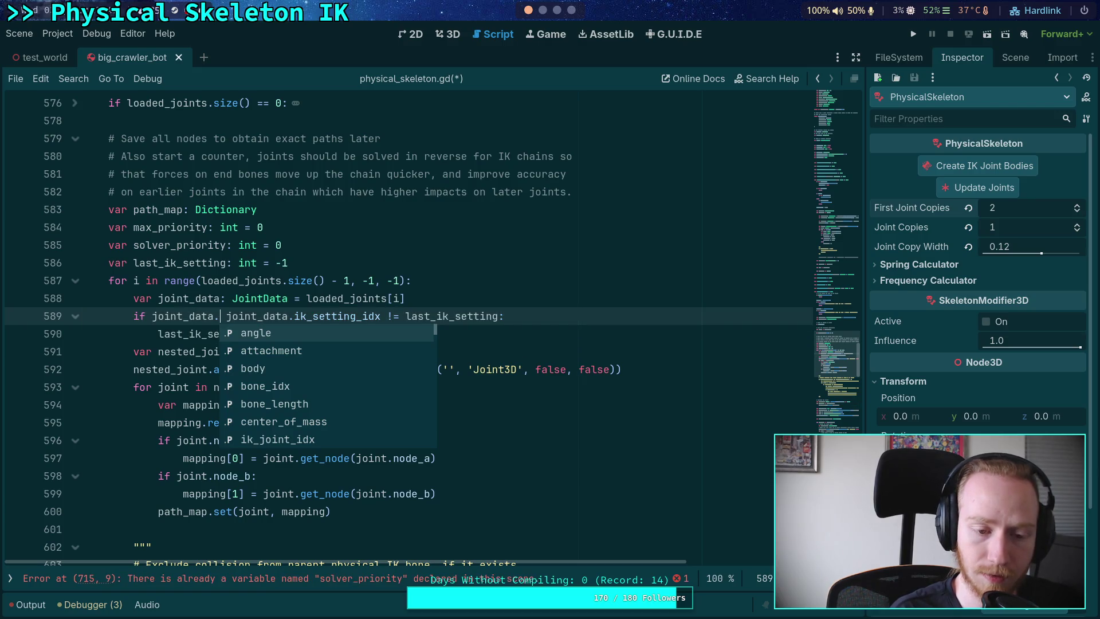
type("is_ik_joint")
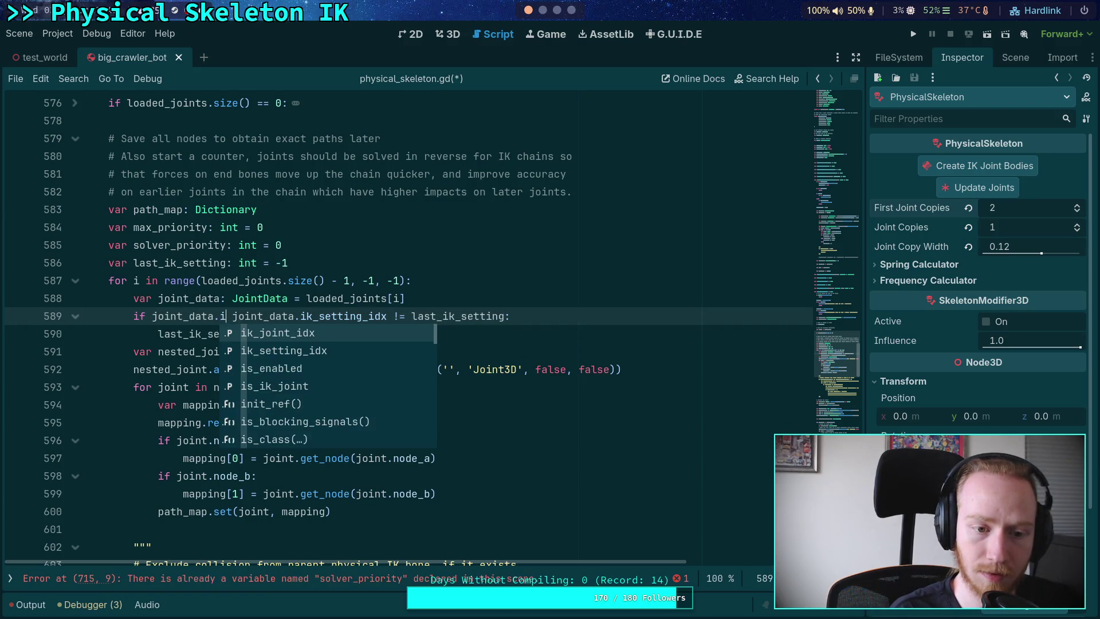
type(" and")
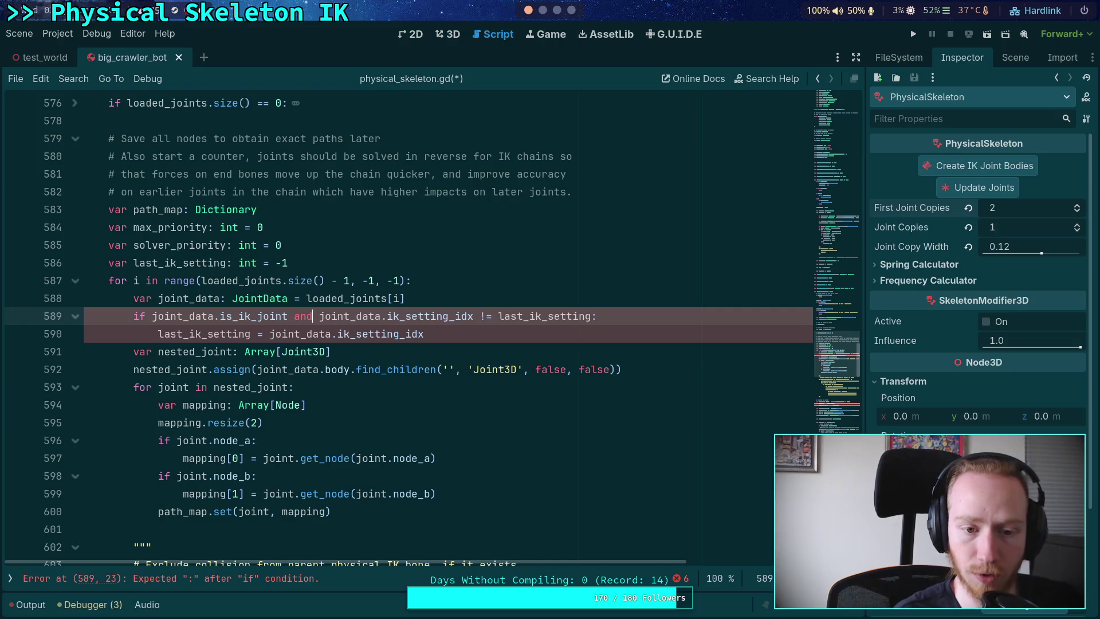
left_click(339, 303)
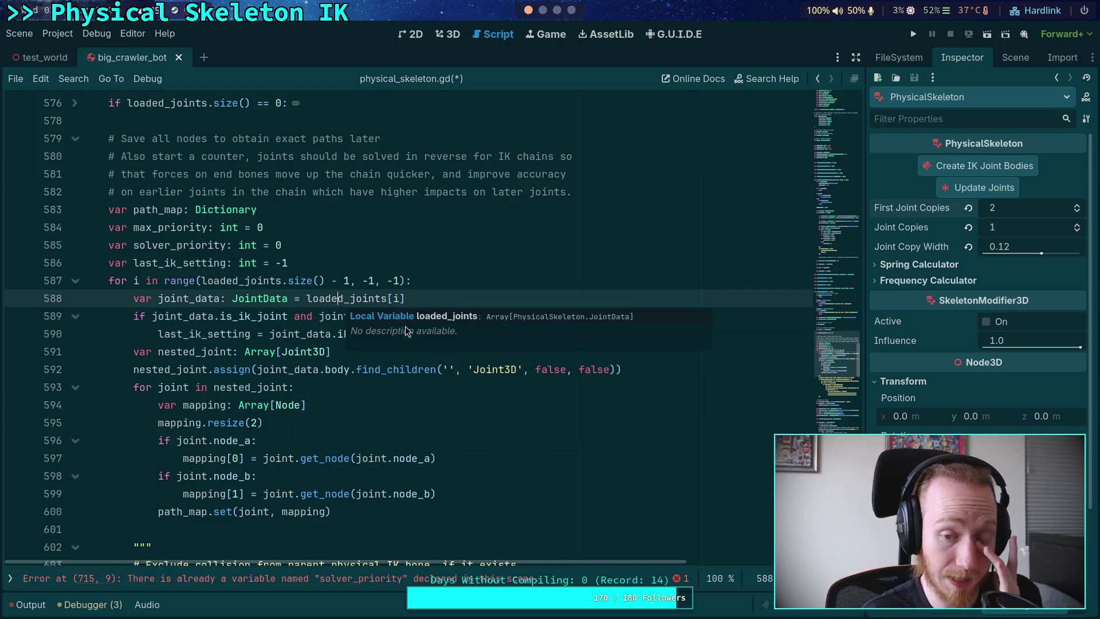
key("Down")
key("Down")
key("Down")
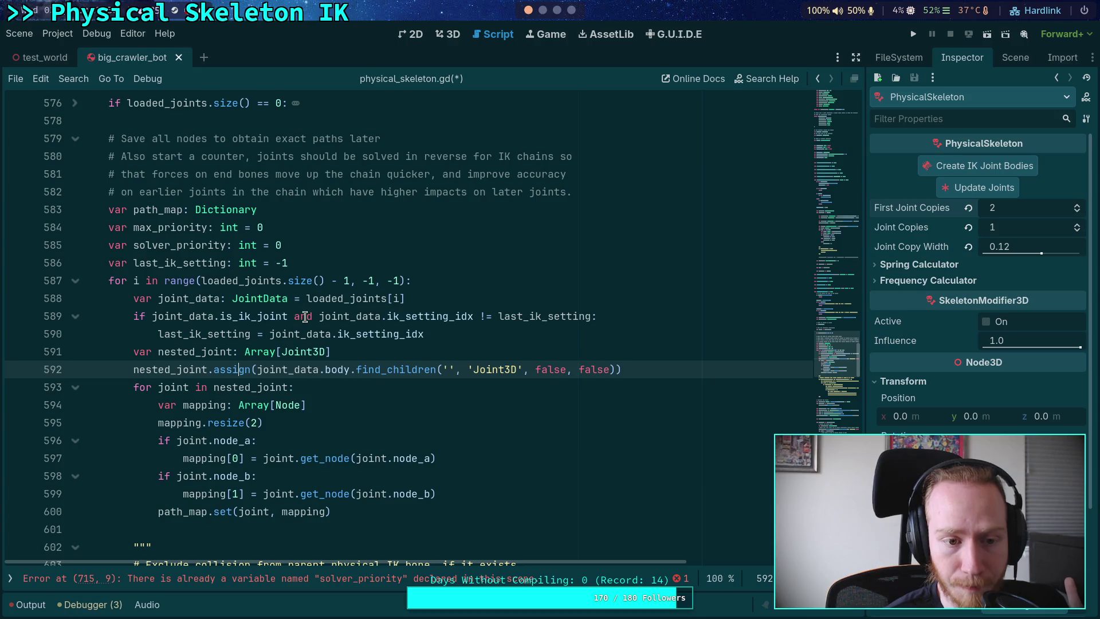
mouse_move(306, 335)
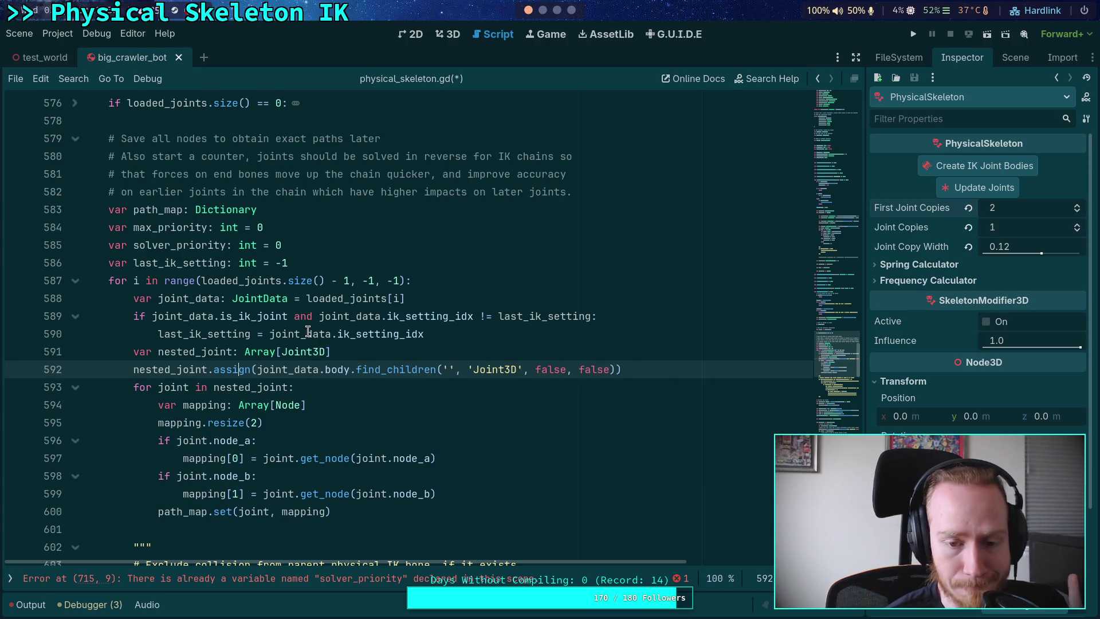
scroll(220, 306, "up", 2)
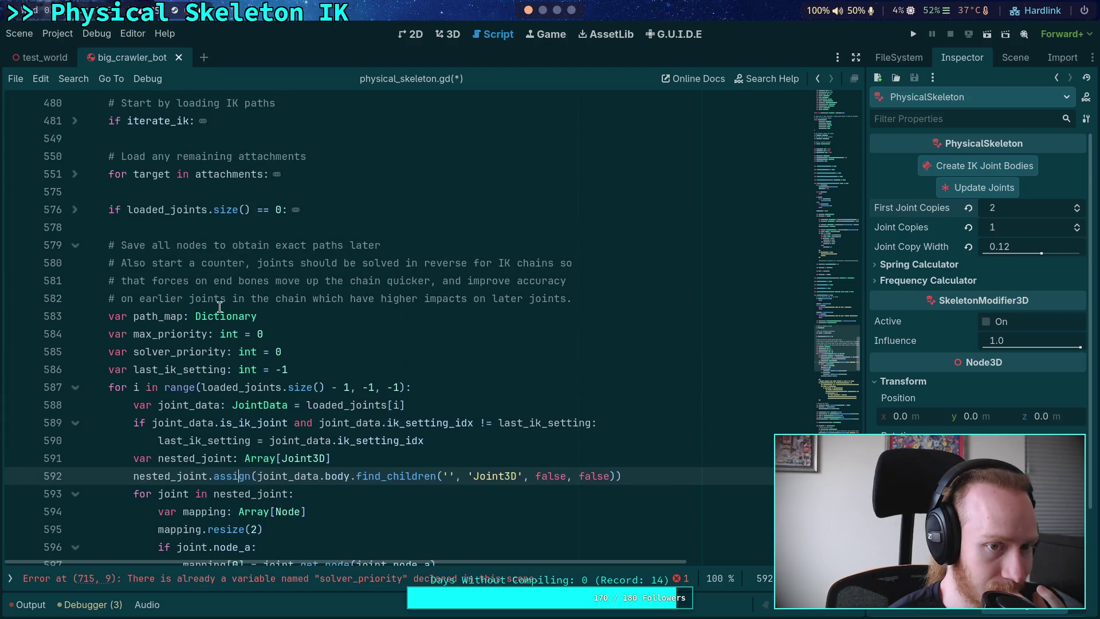
left_click(73, 211)
left_click(71, 211)
left_click(76, 176)
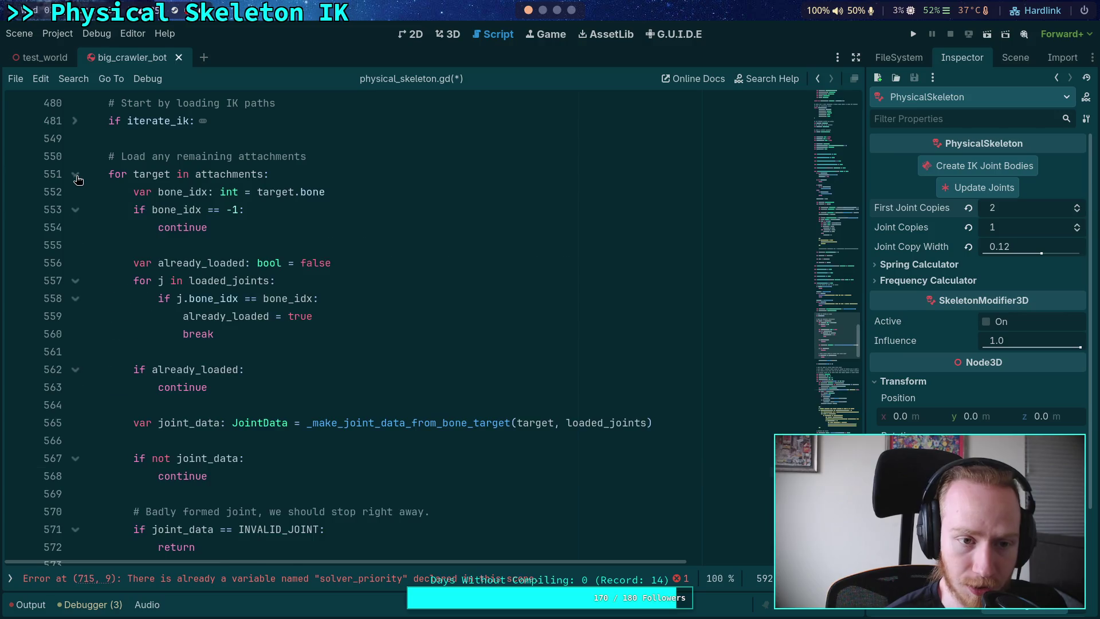
left_click(77, 177)
scroll(316, 313, "down", 4)
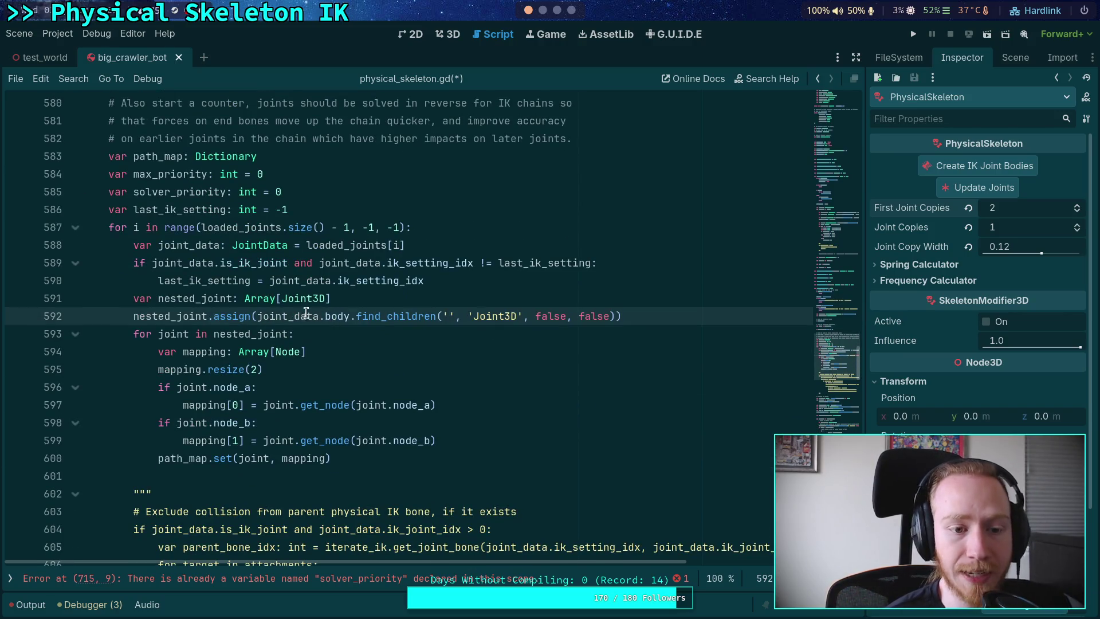
scroll(361, 315, "up", 5)
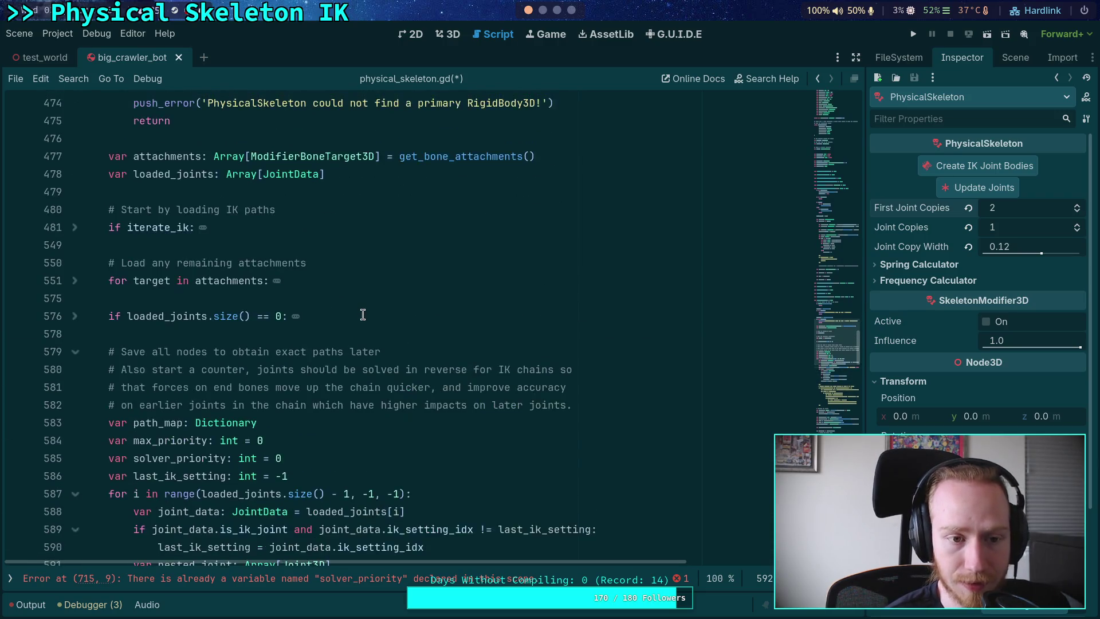
scroll(362, 314, "down", 2)
scroll(363, 314, "down", 2)
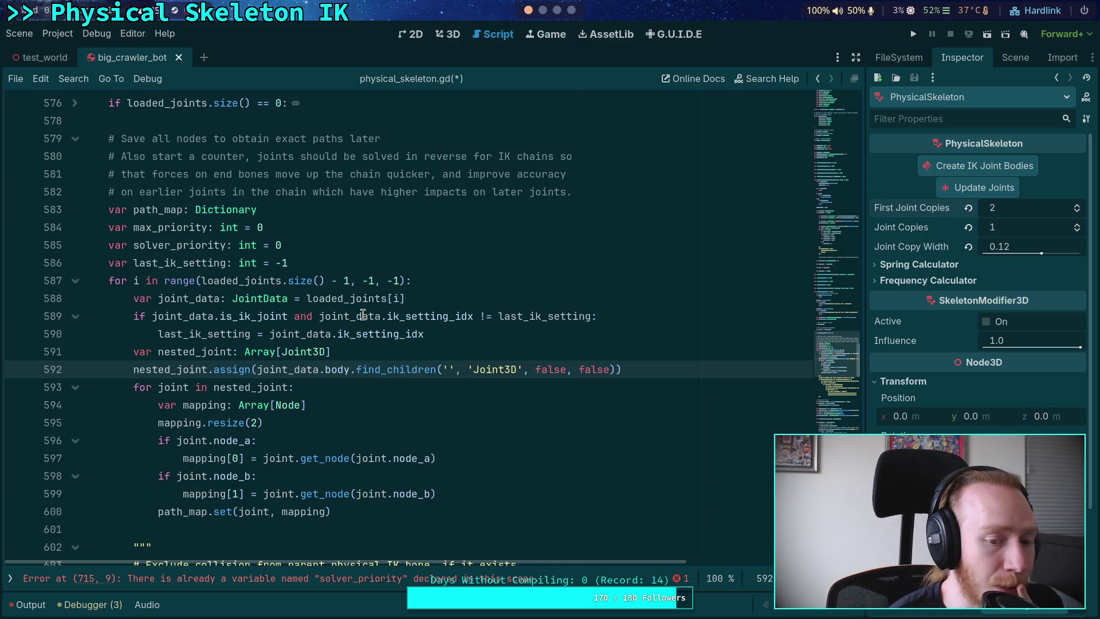
mouse_move(383, 324)
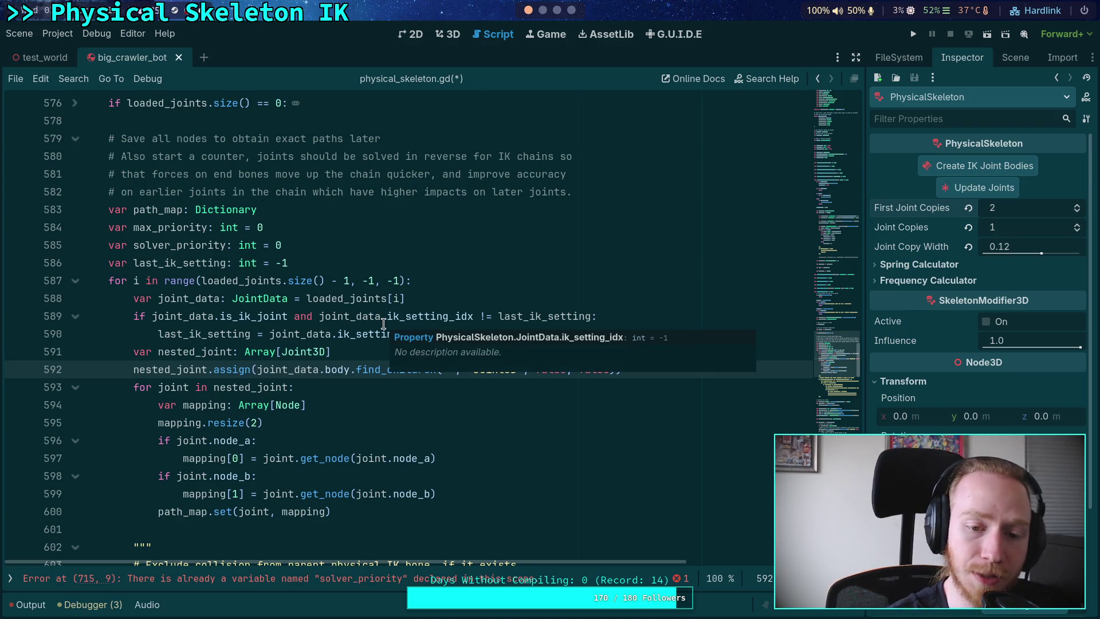
left_click(361, 354)
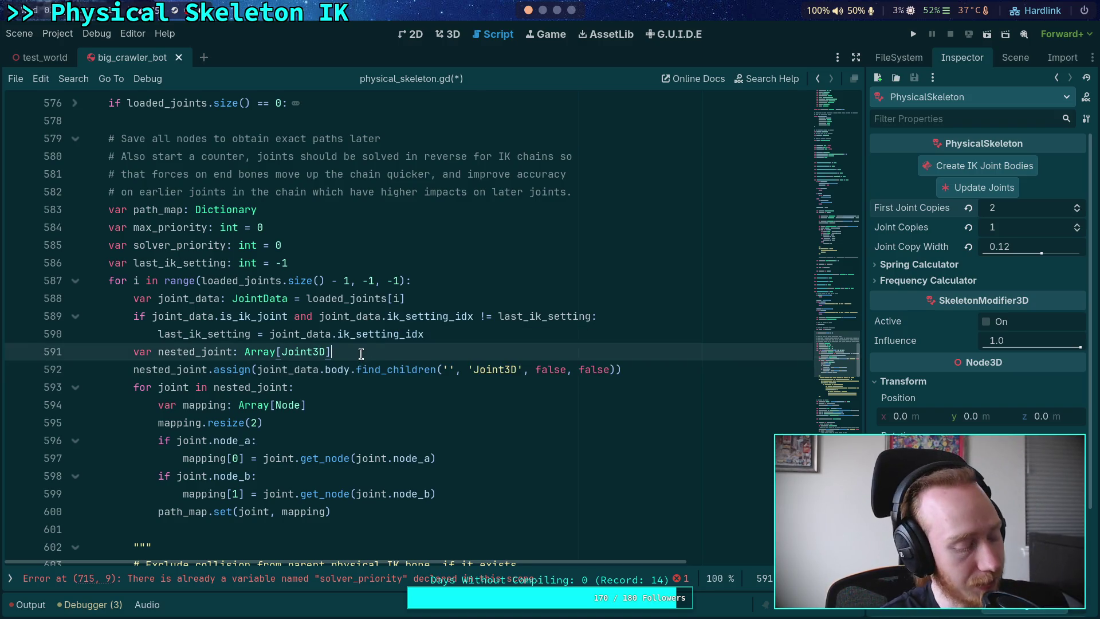
mouse_move(358, 363)
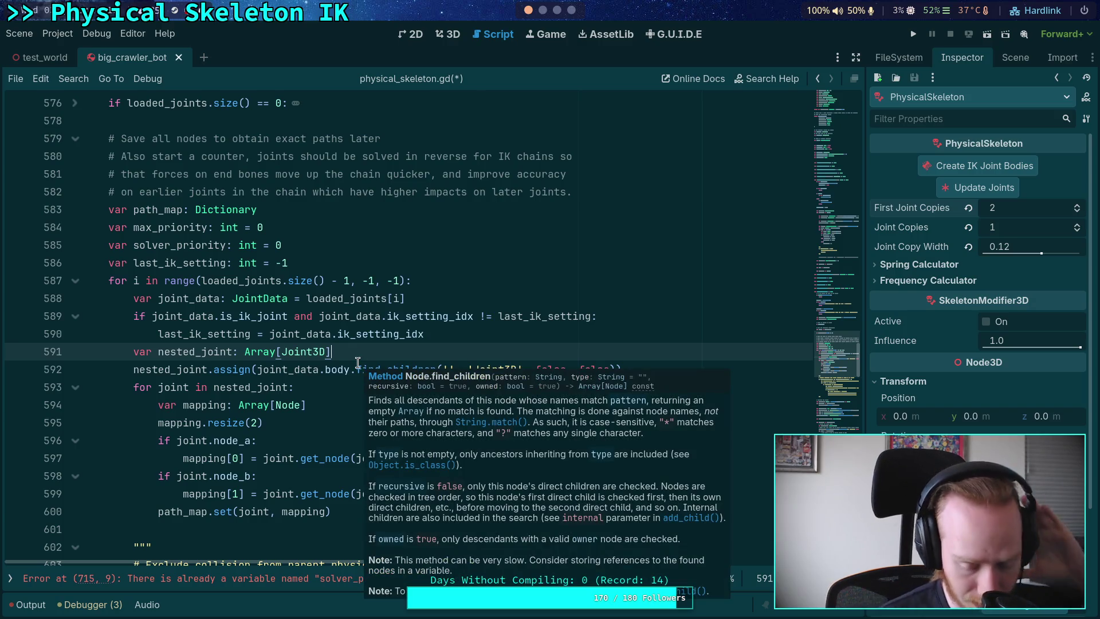
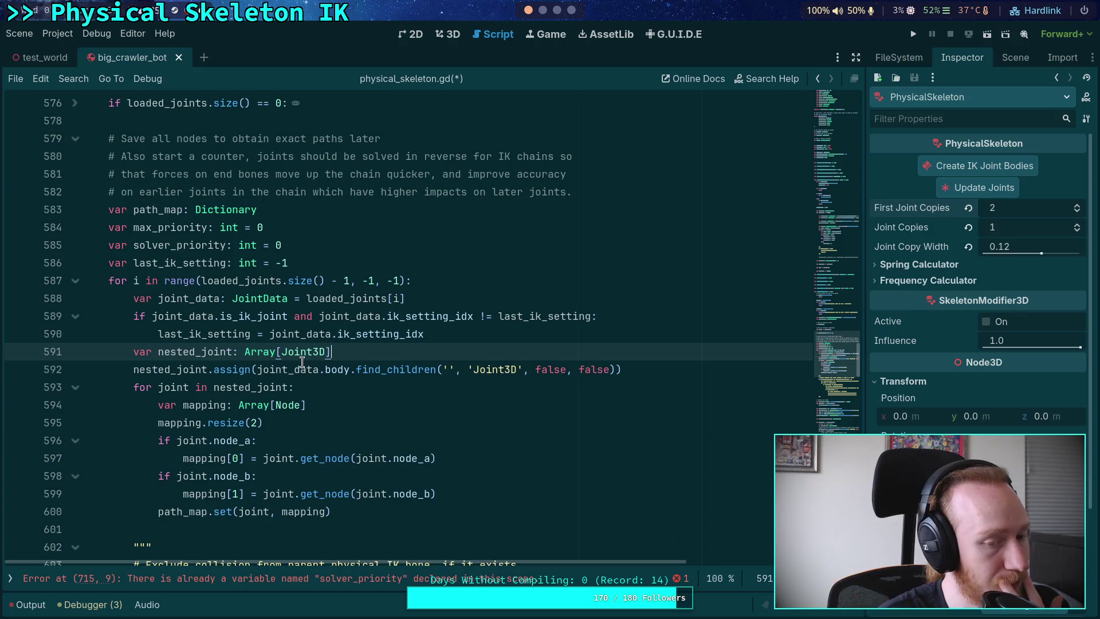
- Show the crawler bot's scene tree in the right dock and widen it beside physical_skeleton.gd
mouse_move(383, 328)
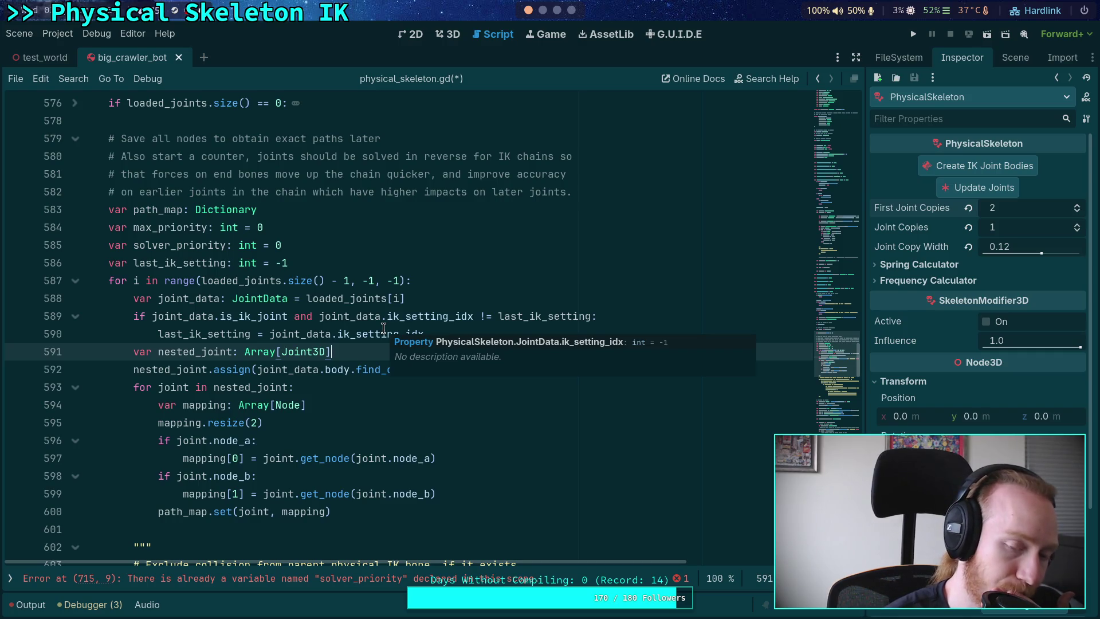
mouse_move(264, 313)
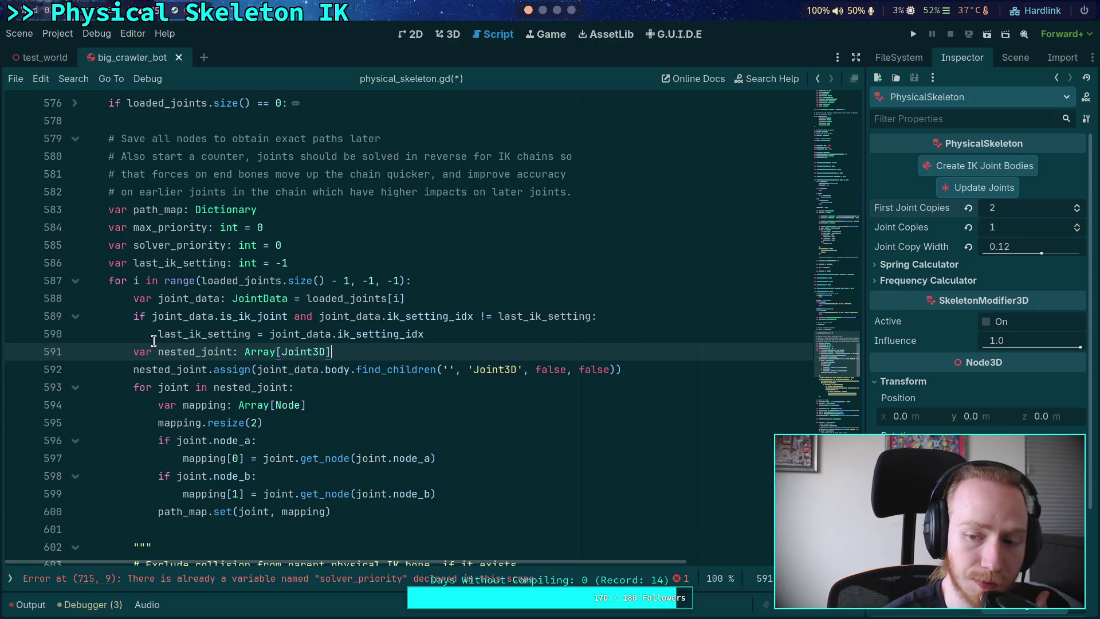
mouse_move(165, 317)
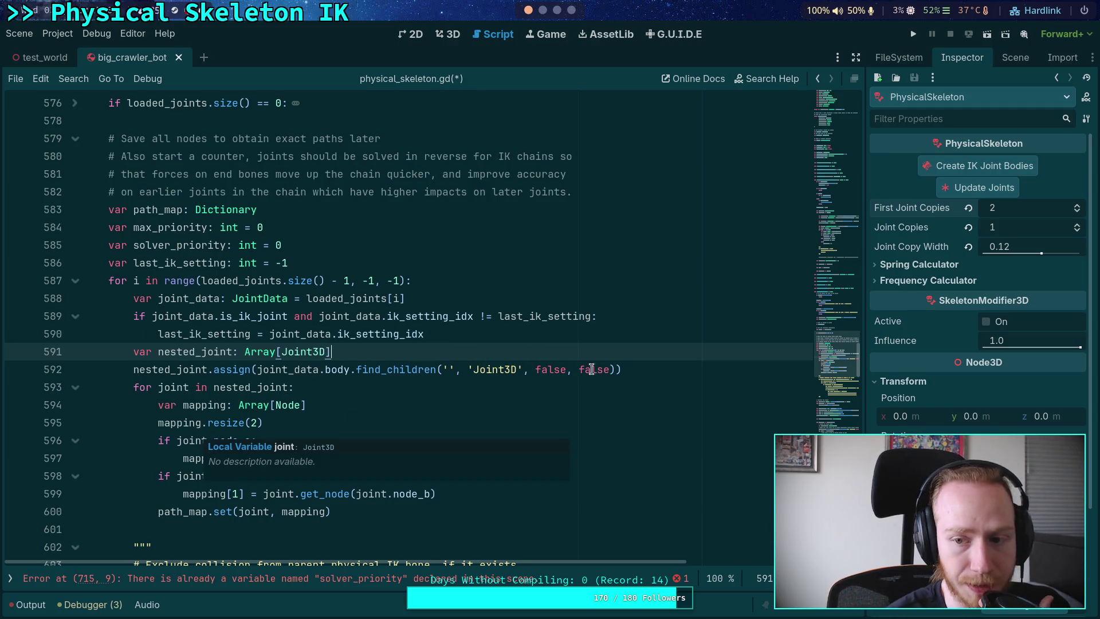
left_click(1016, 57)
left_click_drag(867, 154, 764, 155)
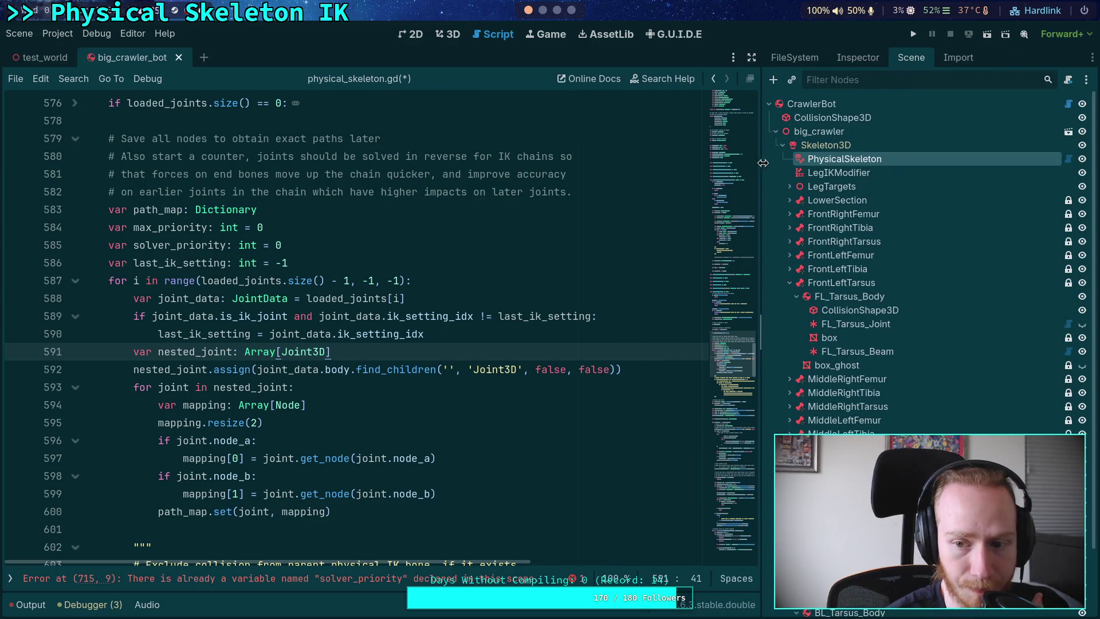
left_click(826, 323)
left_click(860, 351)
left_click(865, 325)
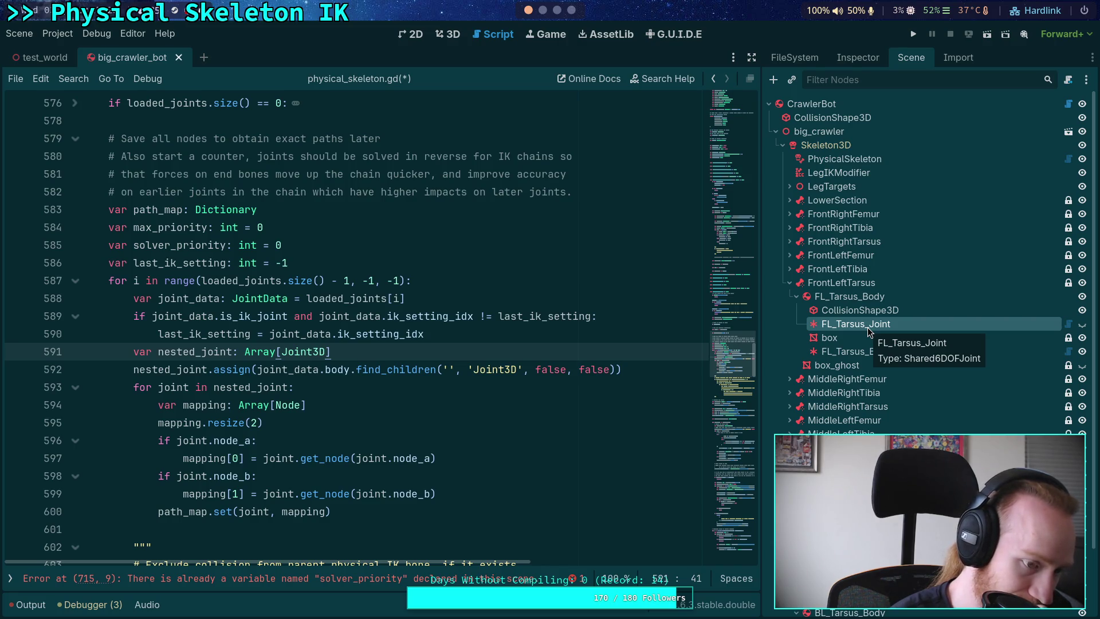
key("Left")
key("Left")
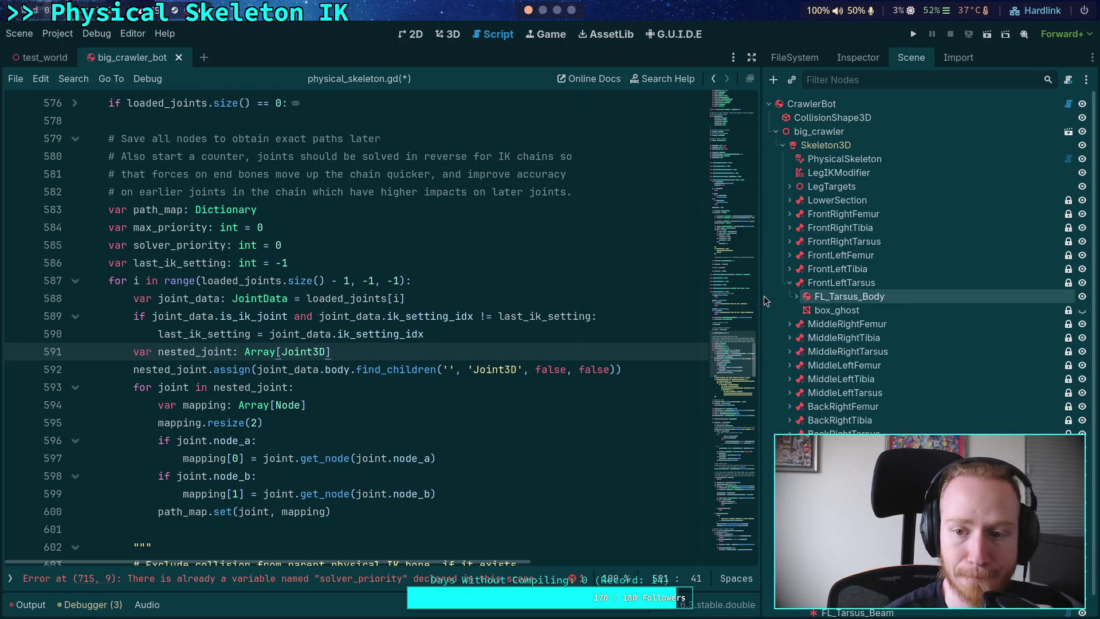
key("Right")
key("Down")
key("Down")
left_click_drag(764, 302, 790, 307)
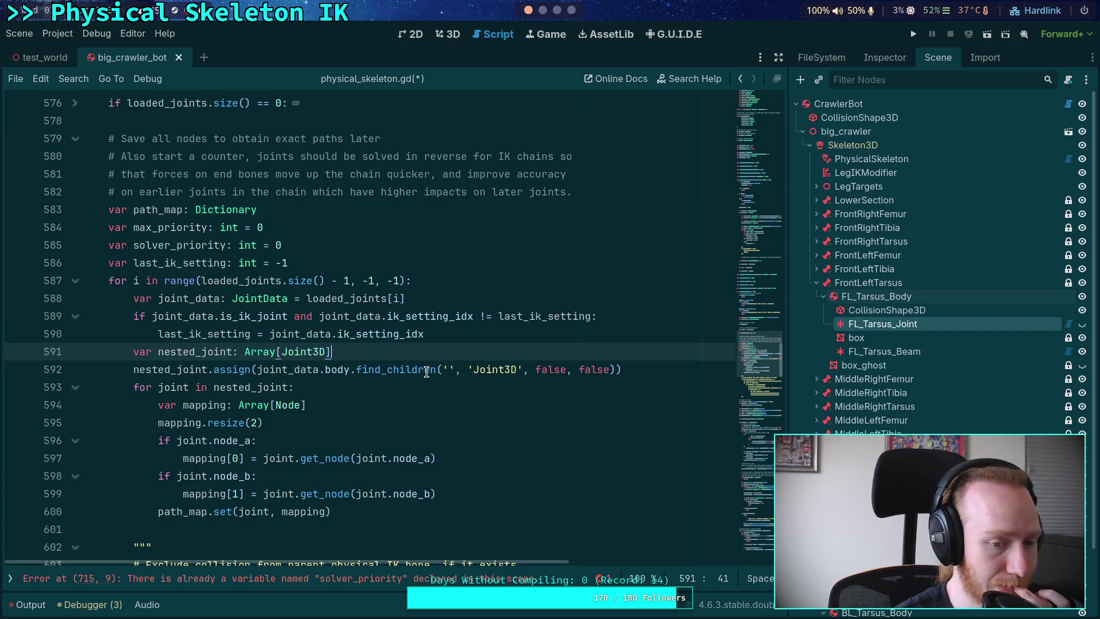
mouse_move(426, 371)
mouse_move(331, 456)
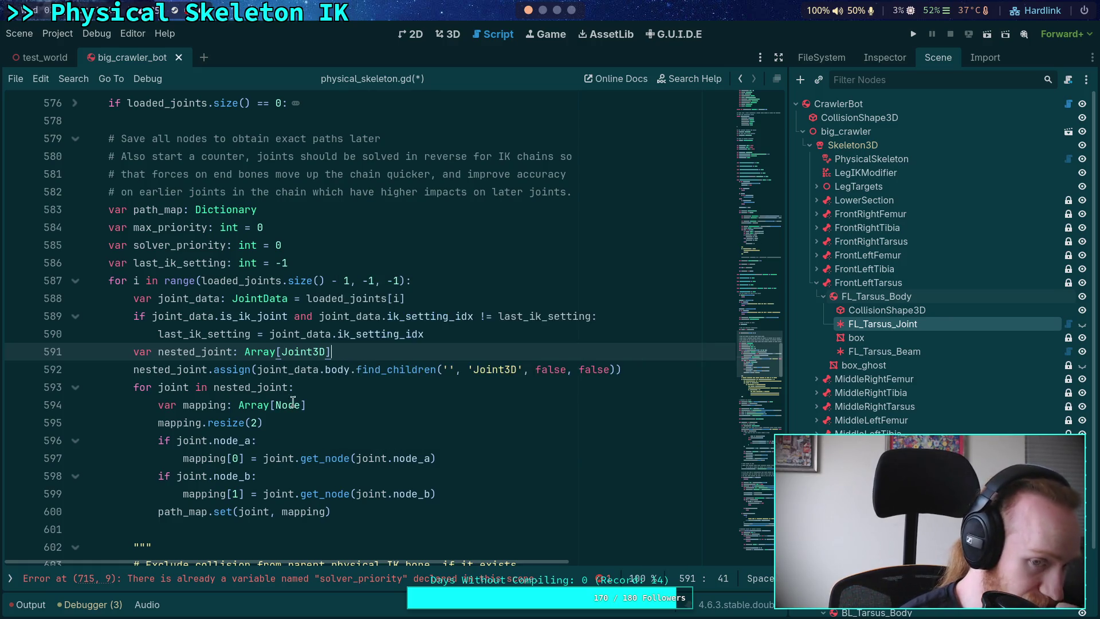
mouse_move(389, 460)
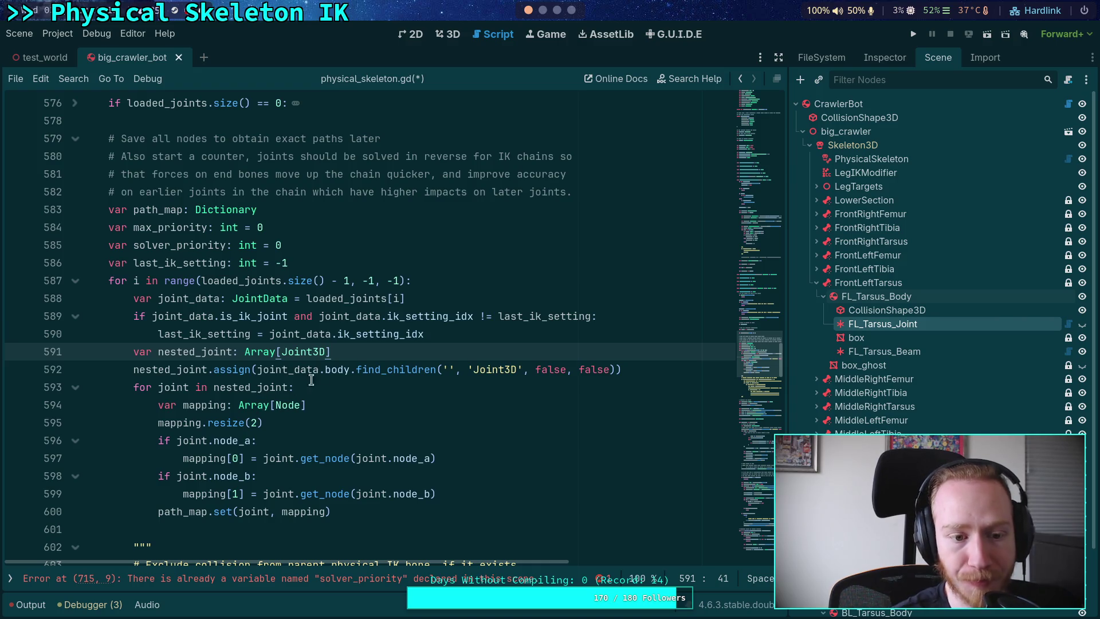
scroll(311, 380, "up", 3)
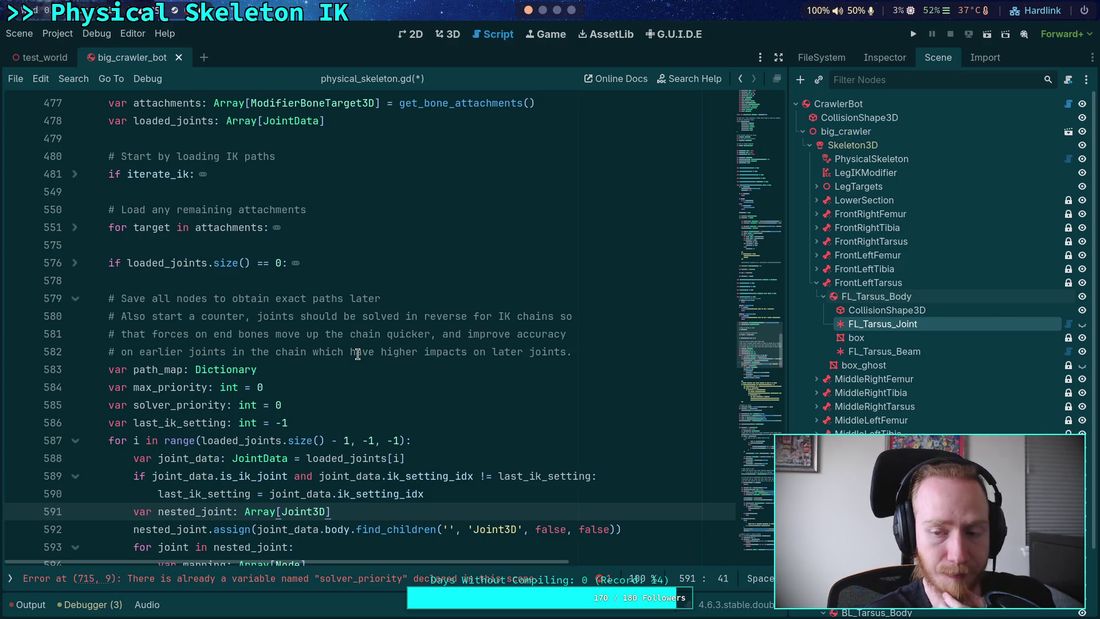
scroll(335, 337, "up", 2)
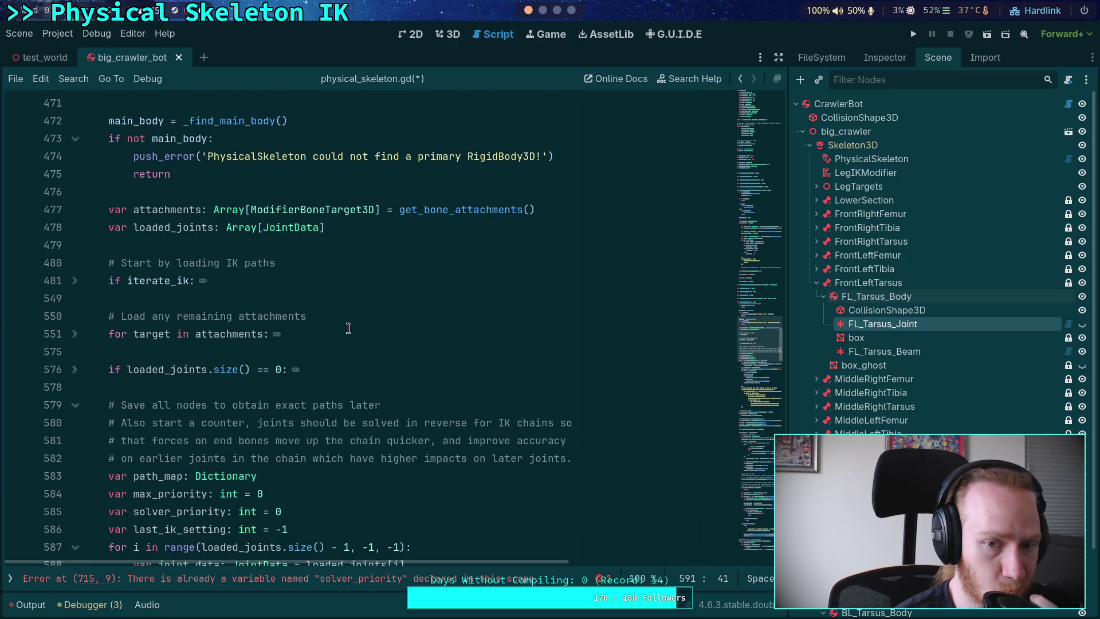
double_click(152, 210)
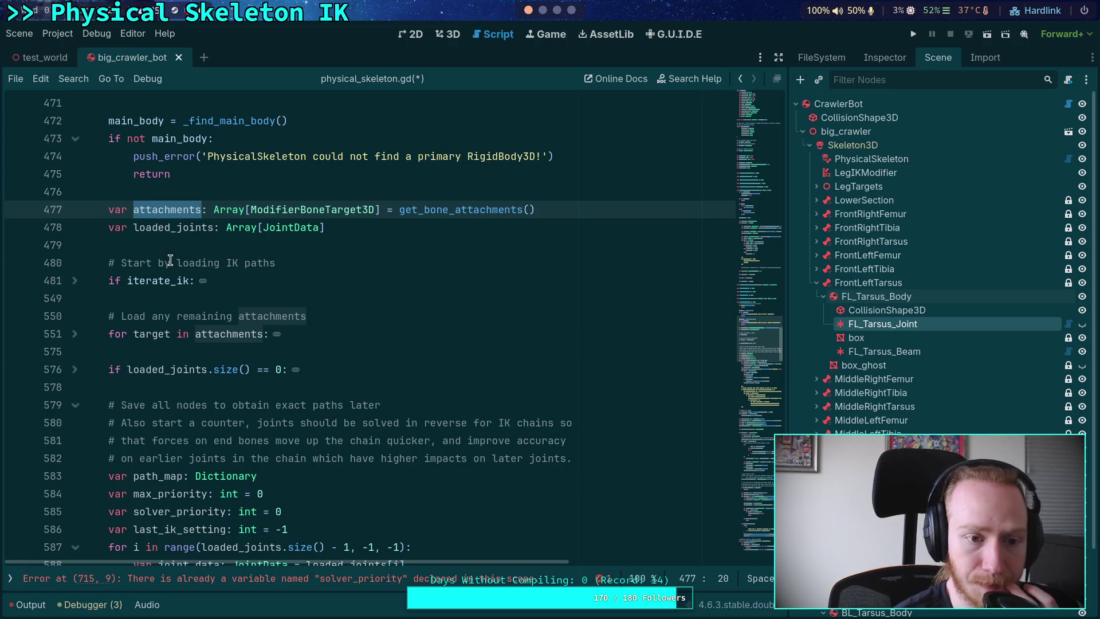
left_click(75, 281)
scroll(172, 287, "down", 5)
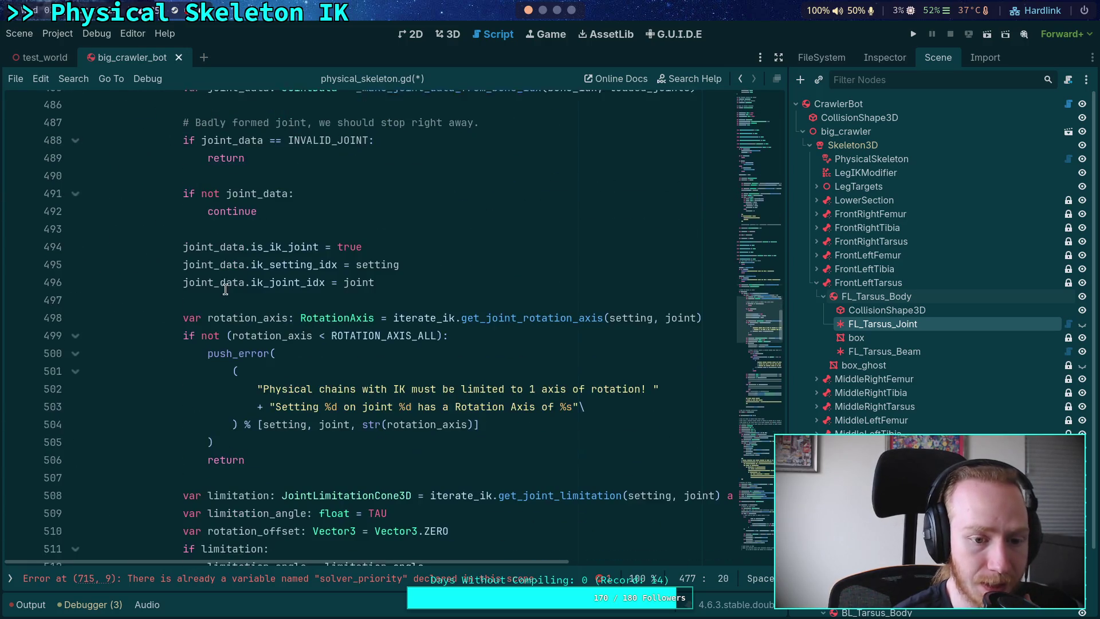
scroll(226, 289, "down", 6)
left_click(81, 229)
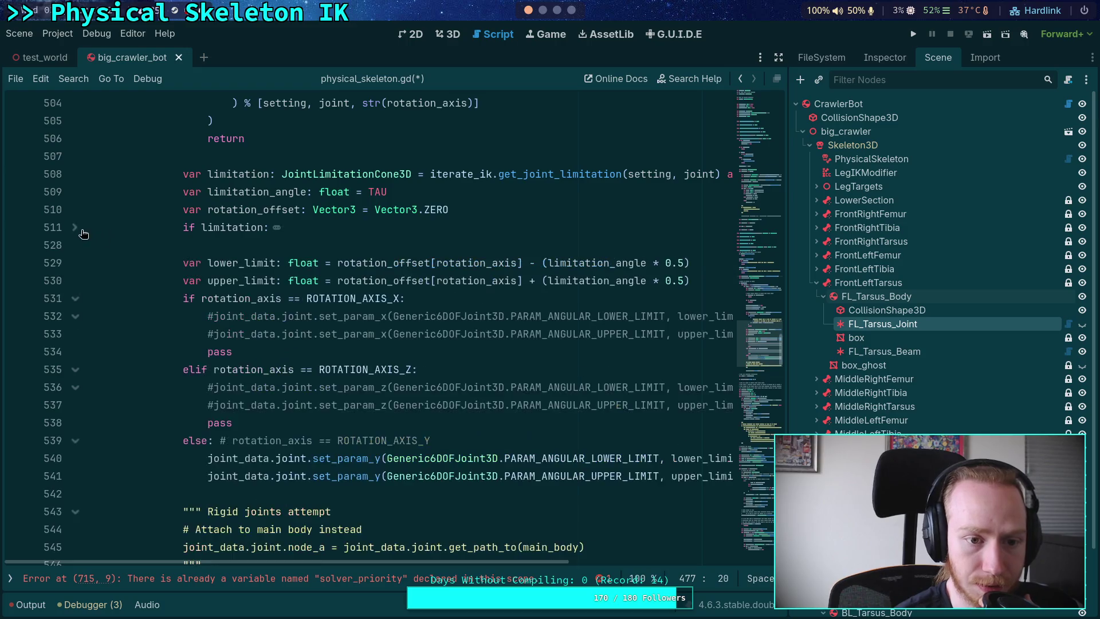
scroll(189, 275, "down", 5)
scroll(189, 269, "up", 15)
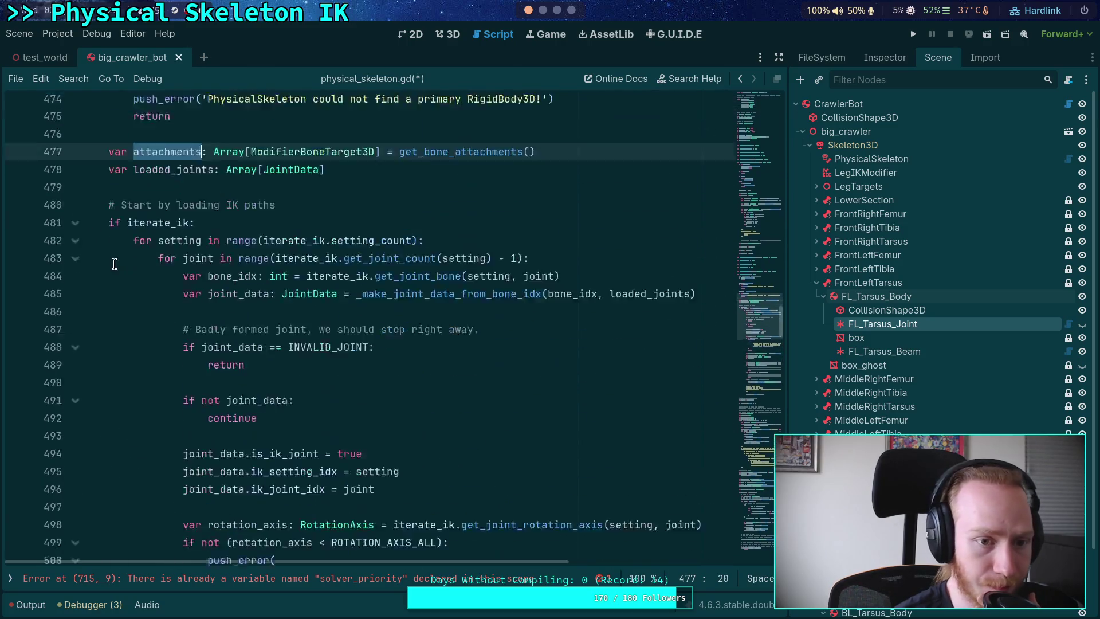
scroll(114, 264, "up", 1)
left_click(75, 280)
left_click(156, 351)
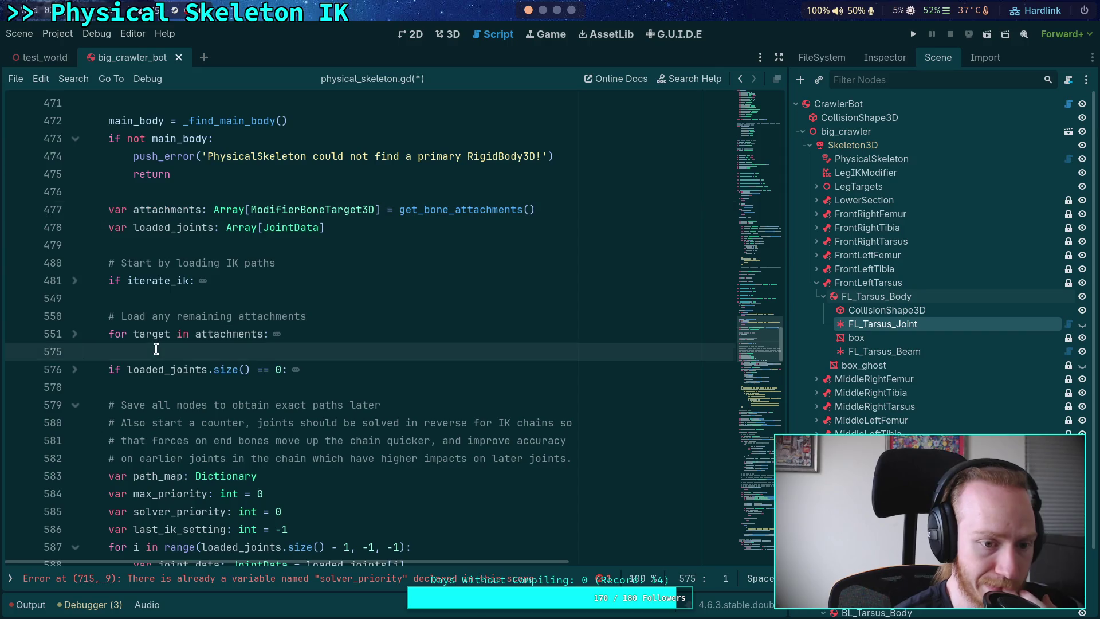
key("ctrl+f")
- Search for solver_priority and inspect the priority-reversal loop at lines 715–719
type("solve")
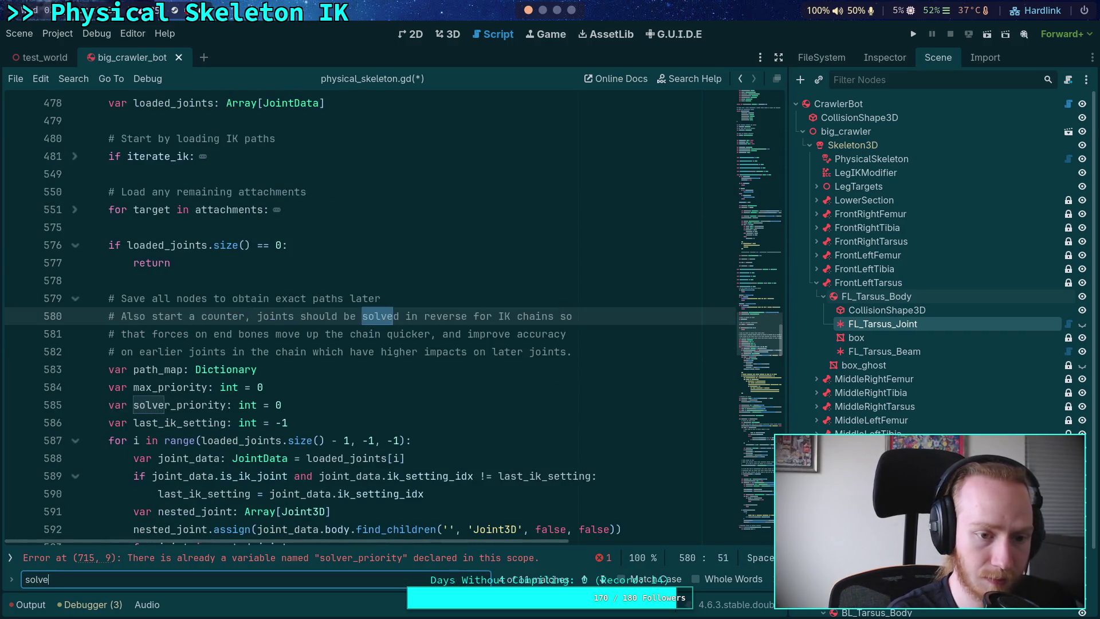
type("r_priority")
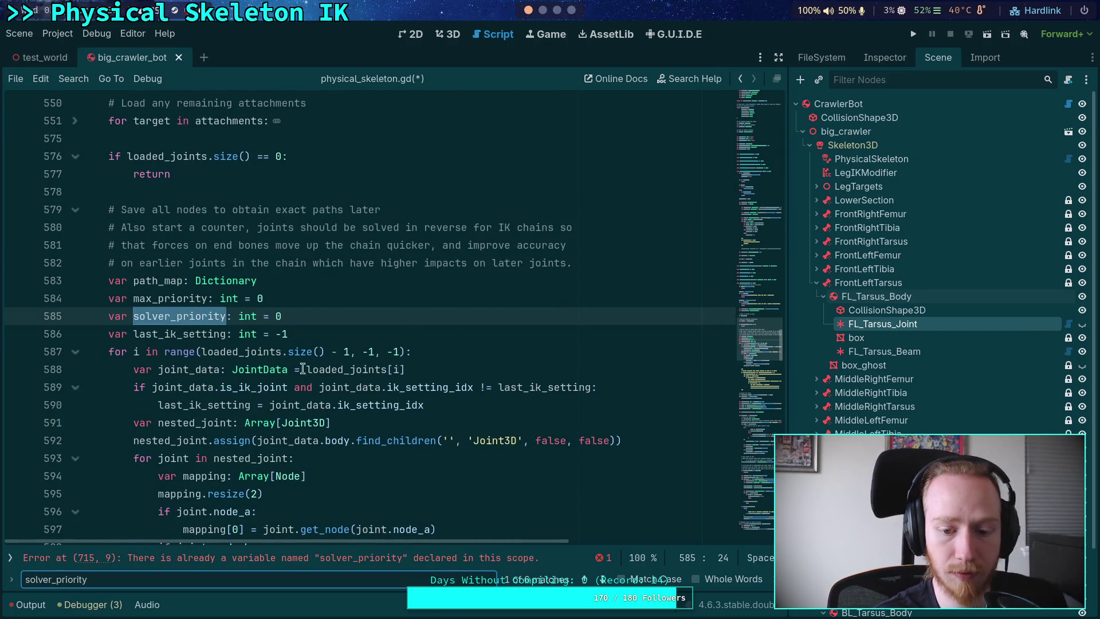
left_click(598, 579)
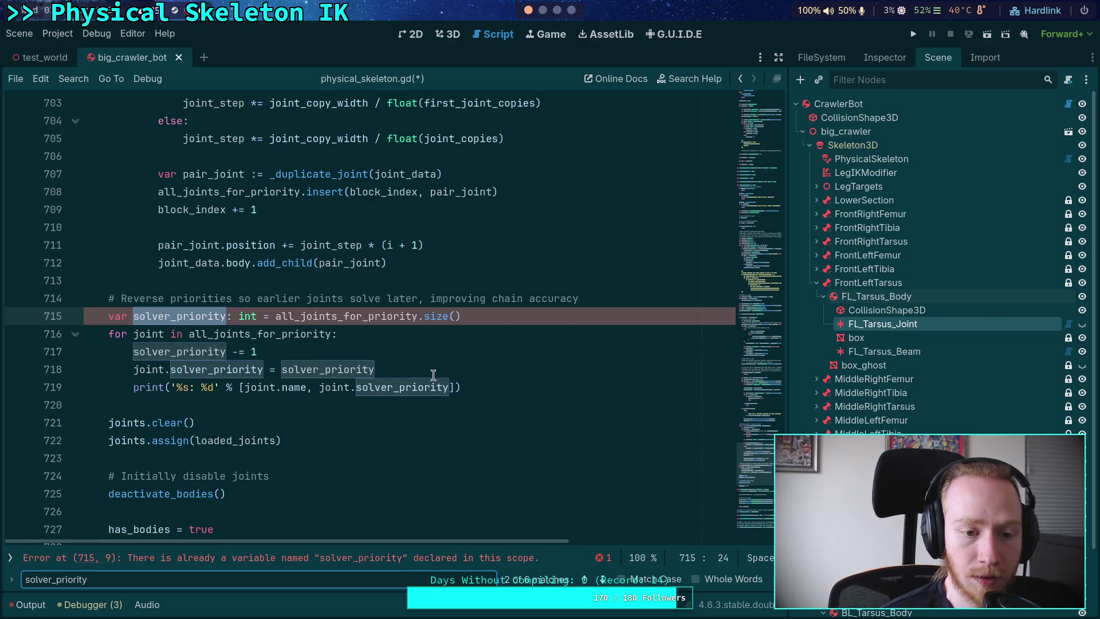
mouse_move(518, 388)
left_mouse_down()
mouse_move(91, 334)
mouse_move(86, 316)
left_mouse_up()
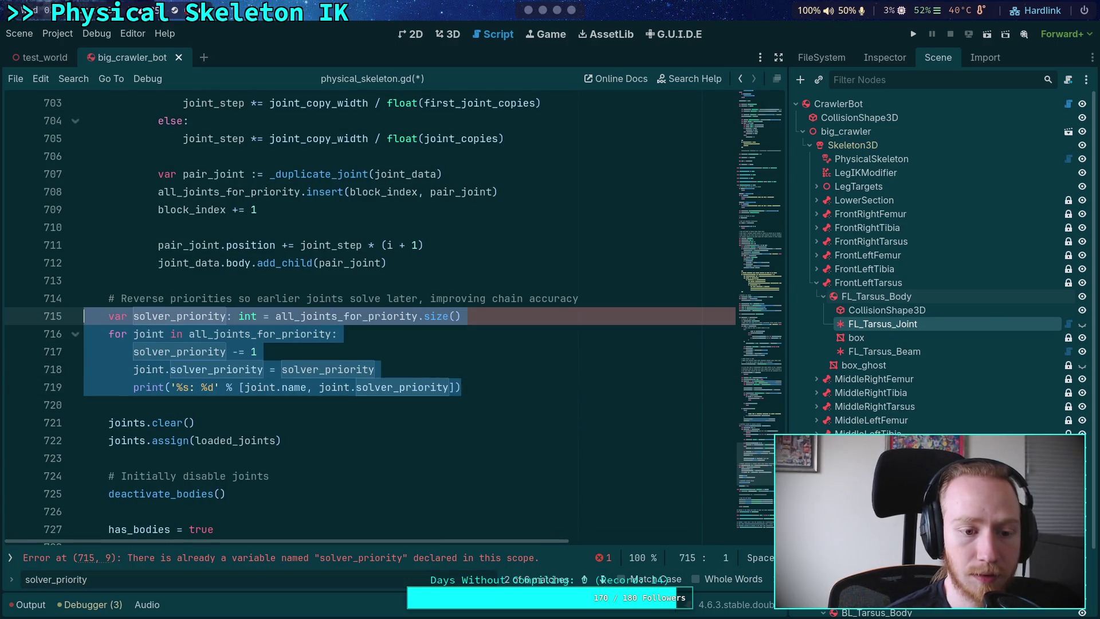
left_click(325, 387)
mouse_move(134, 361)
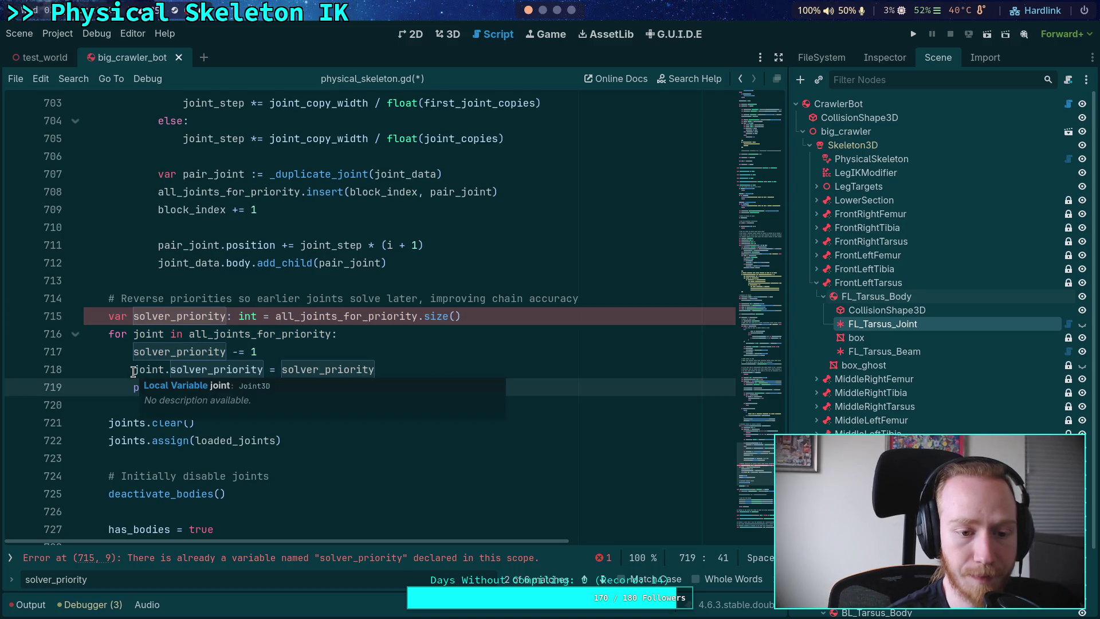
left_click(133, 388)
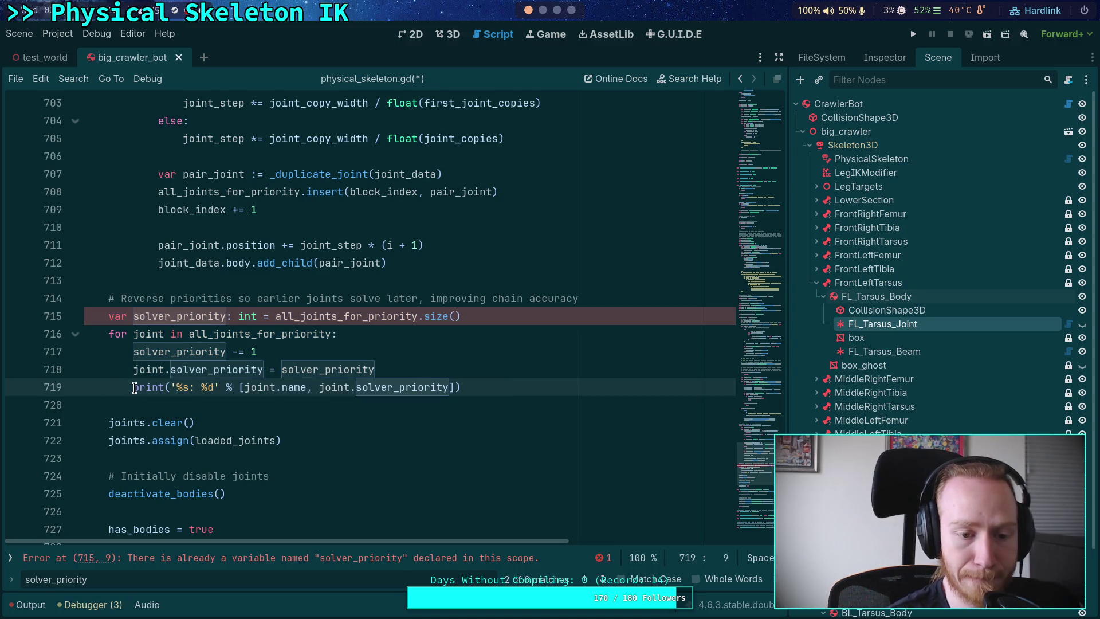
mouse_move(133, 388)
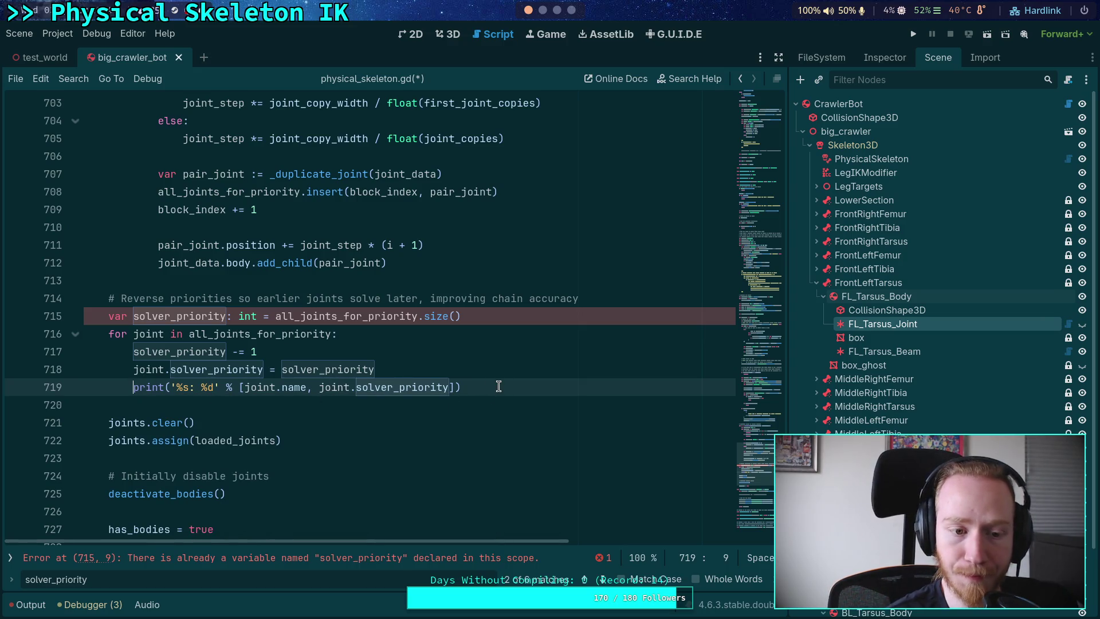
left_click(189, 337)
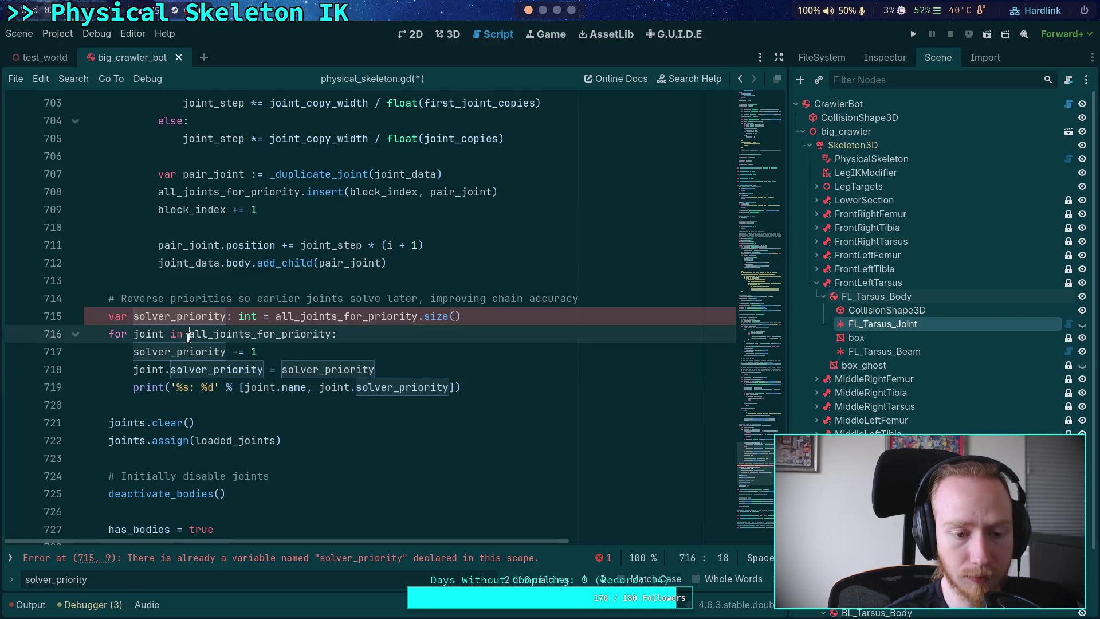
left_click_drag(188, 337, 329, 337)
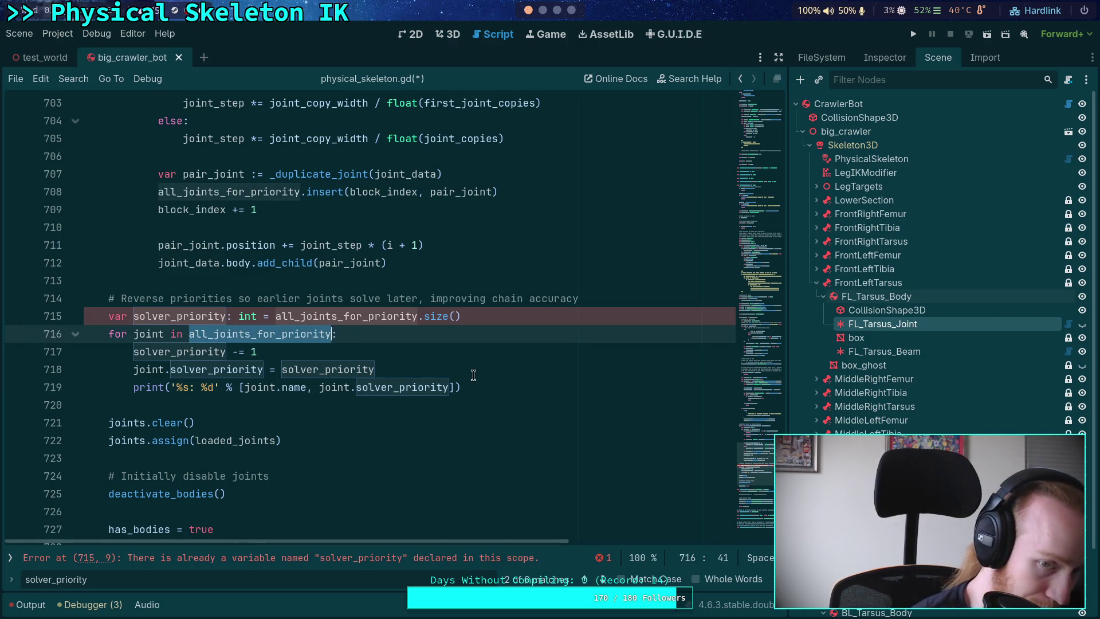
- Cycle back to the solver_priority declaration at line 585 and delete the old lines above the loop
left_click(603, 582)
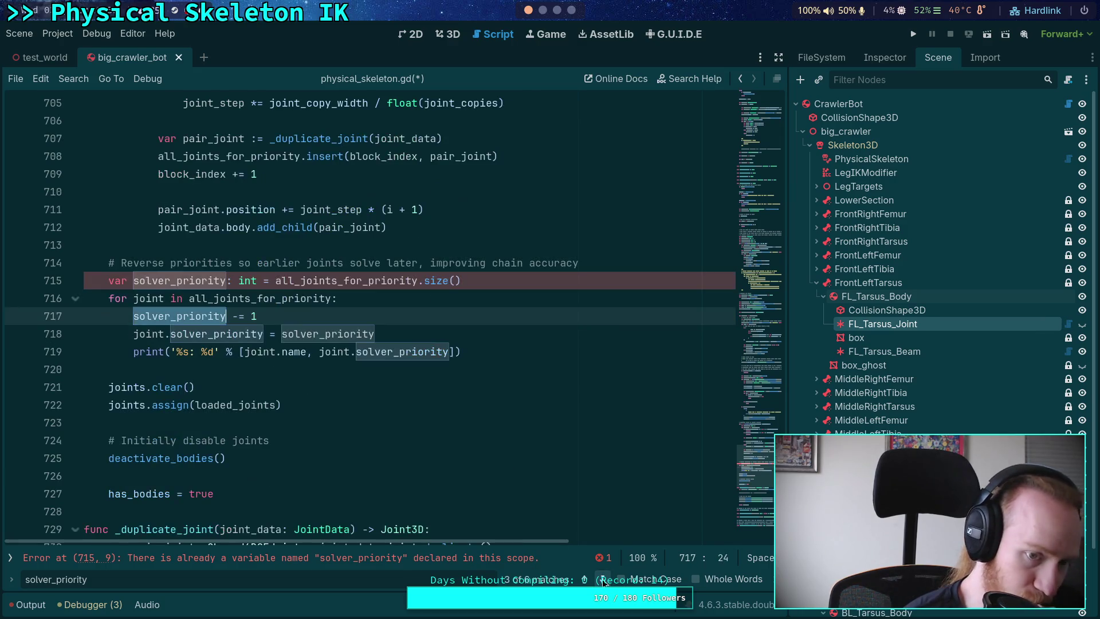
left_click(603, 583)
left_click(603, 582)
left_click(602, 582)
left_click(603, 583)
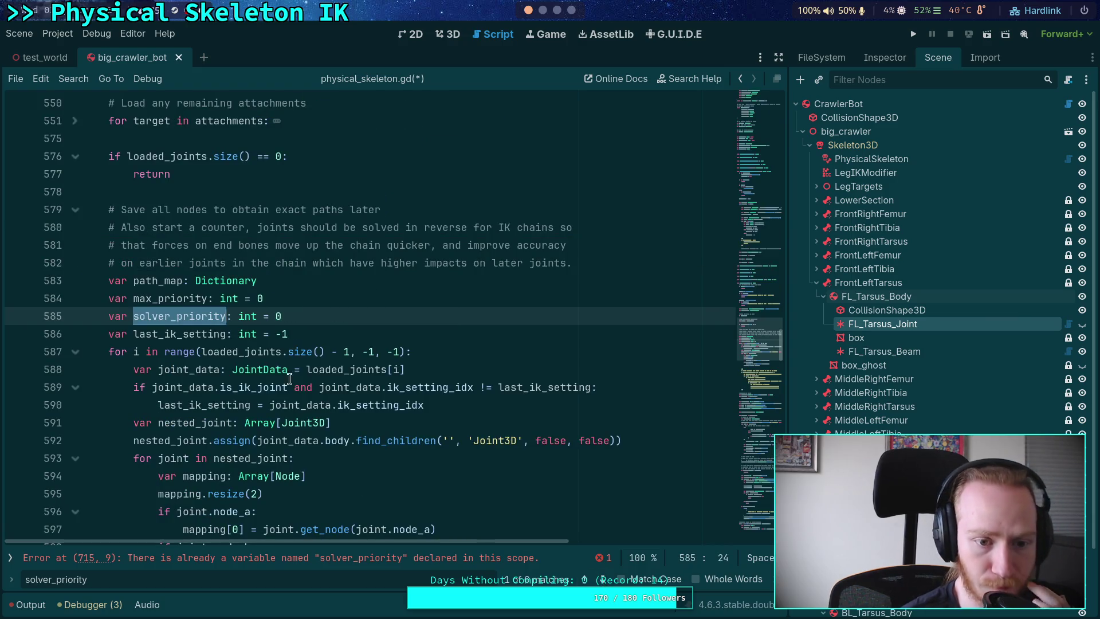
left_click_drag(294, 316, 293, 286)
key("BackSpace")
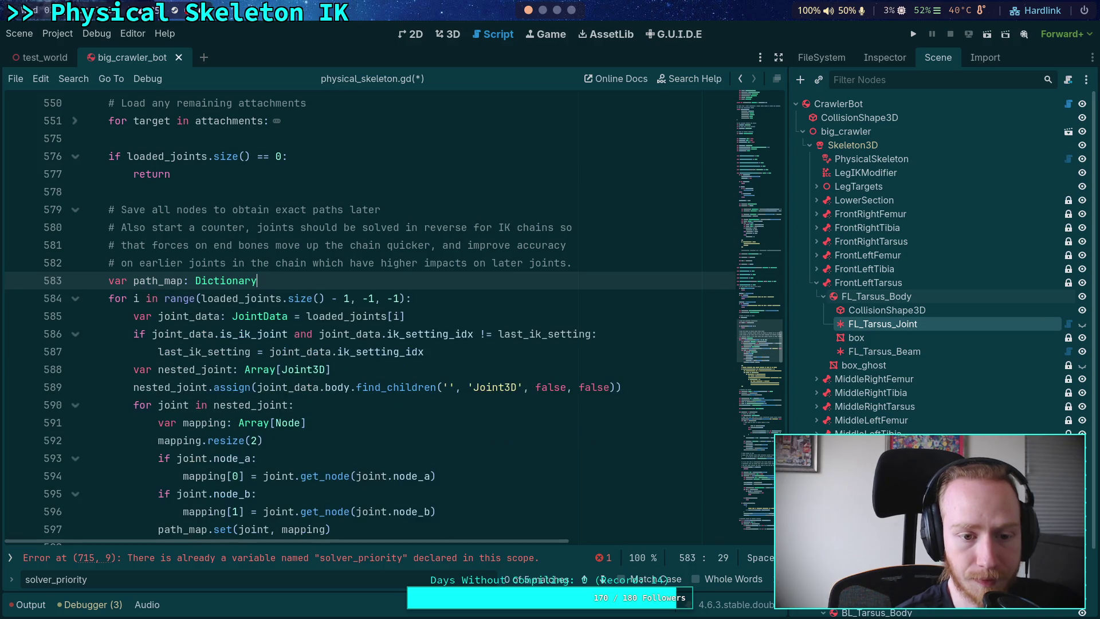
- Drop the last_ik_setting check and joint_data declaration, making the header 'for joint_data in loaded_joints'
scroll(401, 304, "down", 1)
left_click_drag(436, 302, 442, 264)
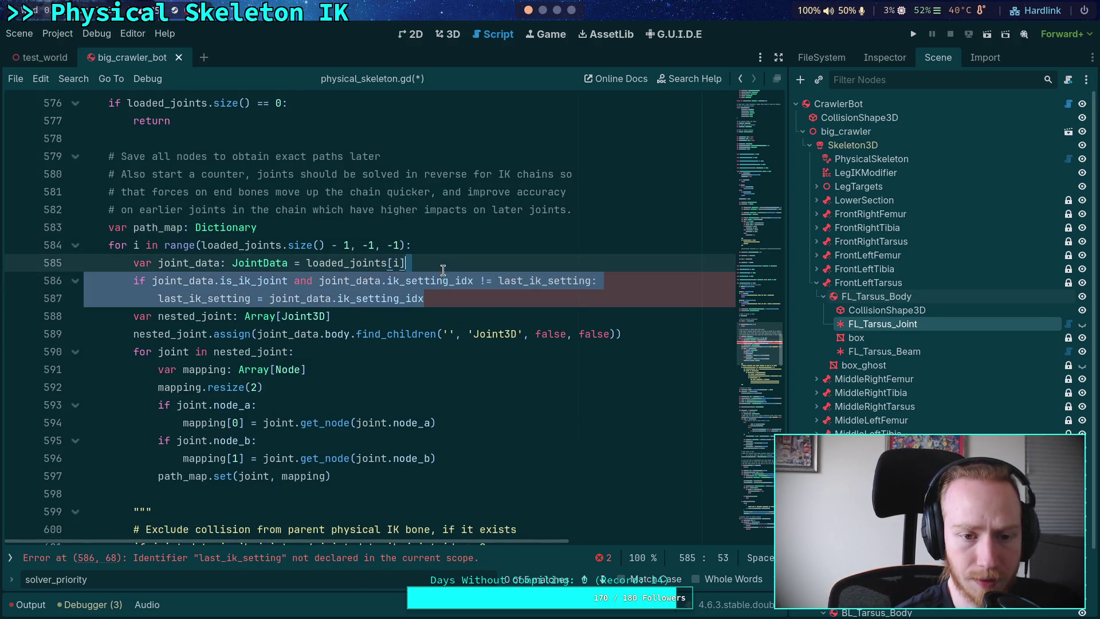
key("BackSpace")
left_click(132, 245)
left_click_drag(132, 245, 403, 243)
type("joint_data in ")
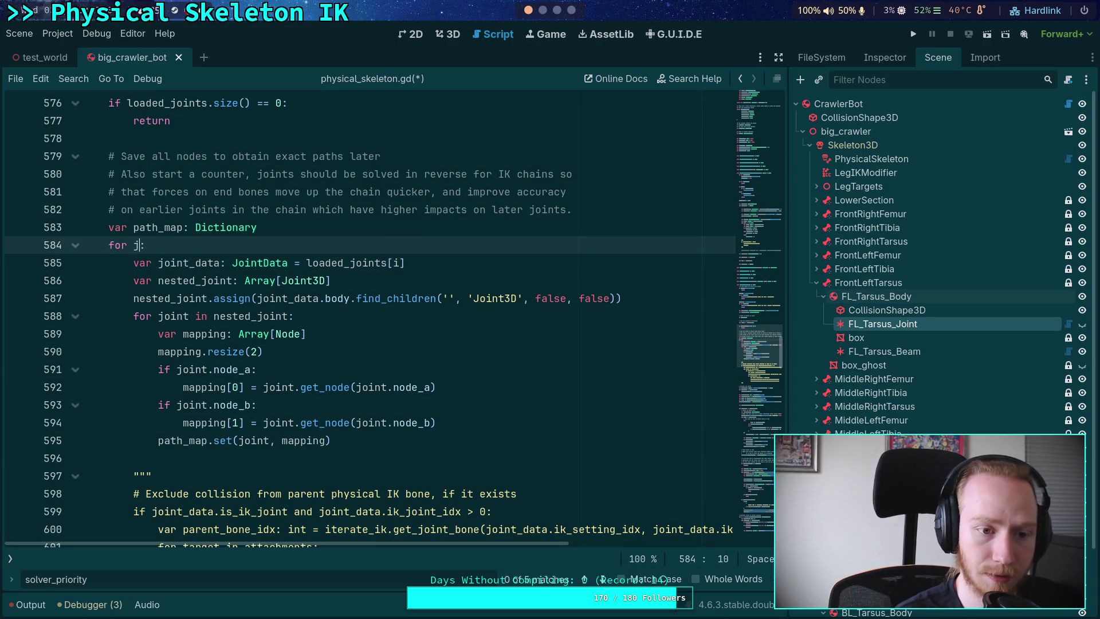
type("loaded_joints")
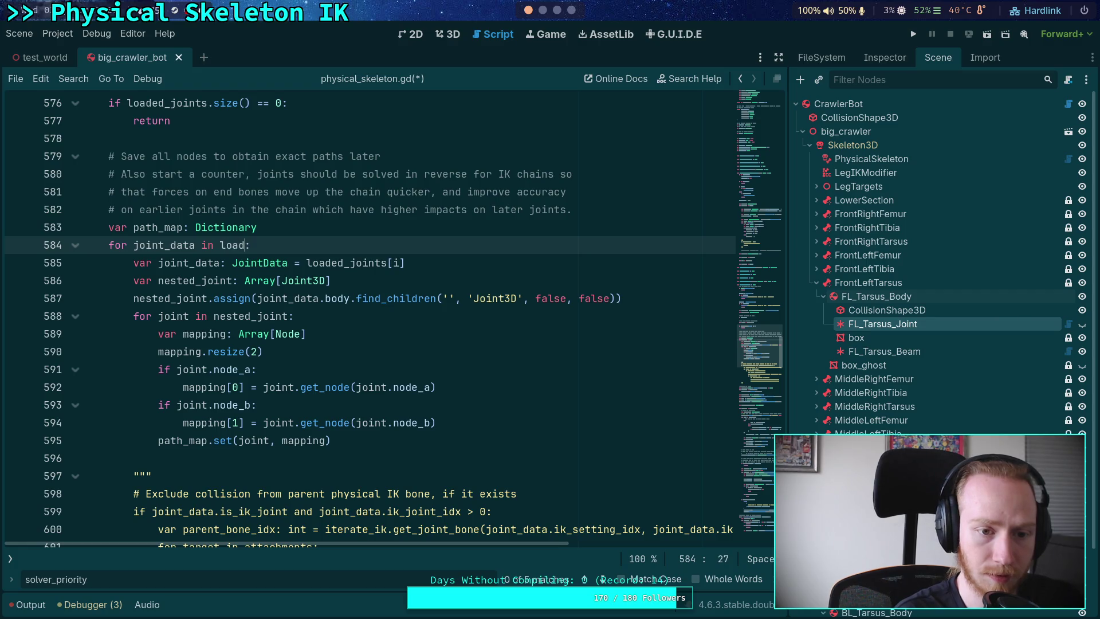
left_click_drag(450, 255, 344, 244)
key("BackSpace")
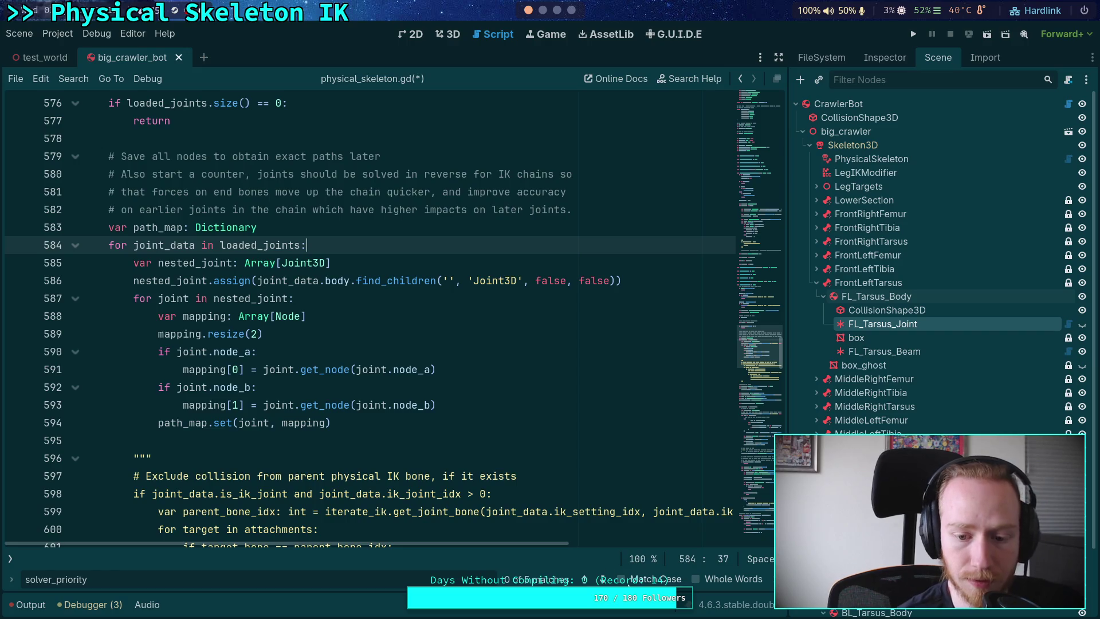
- Find the next solver_priority, close the search bar, and fold the loops at lines 623 and 612
key("F3")
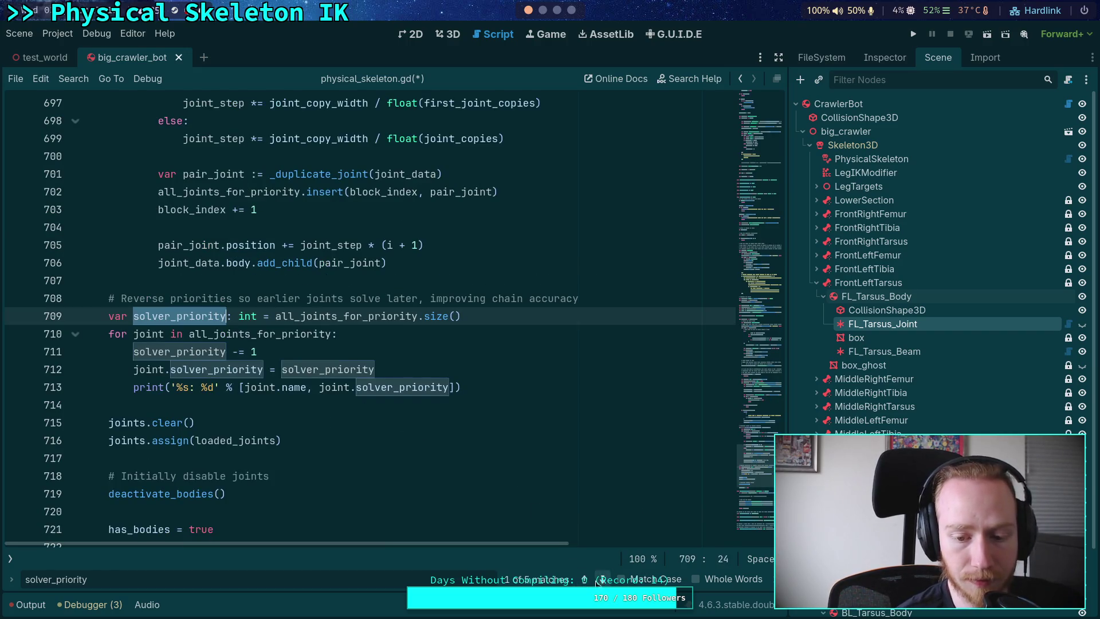
scroll(516, 487, "down", 2)
scroll(465, 442, "up", 2)
scroll(465, 442, "up", 15)
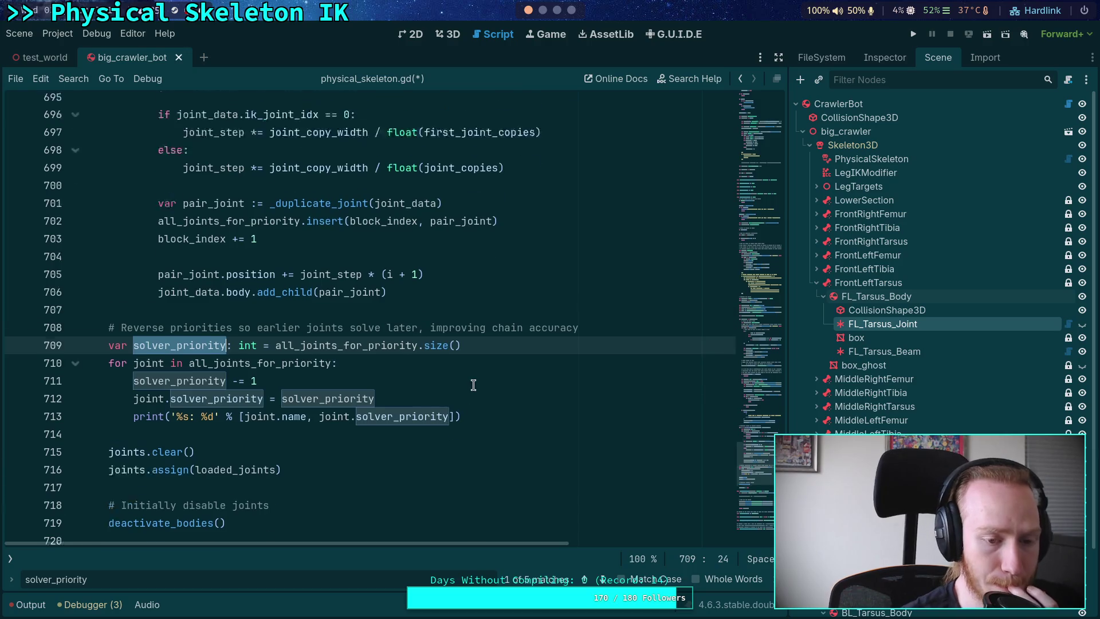
left_click(771, 579)
scroll(80, 336, "up", 14)
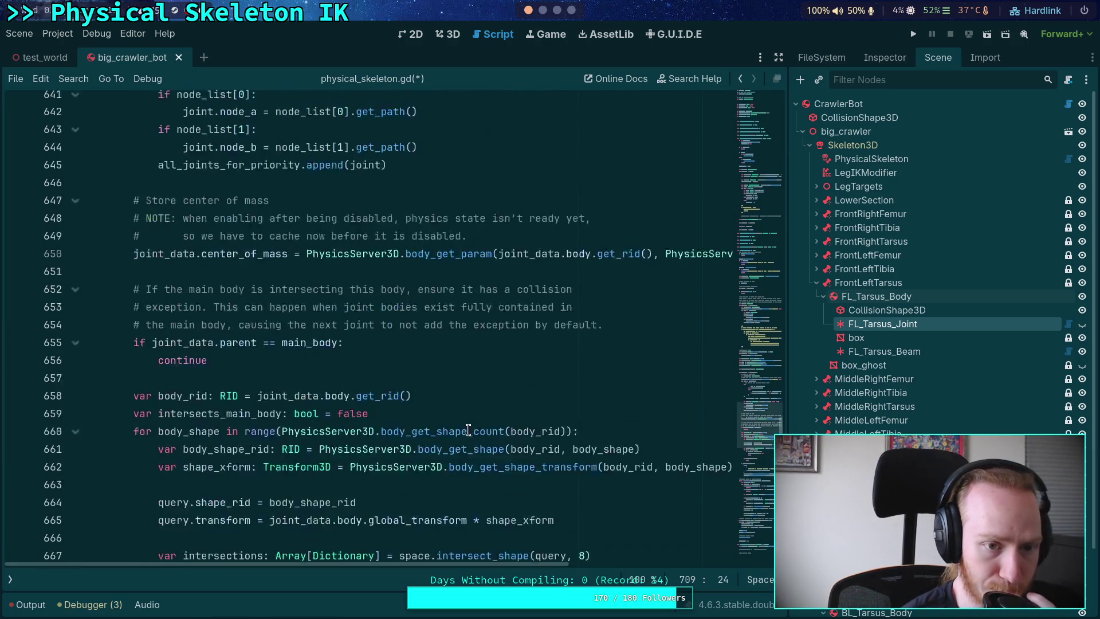
left_click(75, 334)
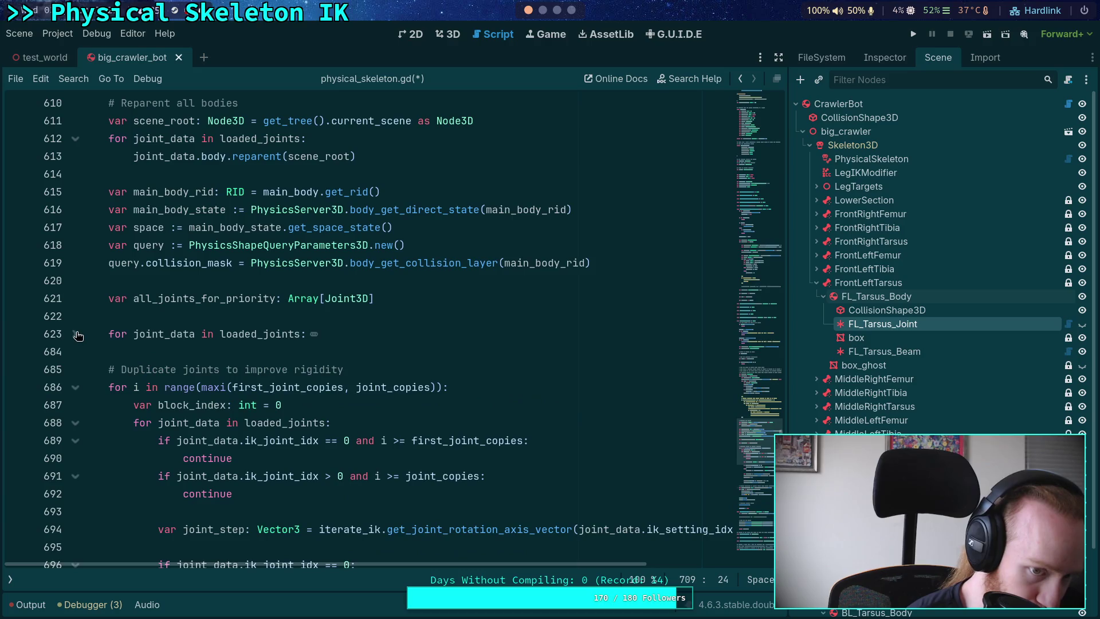
scroll(69, 275, "up", 2)
left_click(75, 245)
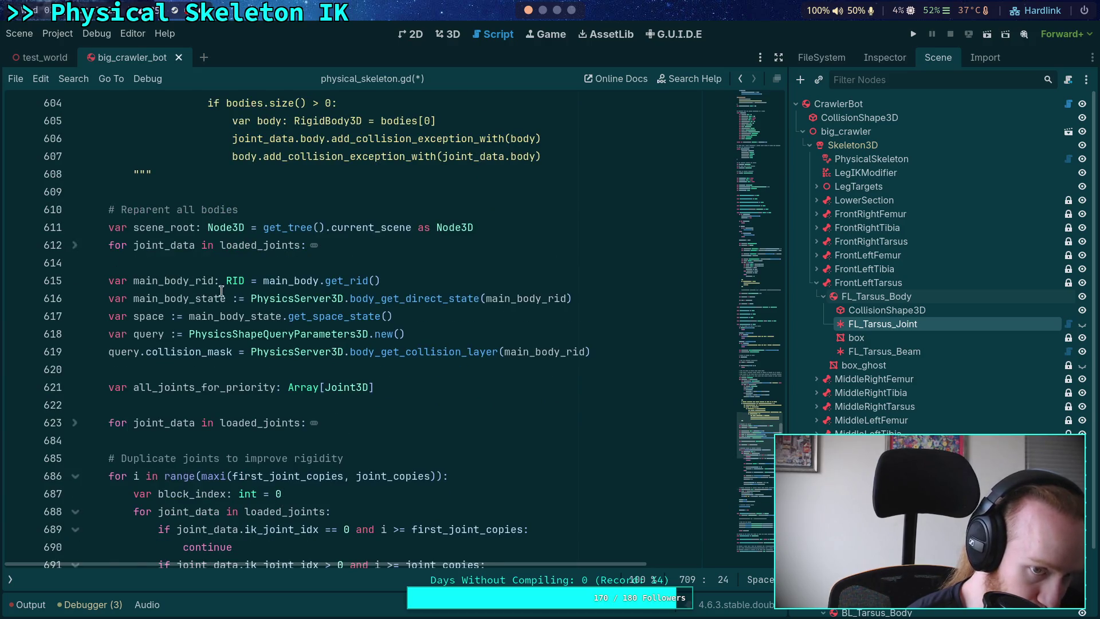
- Toggle the folds of the path-map loop at line 584 and reparent loop at line 612, leaving path-map collapsed
scroll(76, 284, "up", 10)
left_click(75, 281)
scroll(226, 298, "up", 3)
scroll(226, 300, "down", 3)
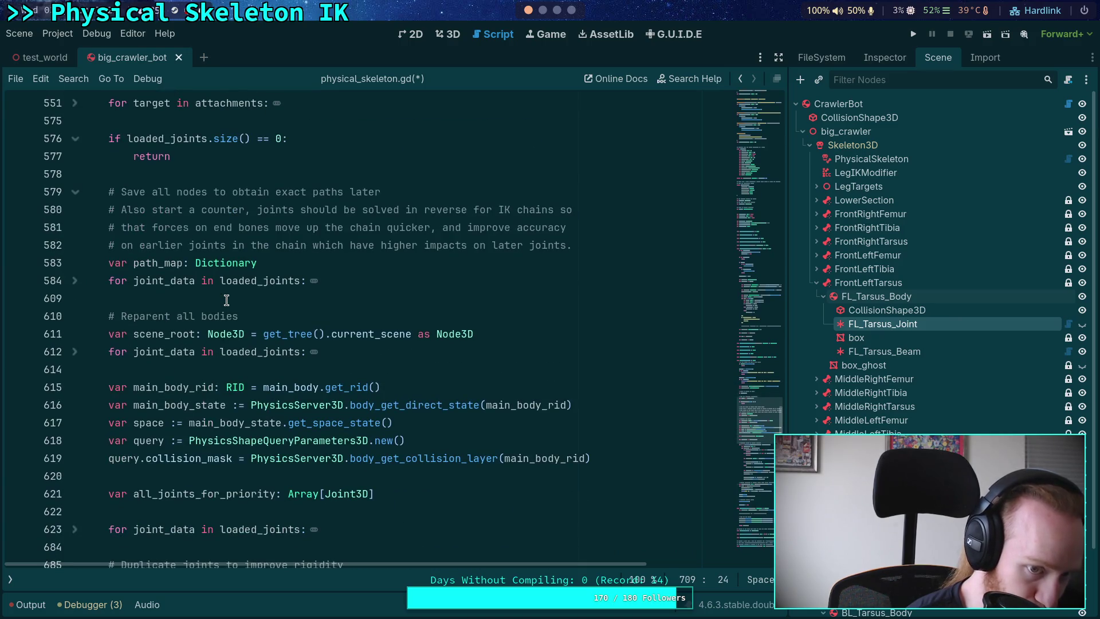
left_click(75, 351)
scroll(75, 352, "down", 3)
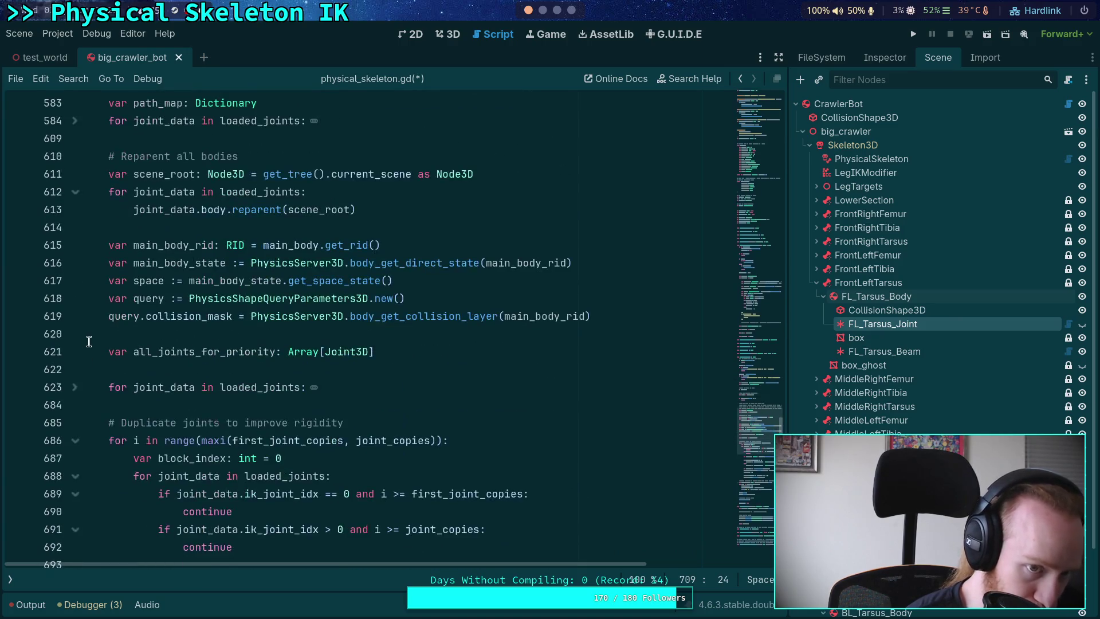
scroll(72, 218, "up", 2)
left_click(75, 227)
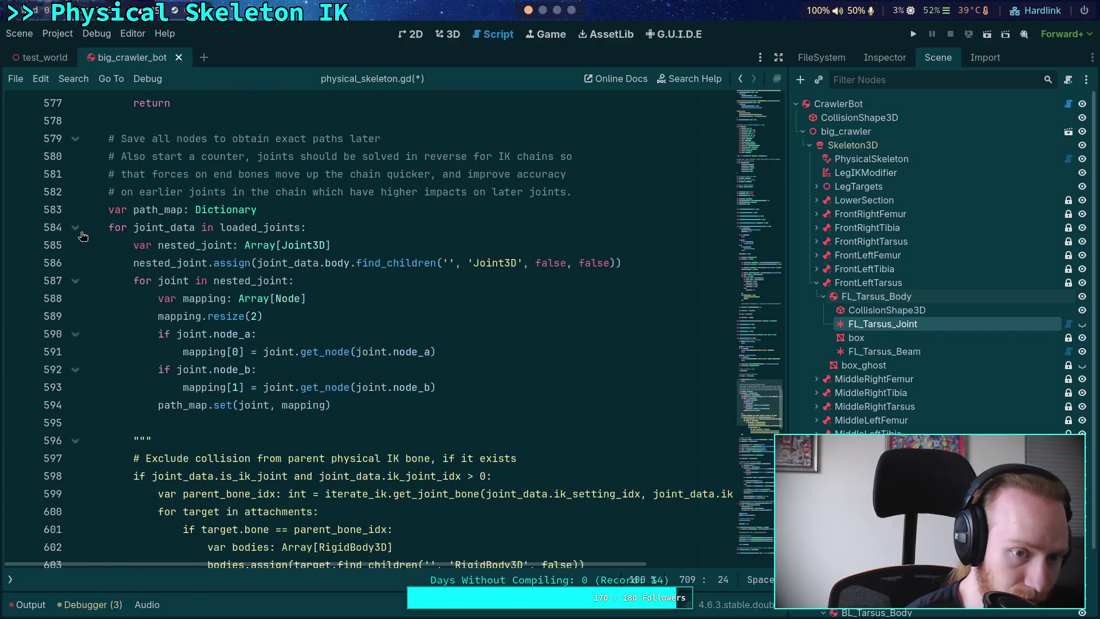
scroll(83, 237, "down", 3)
scroll(83, 235, "up", 3)
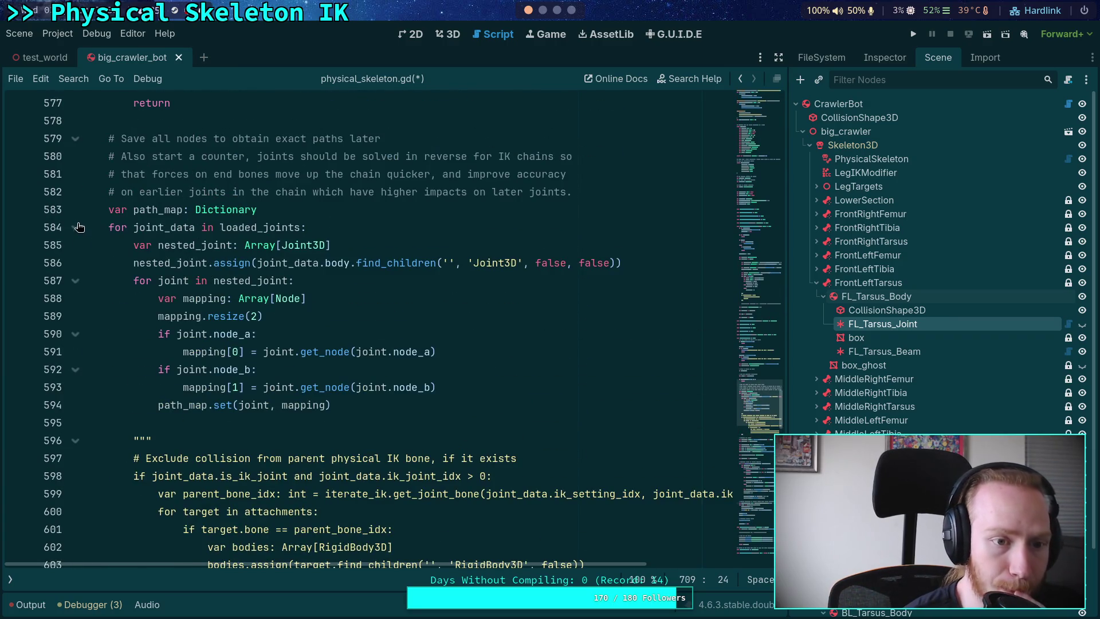
left_click(75, 227)
scroll(183, 263, "up", 6)
scroll(215, 336, "up", 3)
- Collapse the empty-joints check at line 576 and the attachments loop at line 551, then go to line 578
left_click(75, 458)
left_click(75, 423)
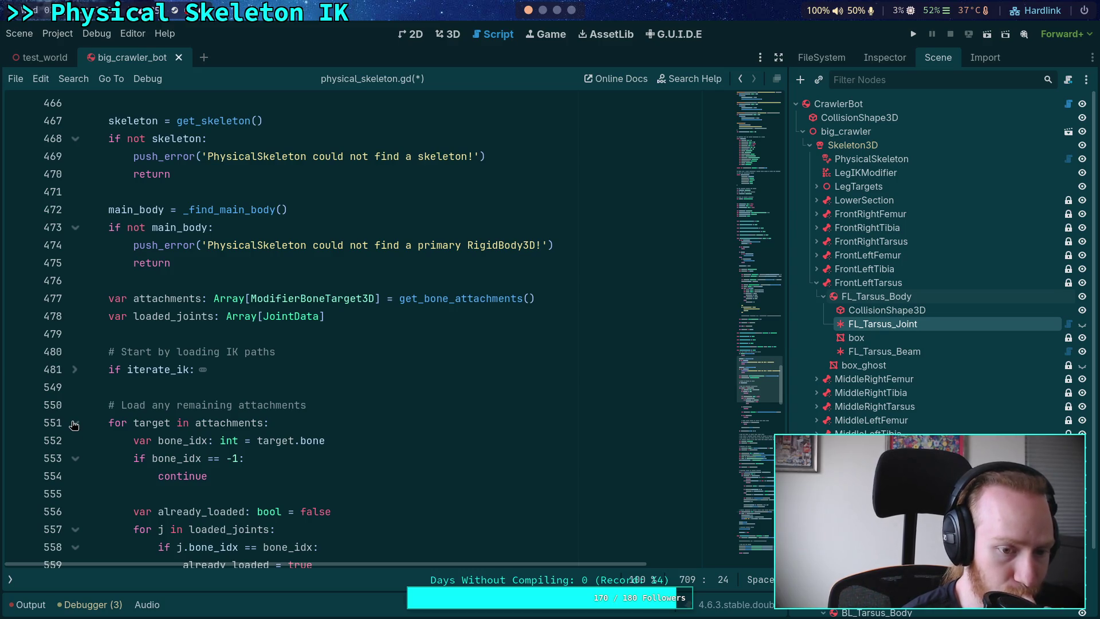
left_click(74, 424)
left_click(132, 440)
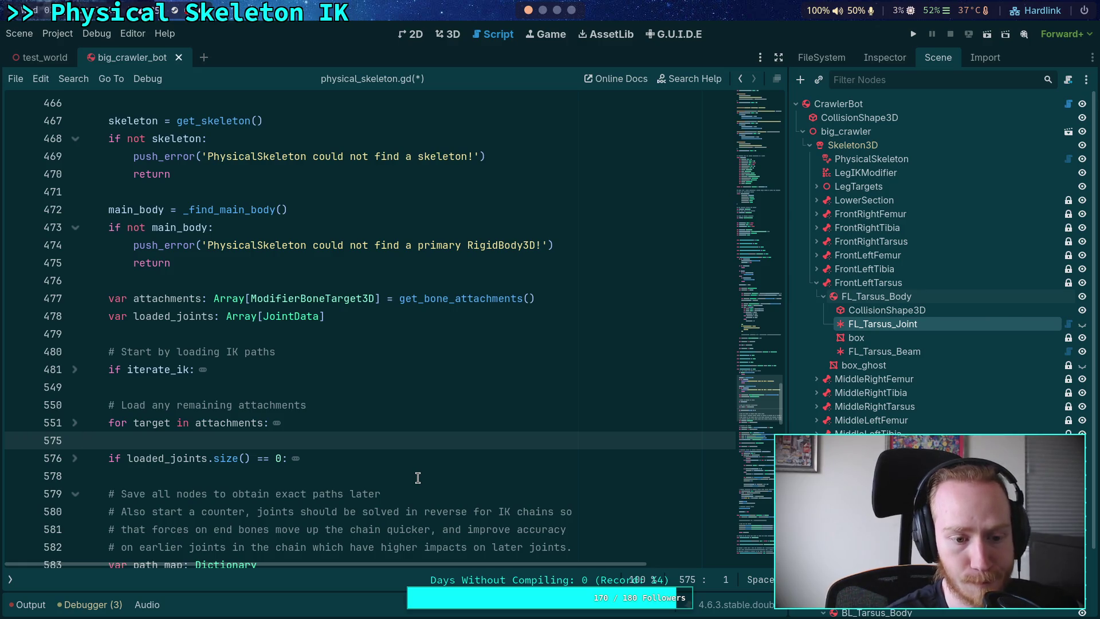
left_click(219, 475)
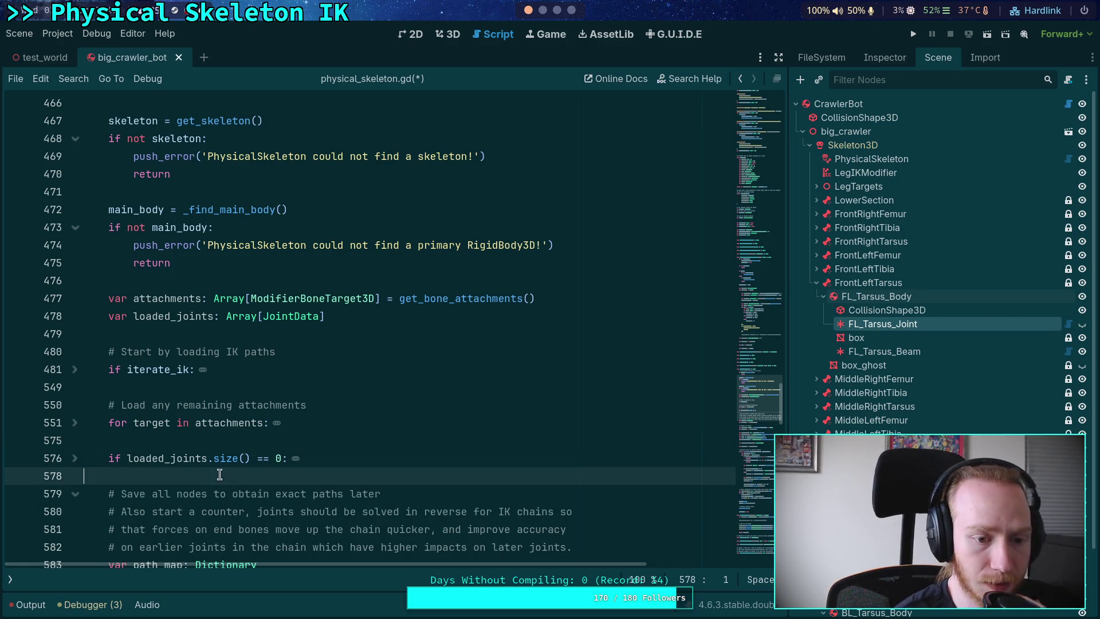
scroll(409, 444, "down", 4)
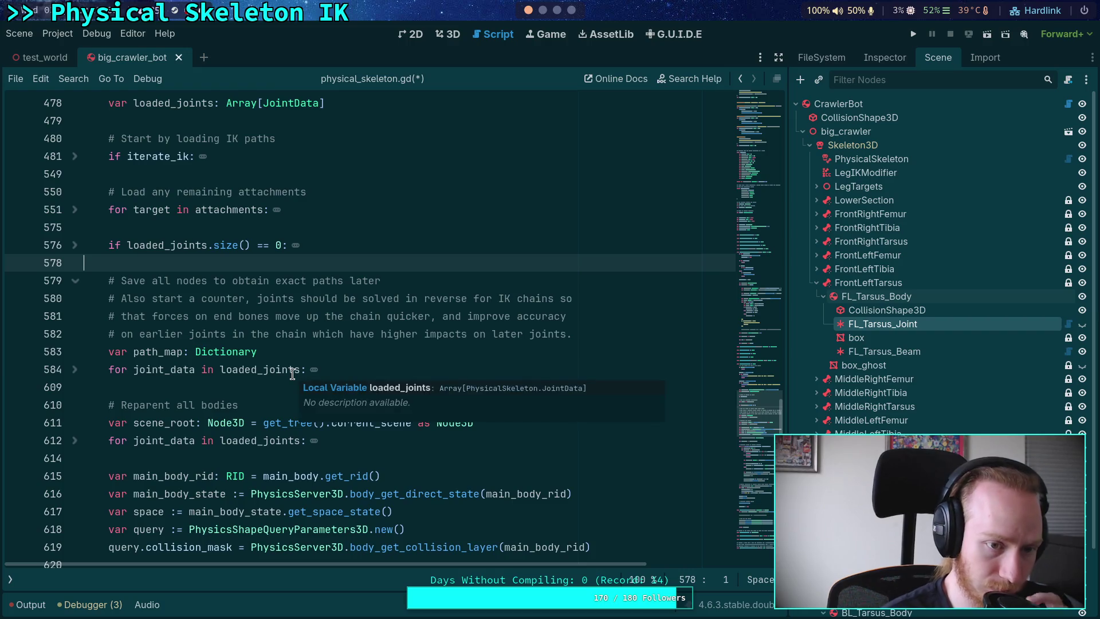
- Add the comment '# Prepare solver priorities' on a new line after line 578
key("Return")
key("Tab")
type("# ")
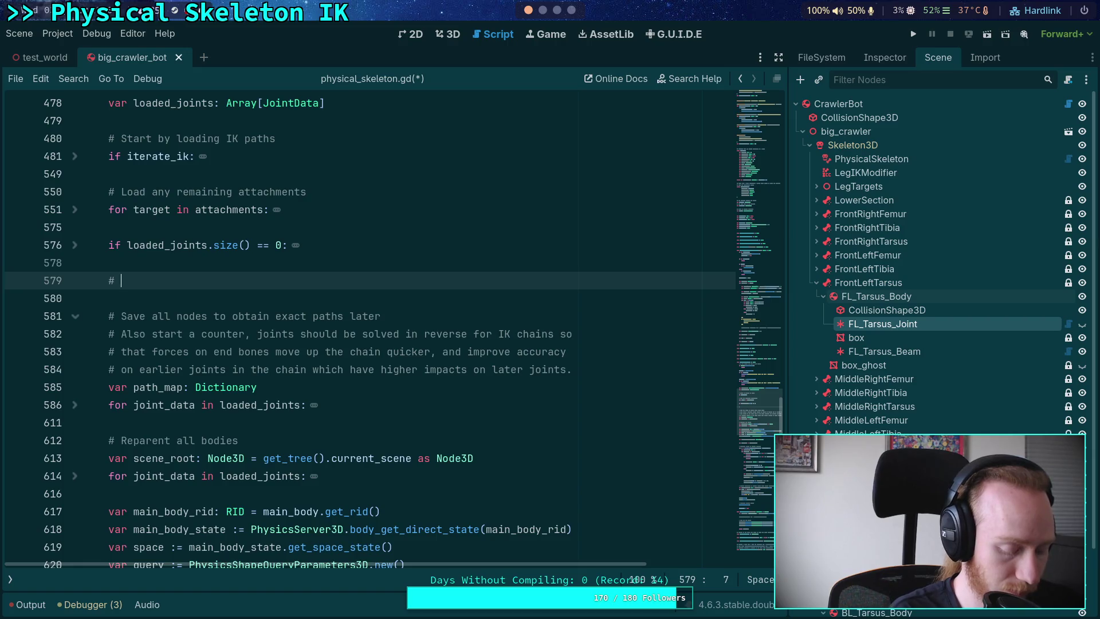
type("Prepare solver prio")
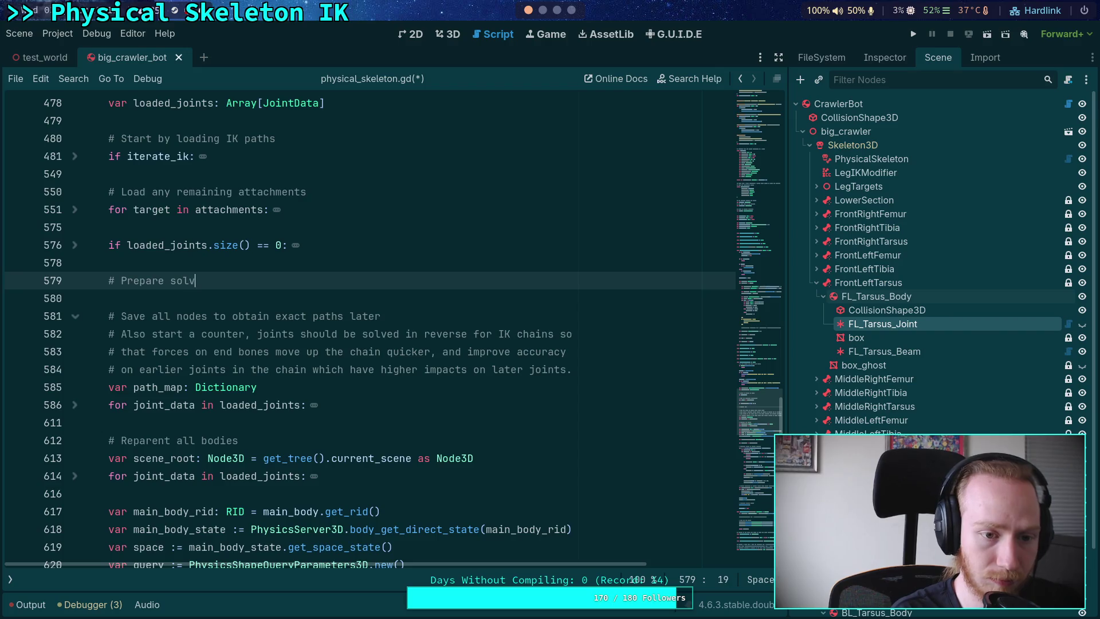
type("rit")
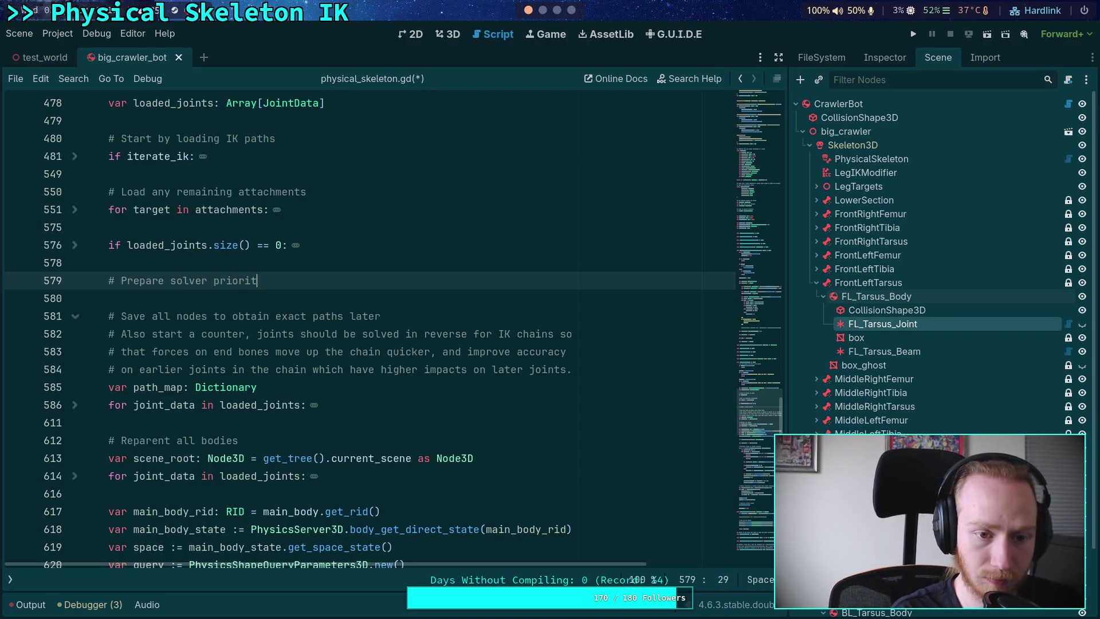
type("ies by")
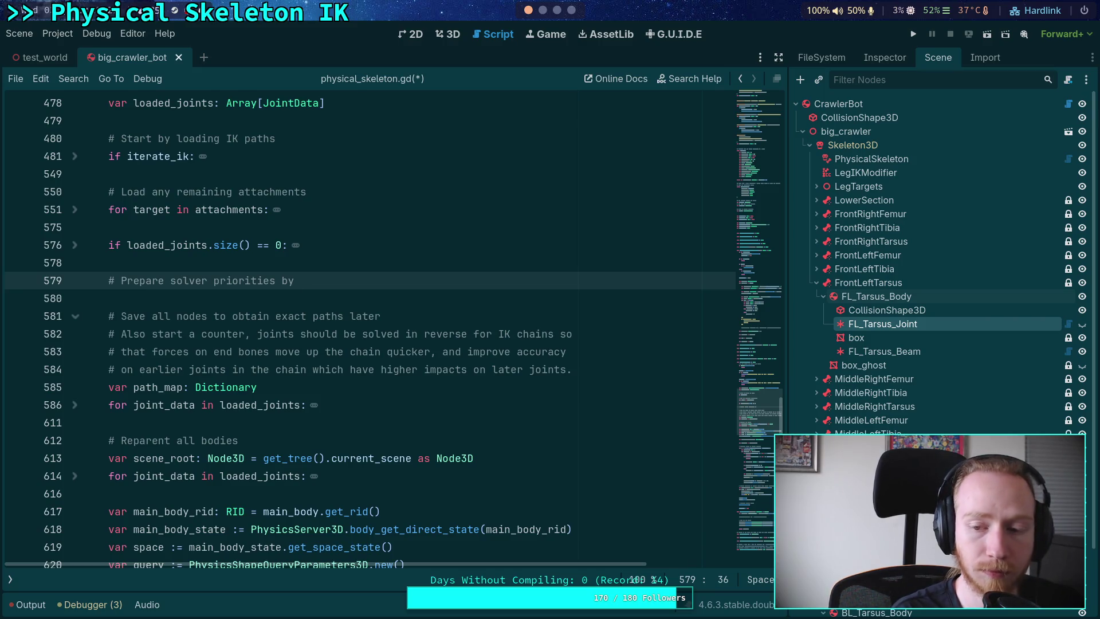
type("recursively")
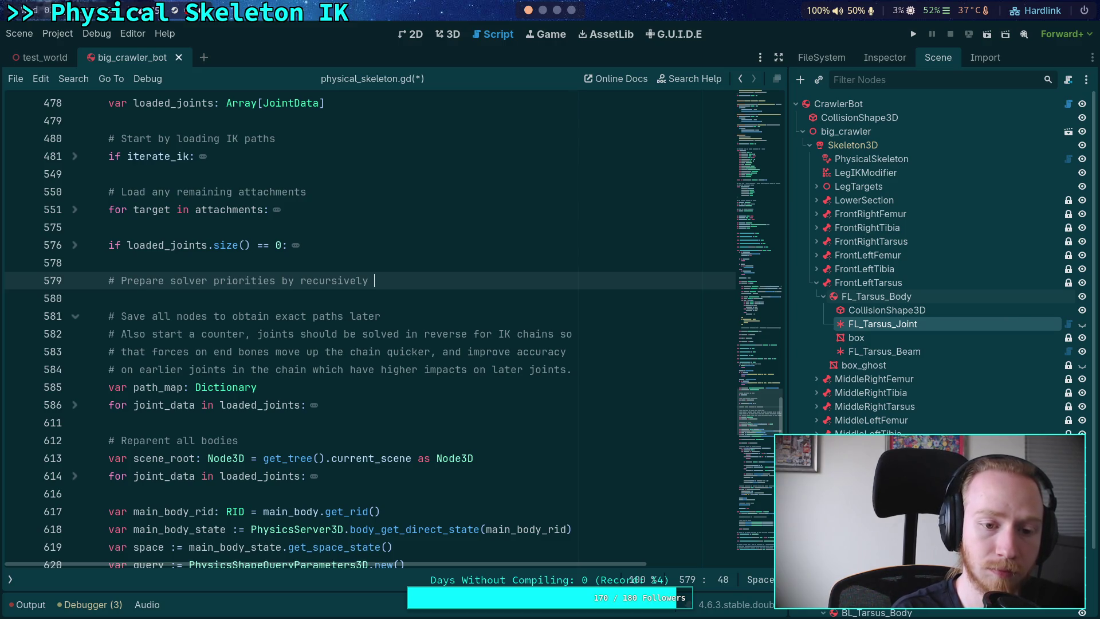
type("incrementi")
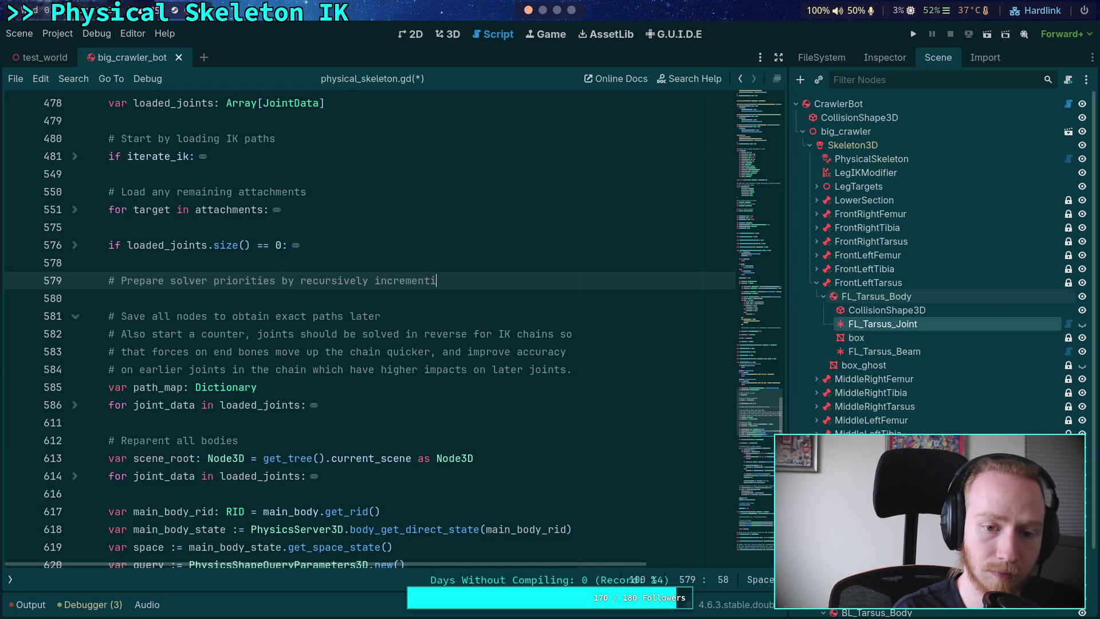
type("ng ")
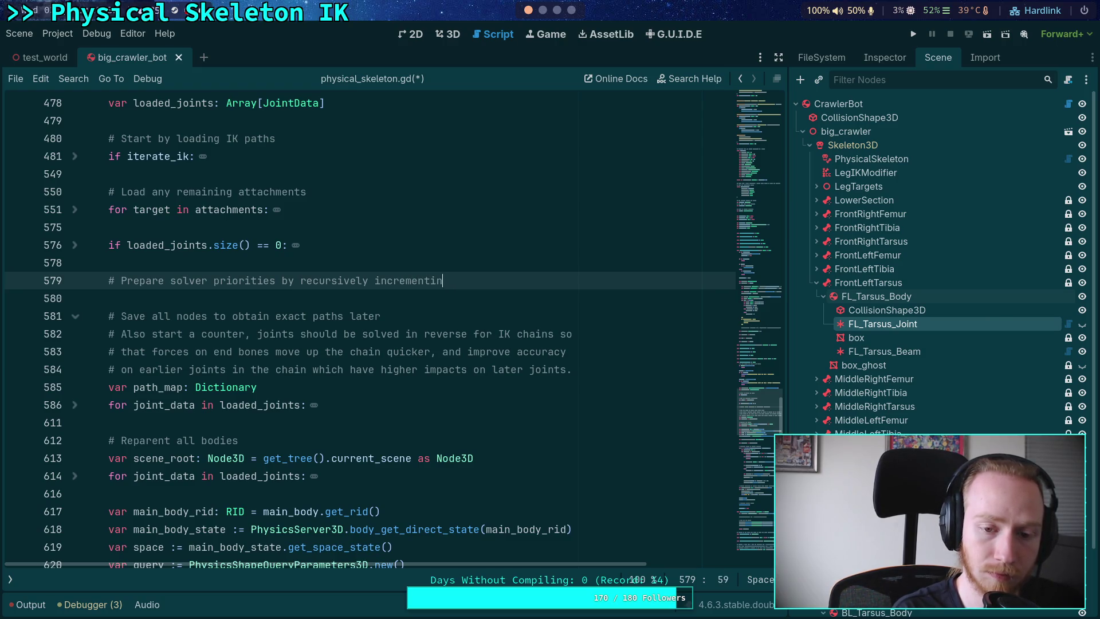
type("pr")
key("BackSpace")
key("BackSpace")
key("BackSpace")
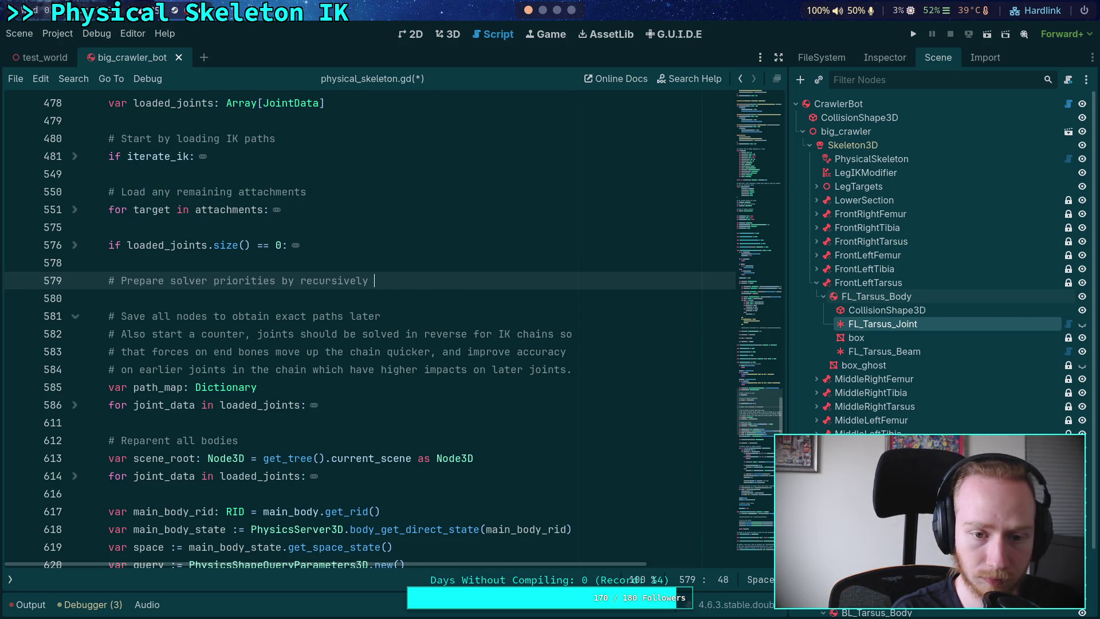
key("BackSpace")
key("BackSpace")
key("BackSpace")
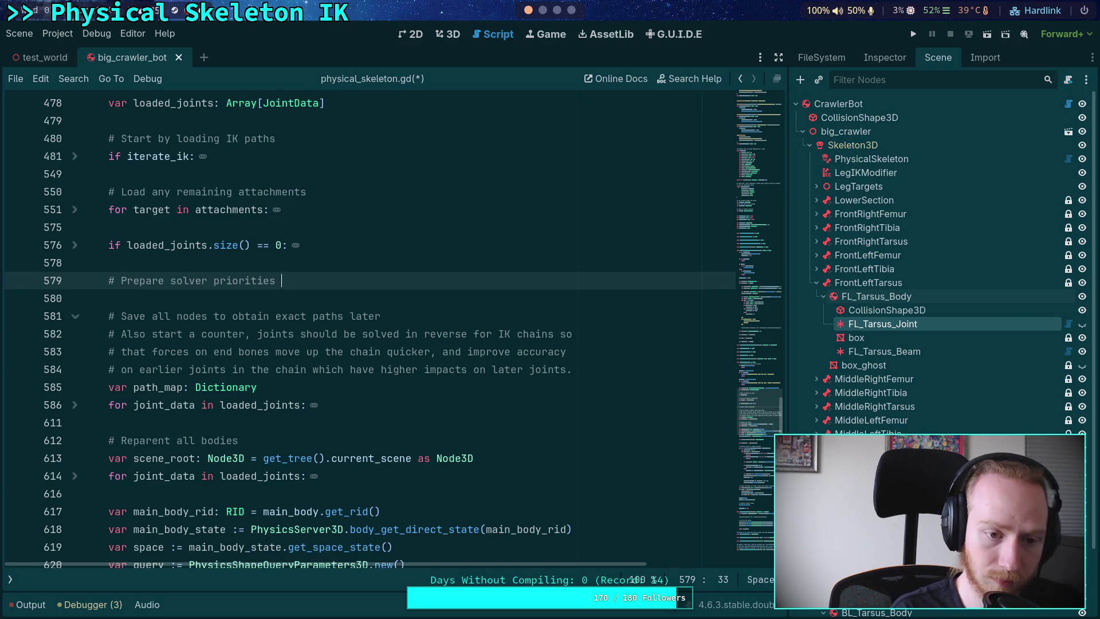
key("Return")
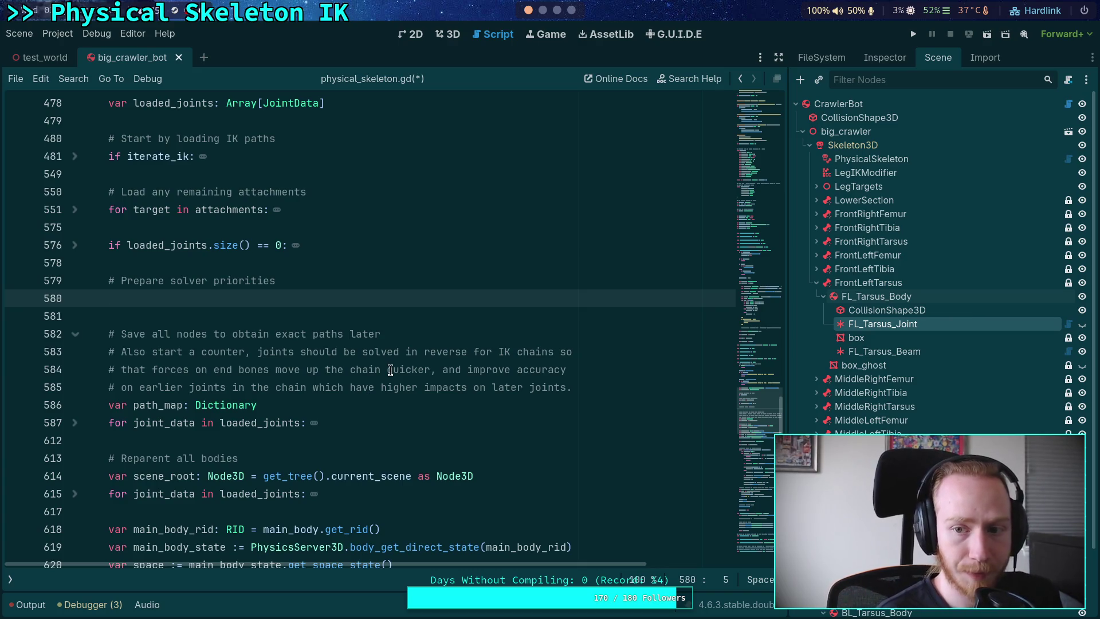
- Extend the comment with 'by loading the nesting structure of the body' and begin declaring bone_attachment_map
left_click(854, 145)
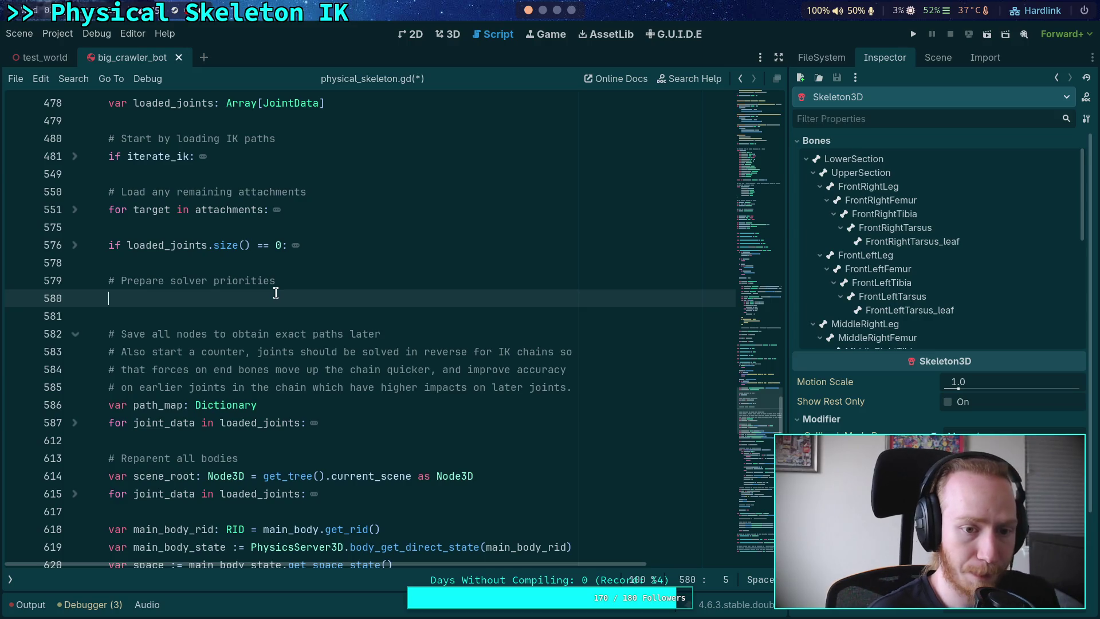
left_click(330, 279)
type("by loading the nesting structure of the body")
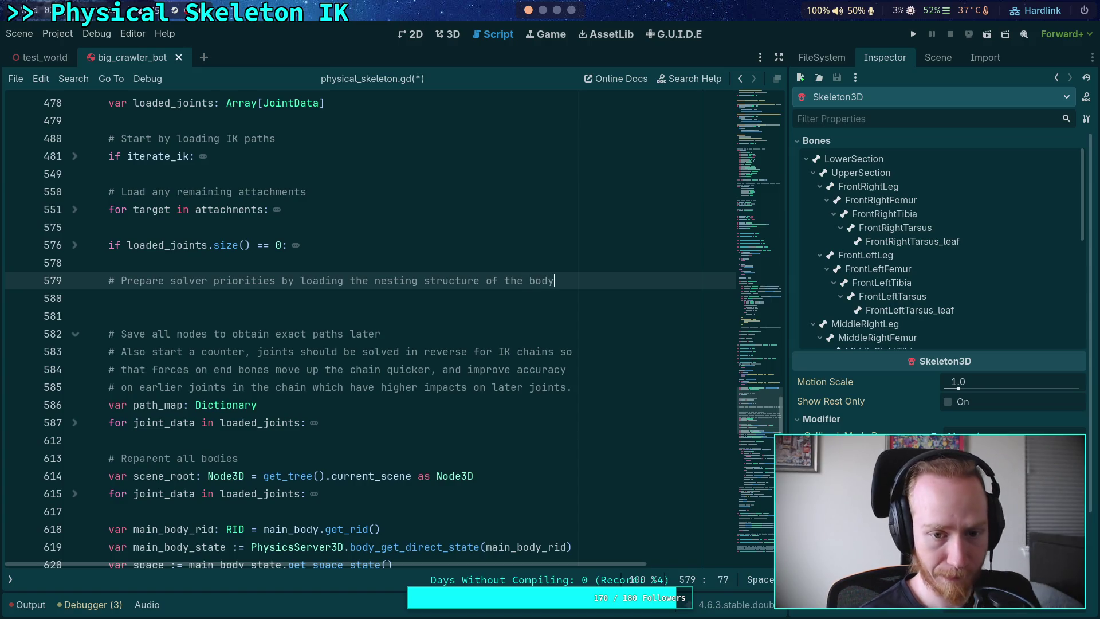
key("Return")
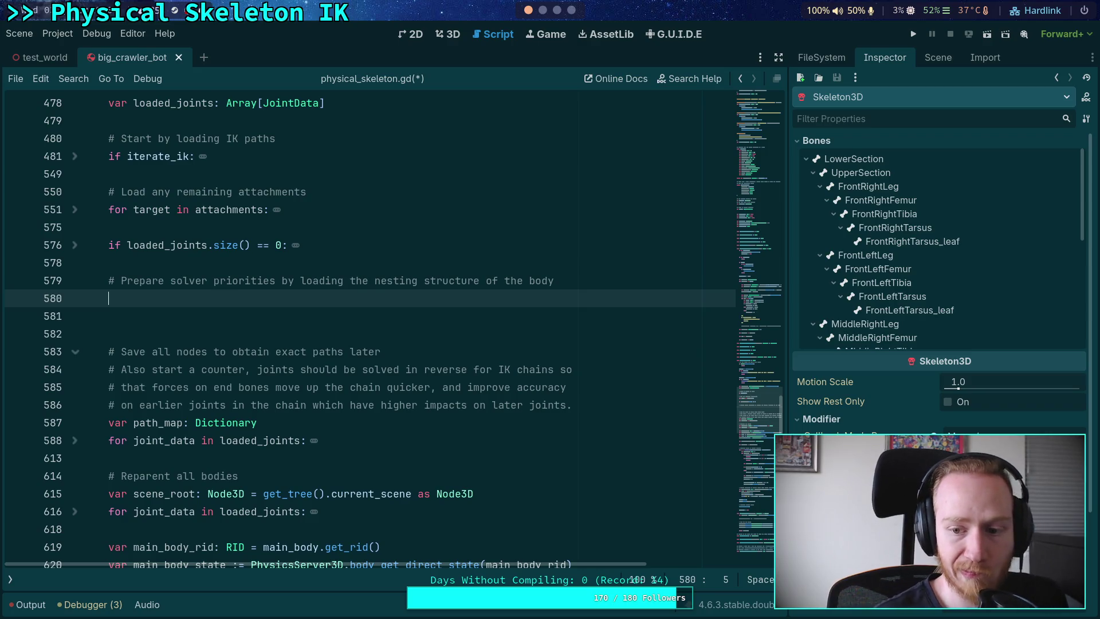
scroll(269, 354, "up", 1)
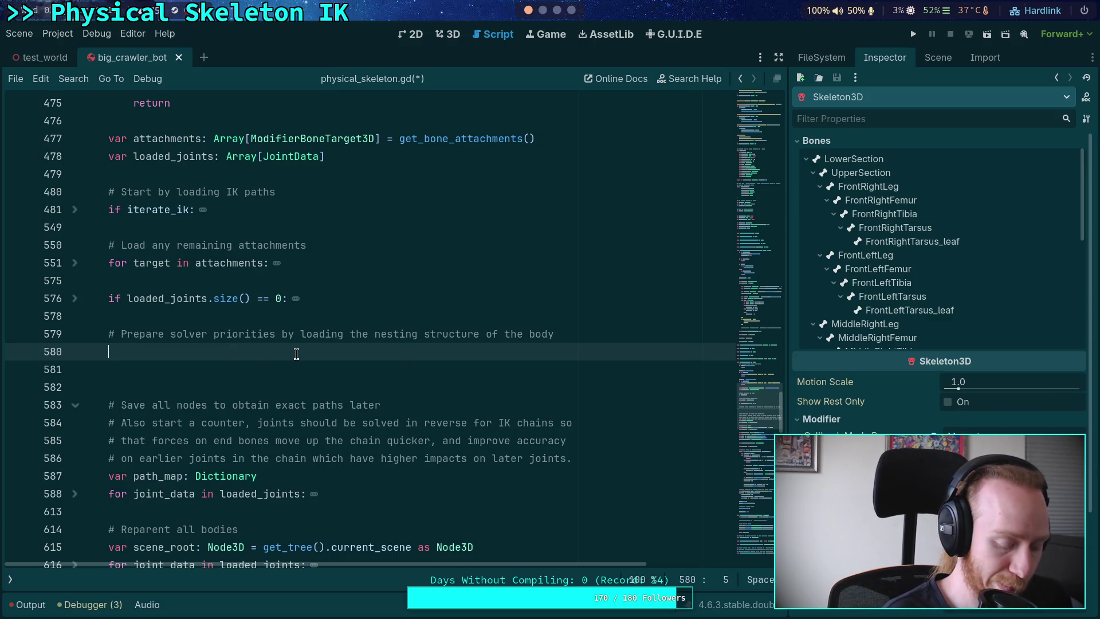
type("var ")
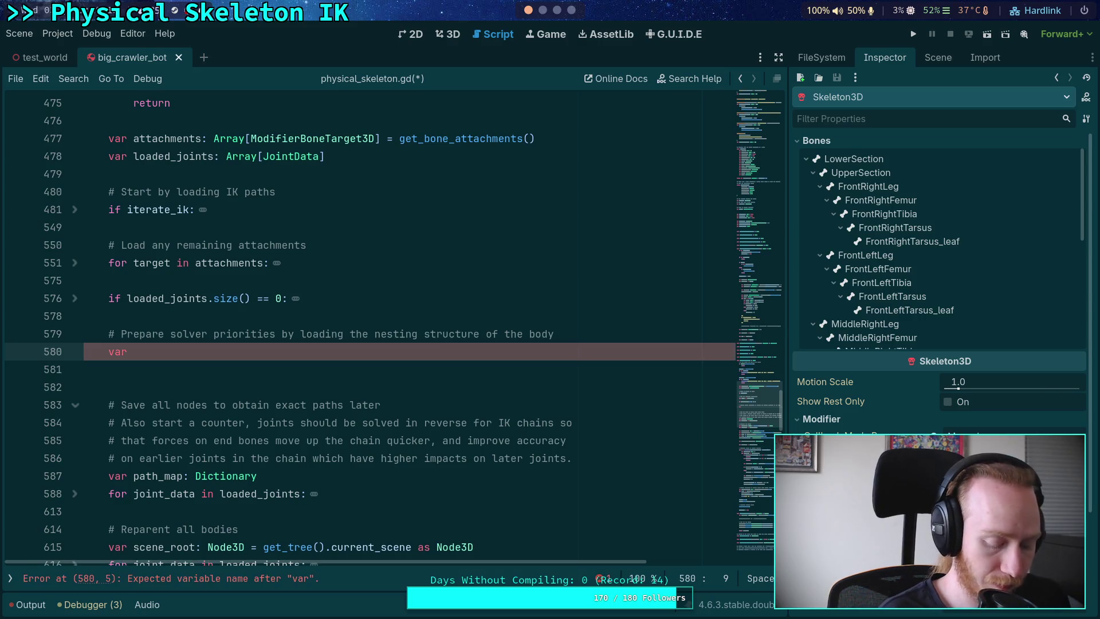
type("bone")
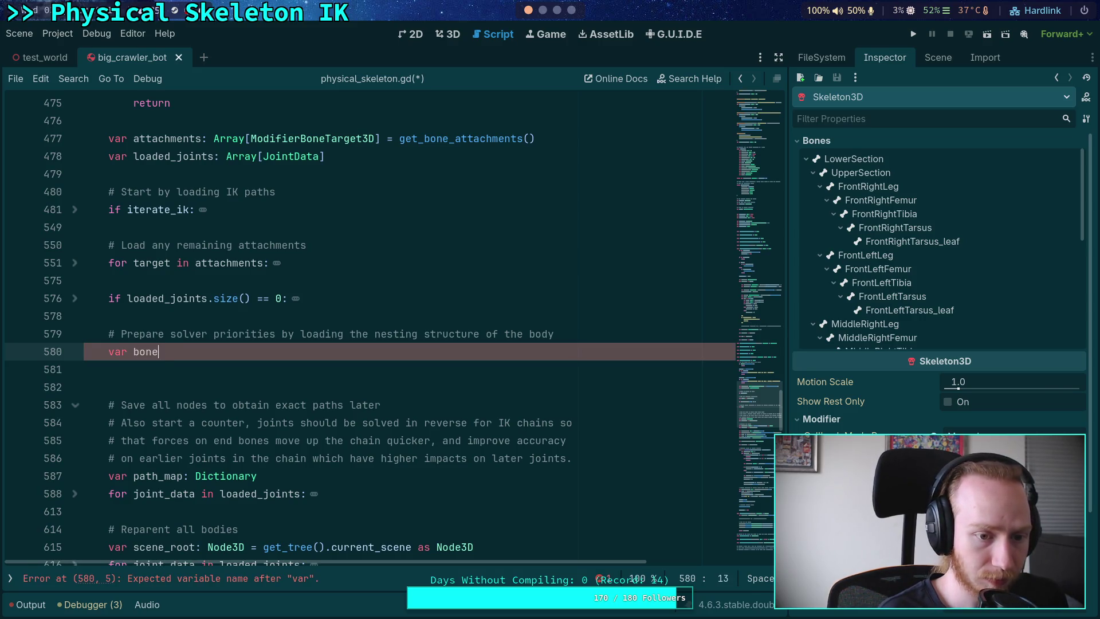
type("_attachment_ma")
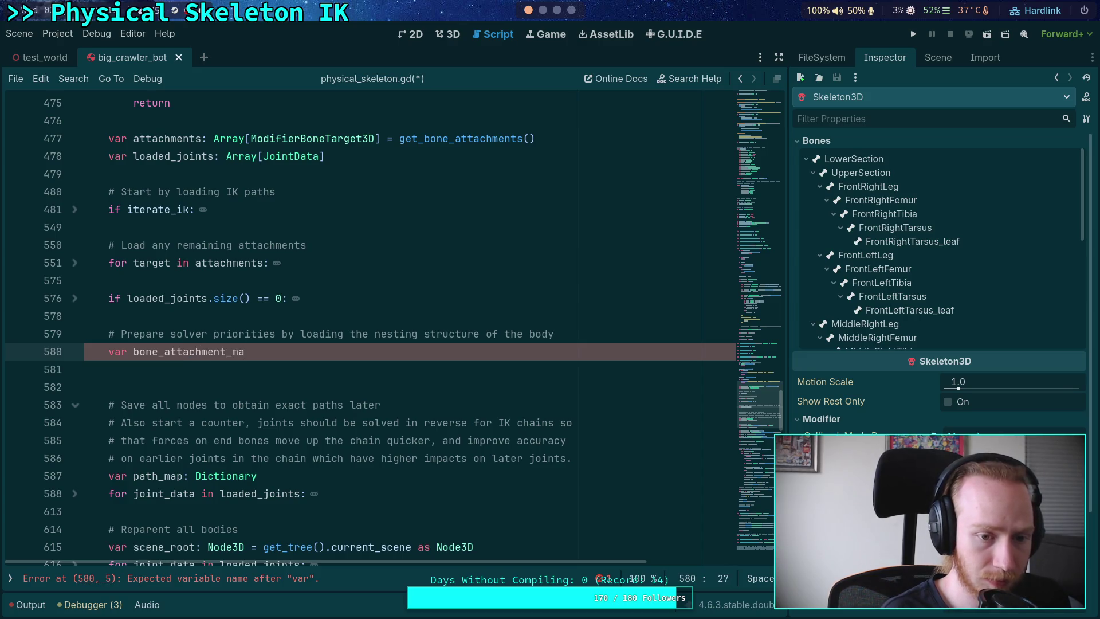
type("p: Dictin")
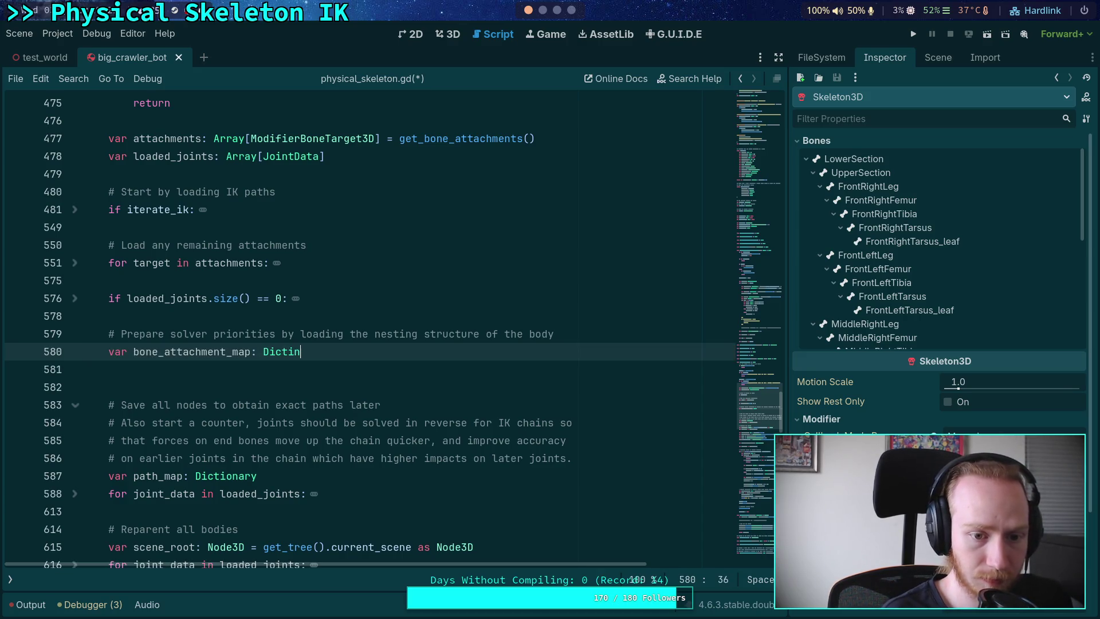
- Complete the declaration as 'var bone_attachment_map: Dictionary'
key("BackSpace")
type("ona")
key("Return")
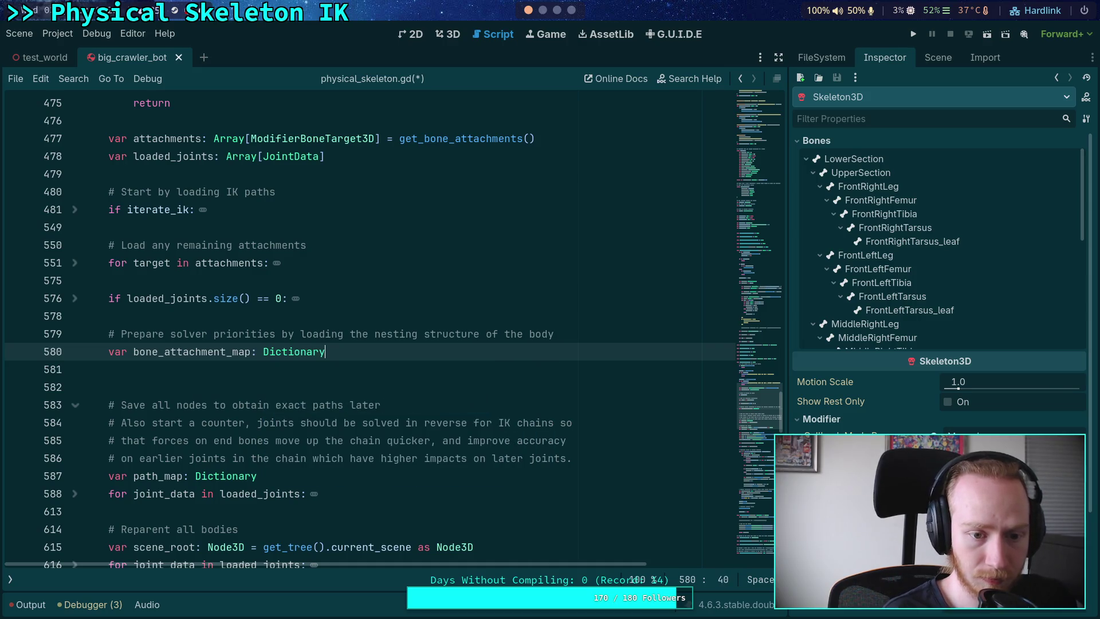
key("Return")
- Add 'for attach in attachments:' containing 'bone_attachment_map.set(attach.bone, attach)', followed by blank lines
type("for attach")
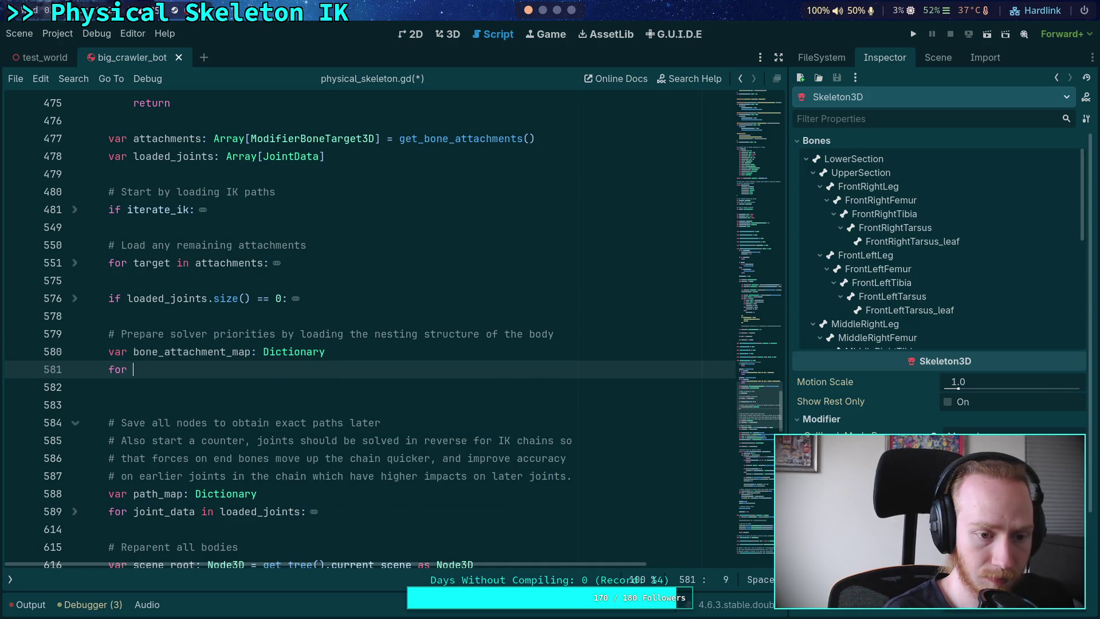
key("Return")
key("BackSpace")
key("BackSpace")
key("BackSpace")
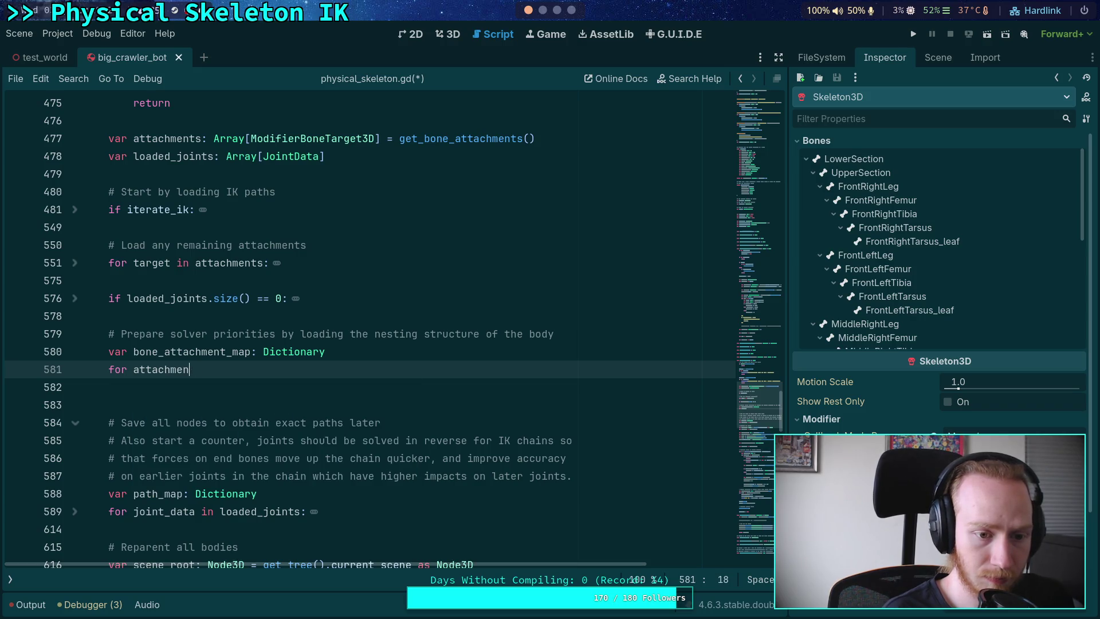
type("a")
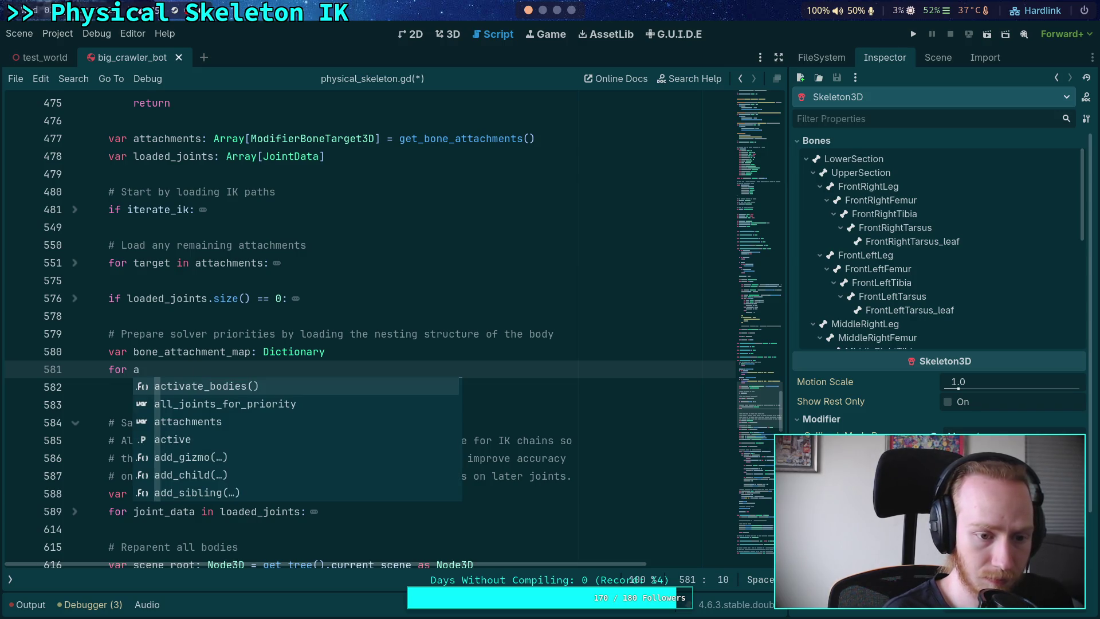
type("ttach i")
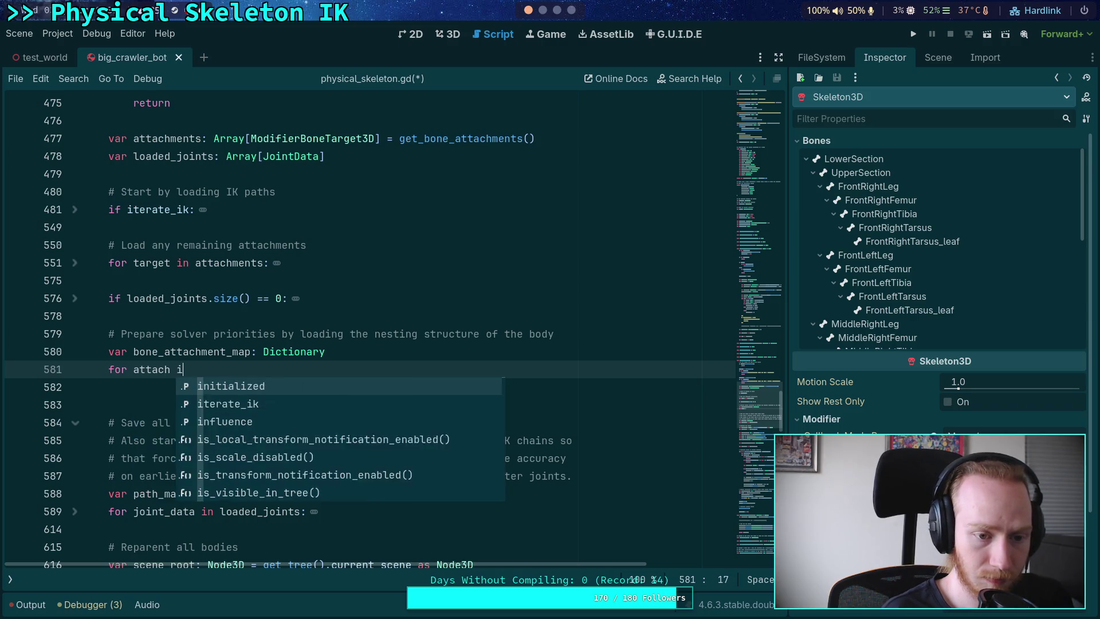
type("n attachments:")
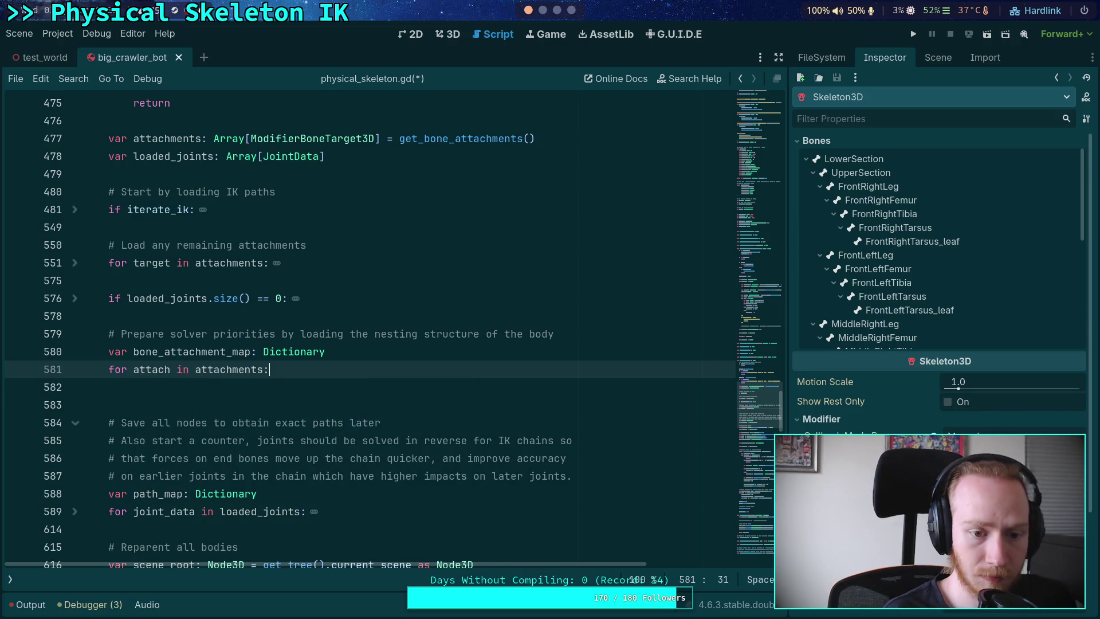
key("Return")
key("Delete")
type("bone_")
key("Return")
type(".set(attach.bone,")
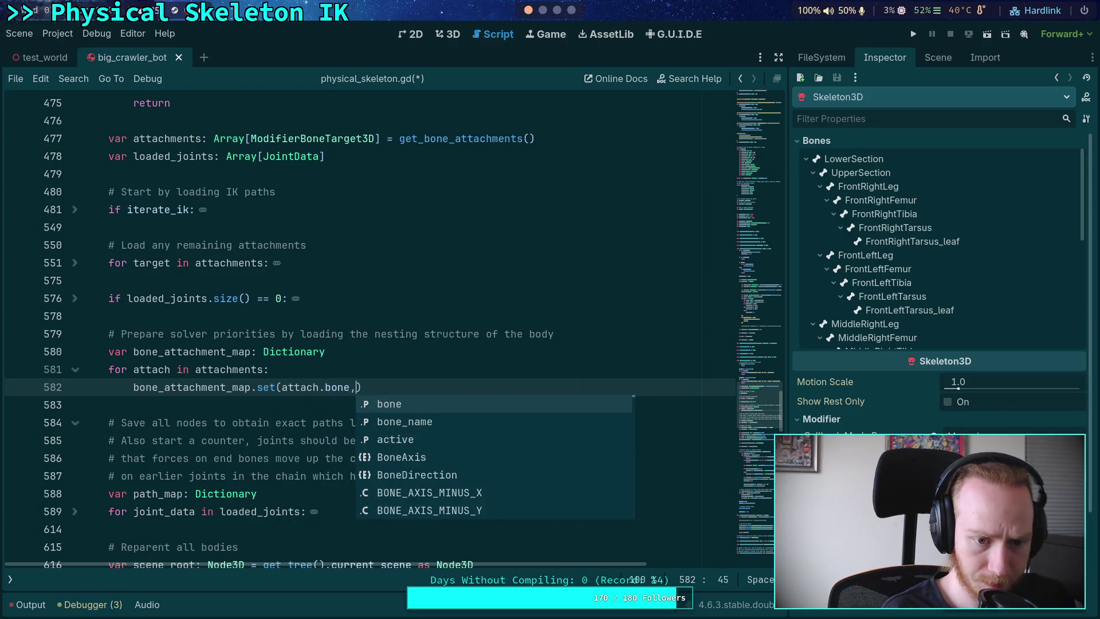
type(" attach)")
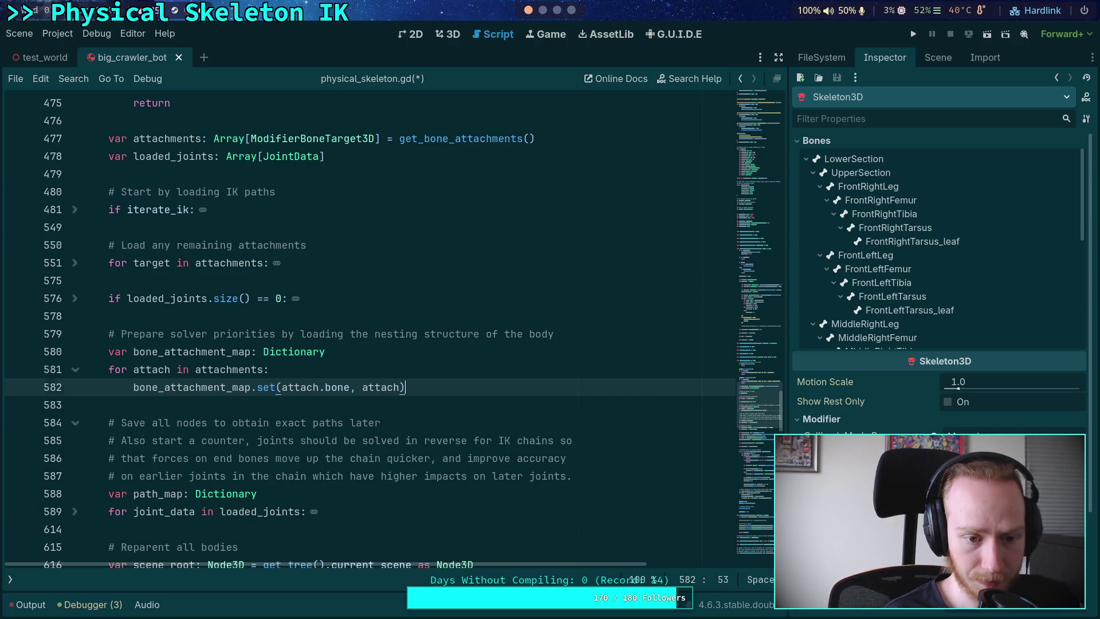
key("Return")
key("Return")
key("BackSpace")
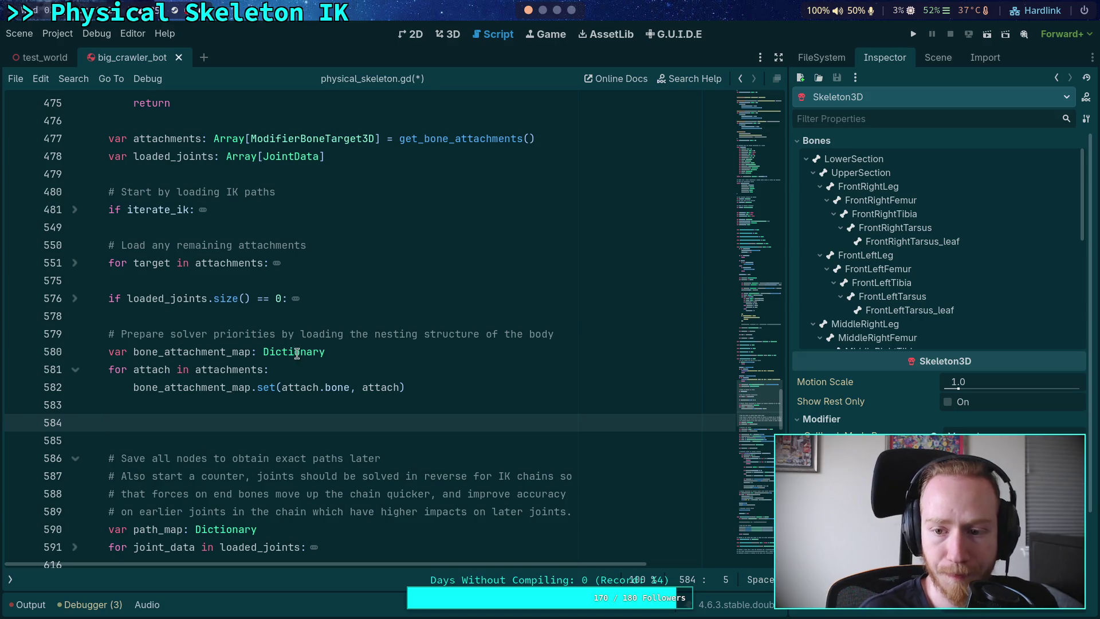
left_click(812, 173)
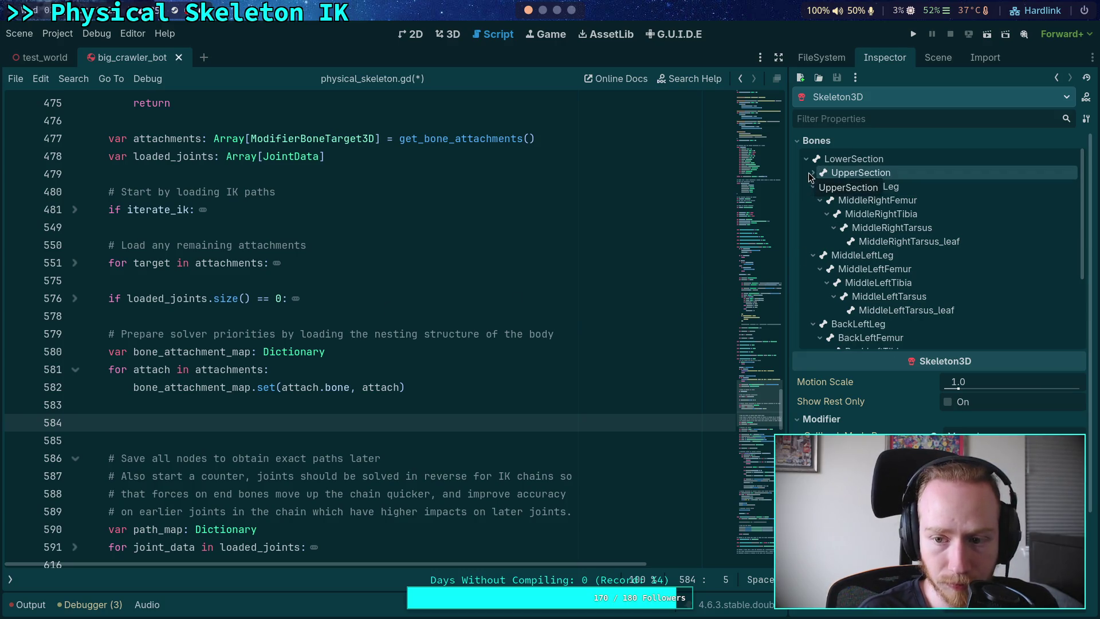
left_click(812, 173)
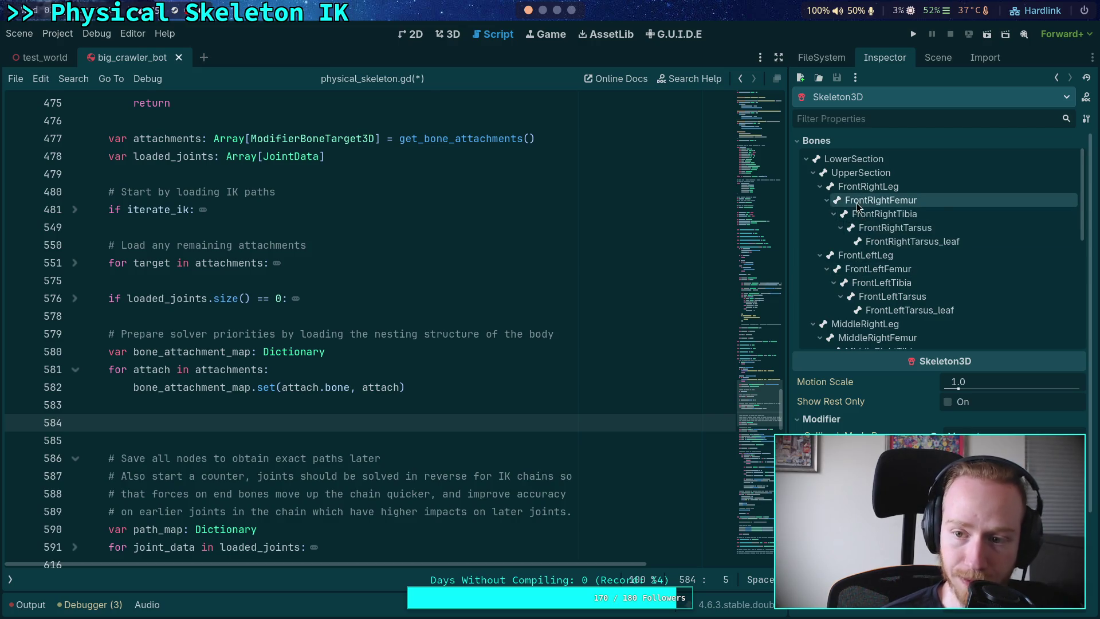
scroll(868, 269, "down", 2)
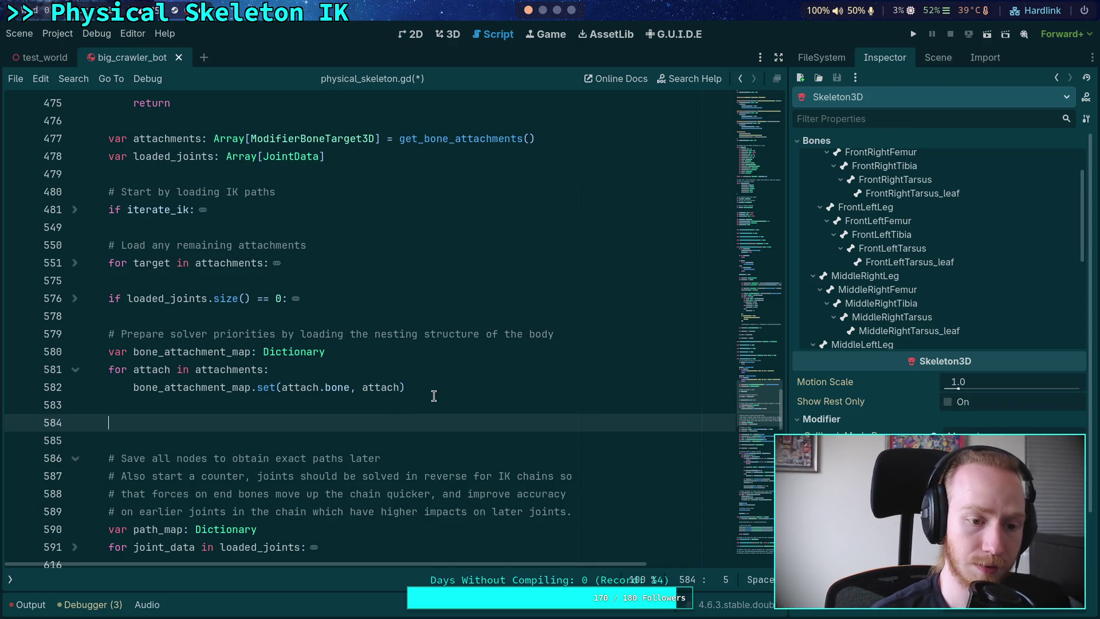
type("for")
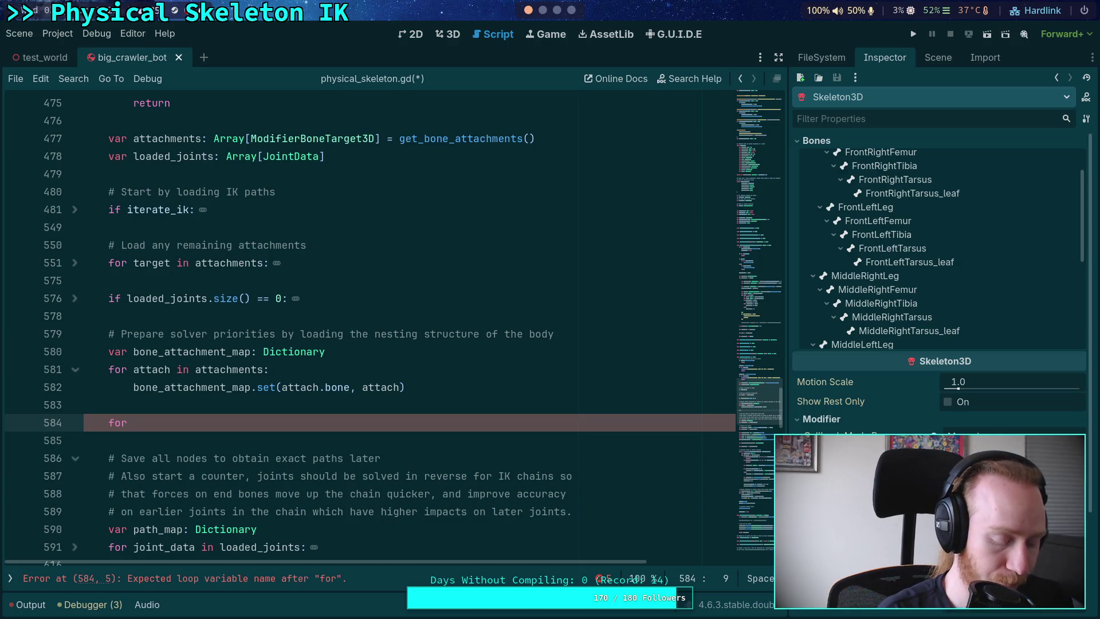
- Replace the started for statement with 'while true:' whose body declares 'var bone_idx: int = 0'
key("BackSpace")
key("BackSpace")
key("BackSpace")
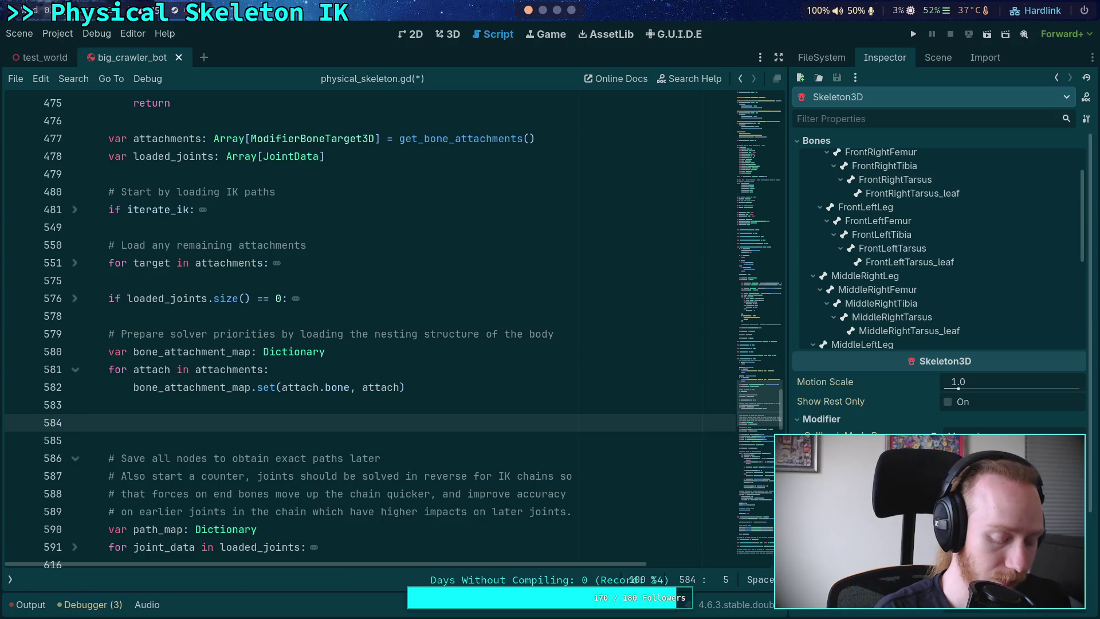
type("while true:")
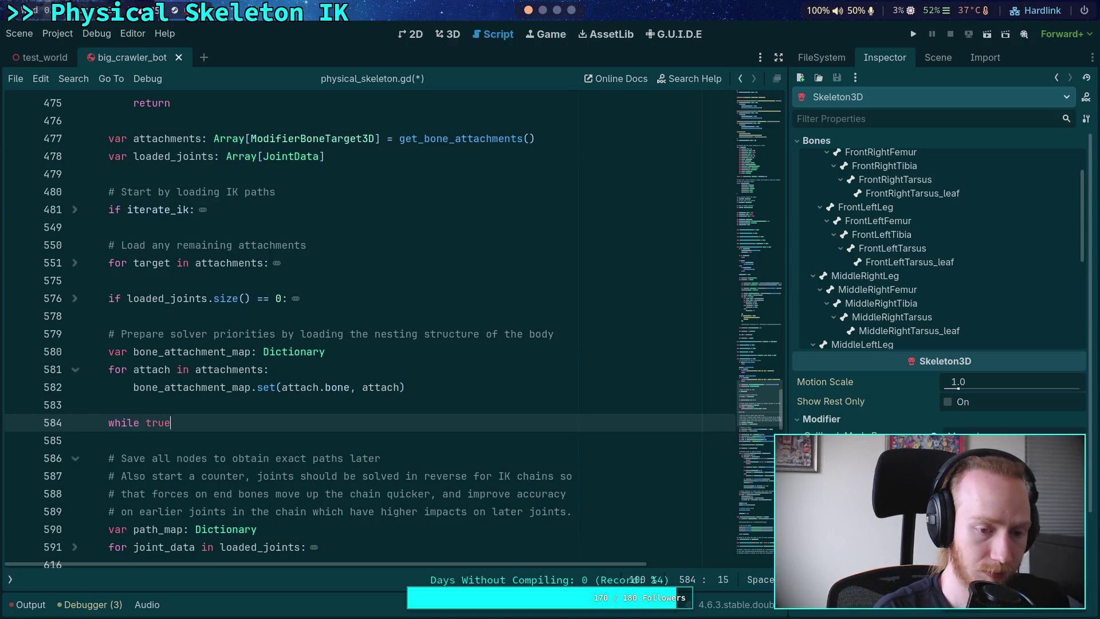
key("Return")
type("vor")
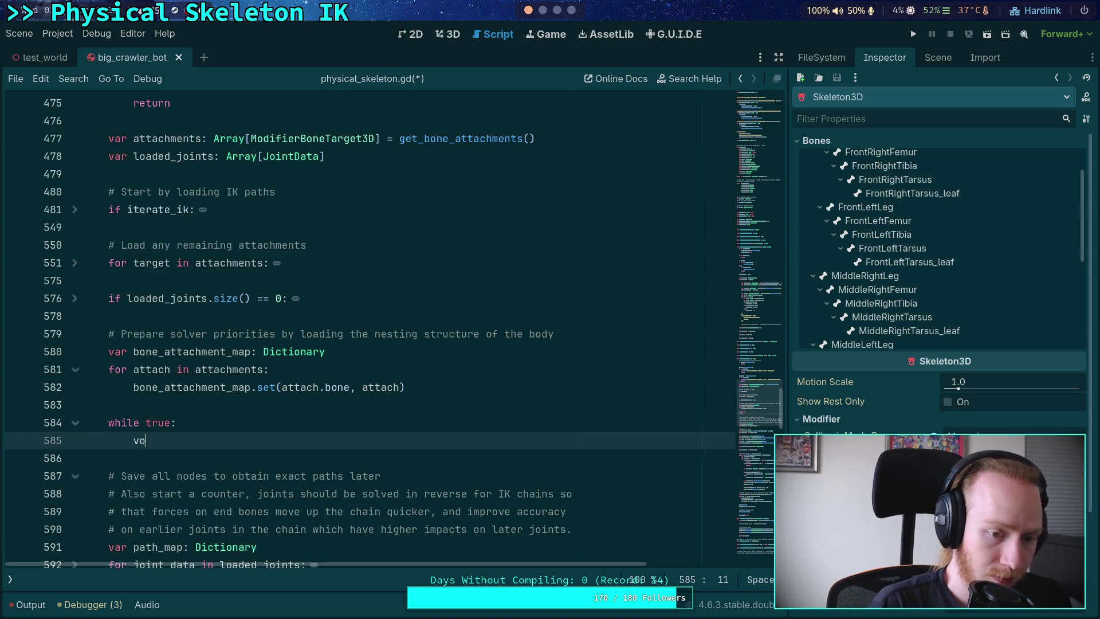
key("BackSpace")
key("BackSpace")
key("BackSpace")
type("var bone_")
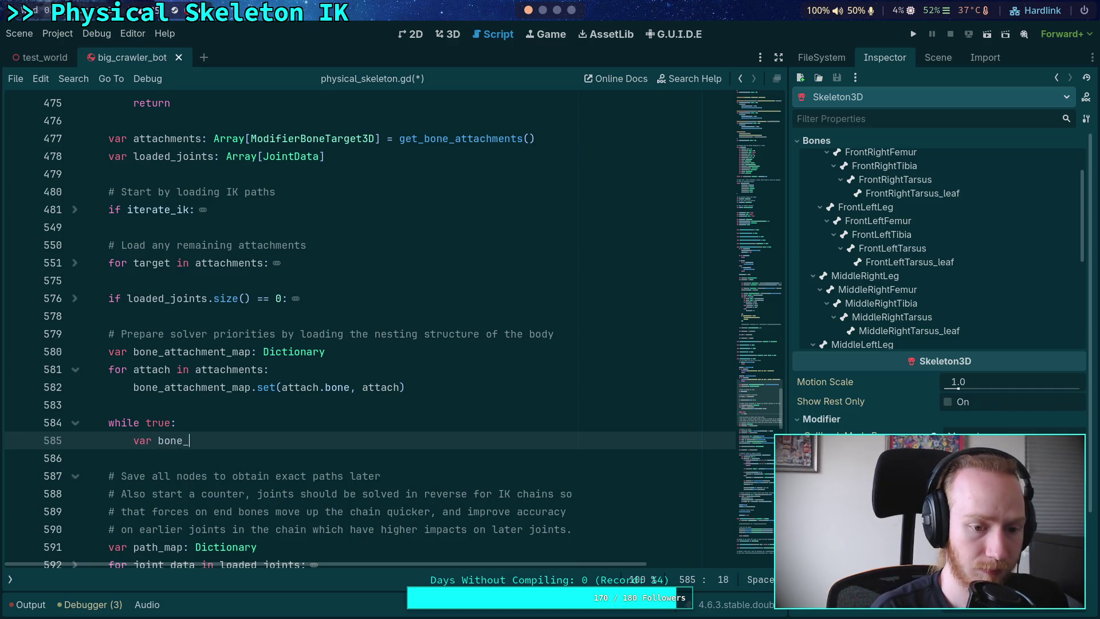
type("idx: int = 0")
key("Return")
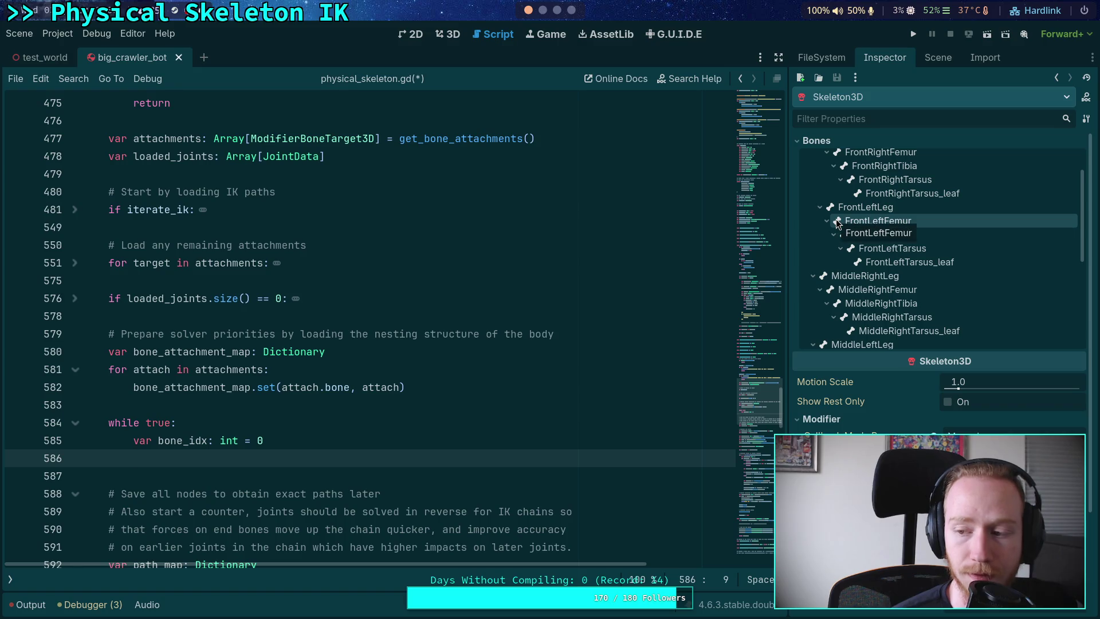
- Collapse UpperSection and the middle and back leg branches in the Bones tree, then re-expand the four legs
scroll(841, 222, "up", 2)
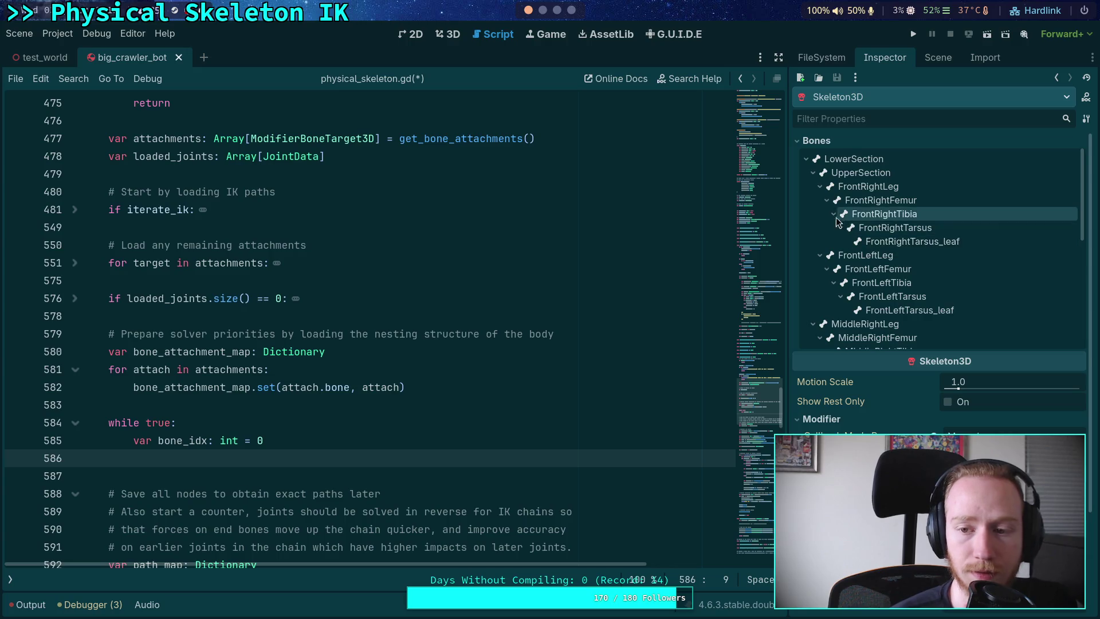
left_click(812, 174)
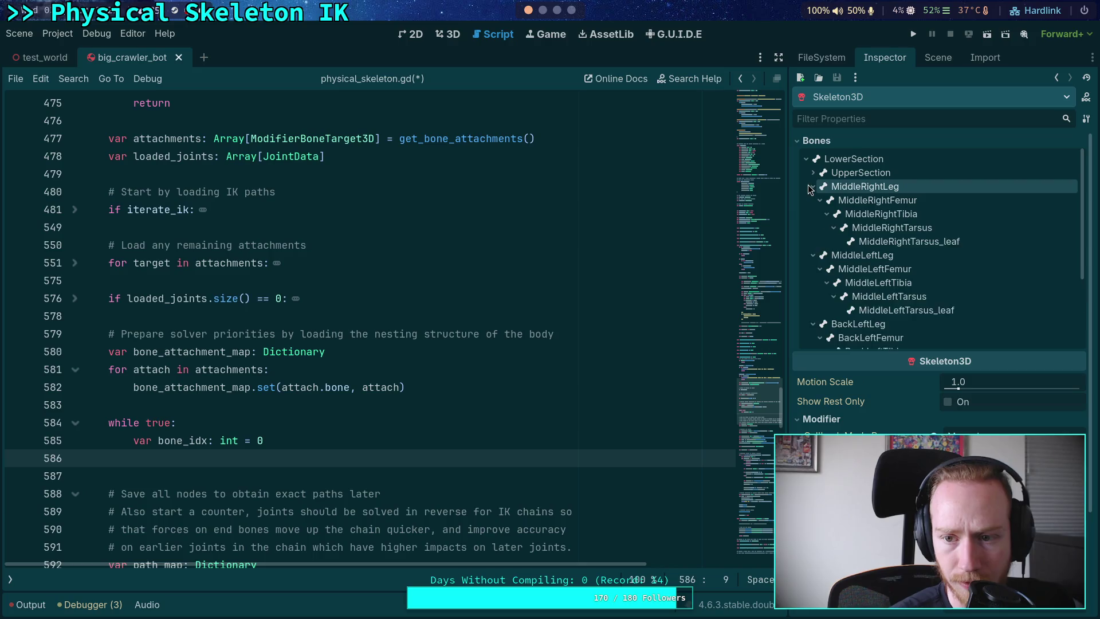
left_click(813, 186)
left_click(813, 200)
left_click(813, 214)
left_click(812, 228)
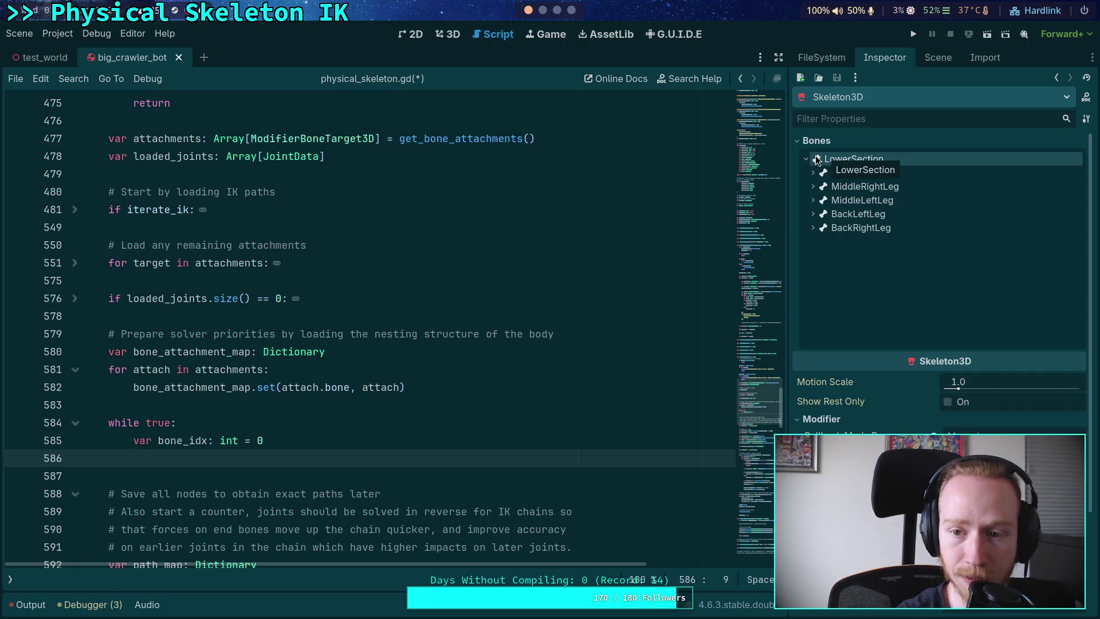
left_click(813, 228)
left_click(813, 214)
left_click(813, 200)
left_click(813, 186)
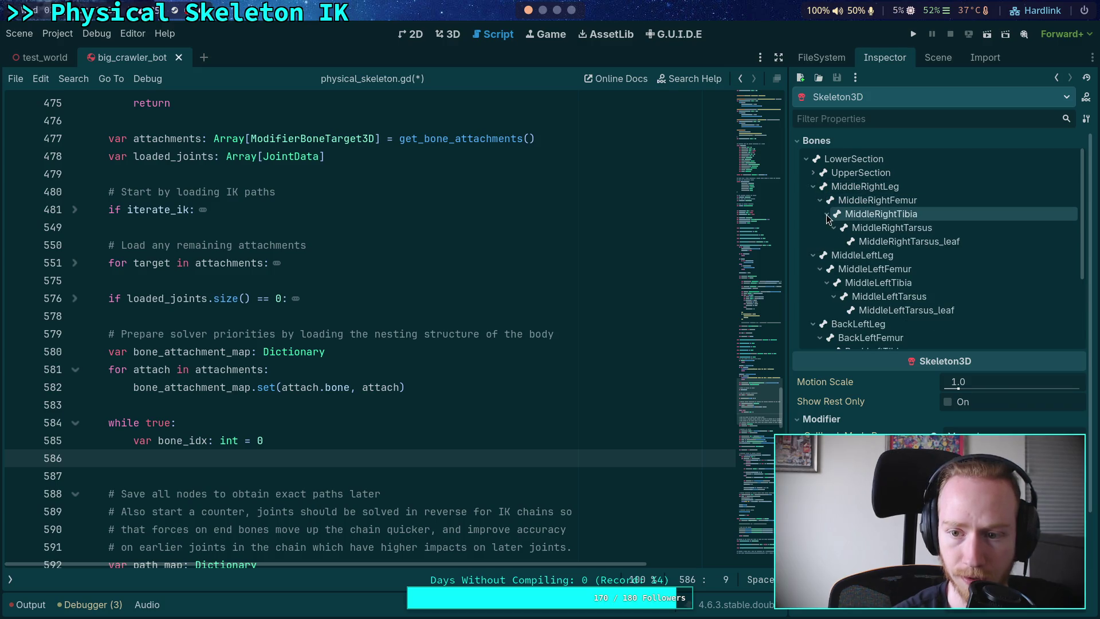
- Collapse the tibia and femur branches of the middle and back legs so each shows only its femur
left_click(827, 214)
left_click(826, 255)
left_click(826, 297)
left_click(827, 337)
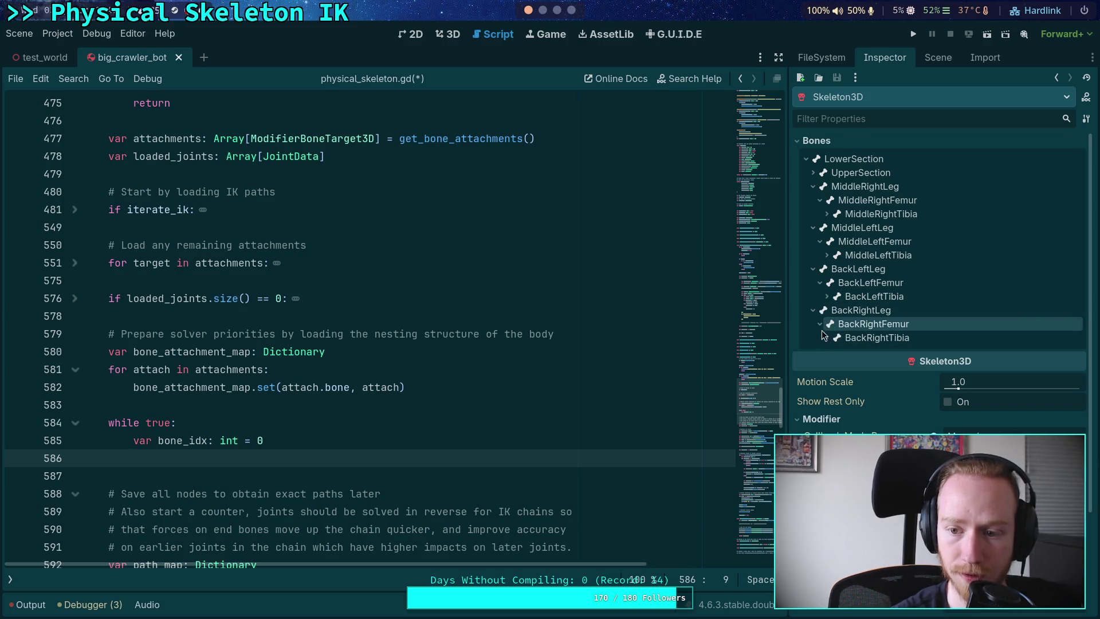
left_click(820, 324)
left_click(820, 282)
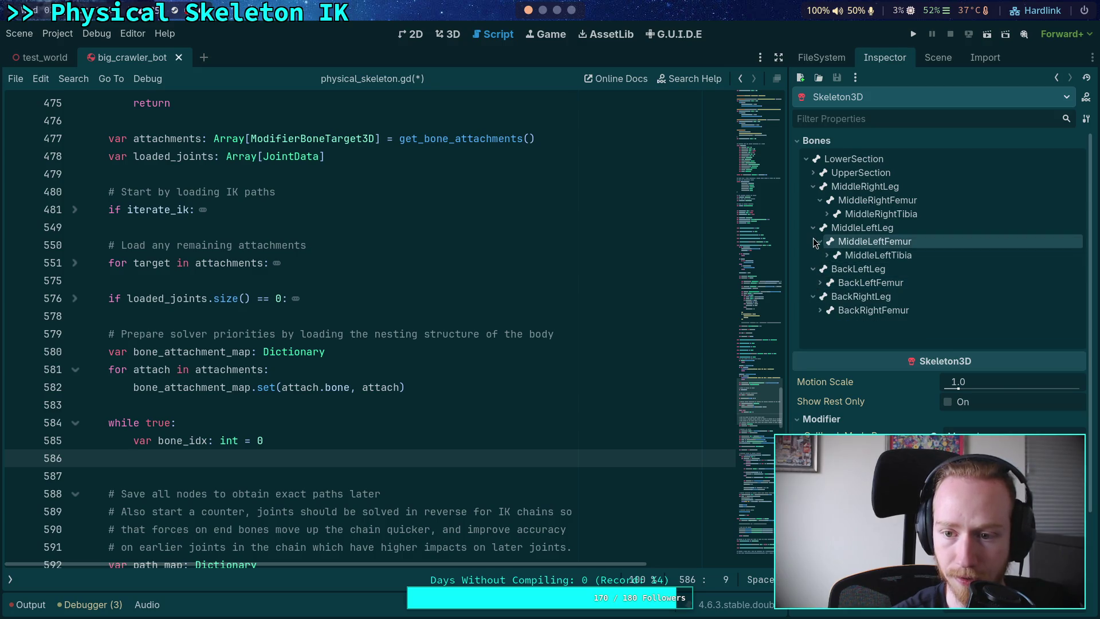
left_click(820, 241)
left_click(820, 200)
- Expand UpperSection and open both front legs down to their femurs, then return to empty line 586
left_click(813, 173)
left_click(820, 186)
left_click(820, 200)
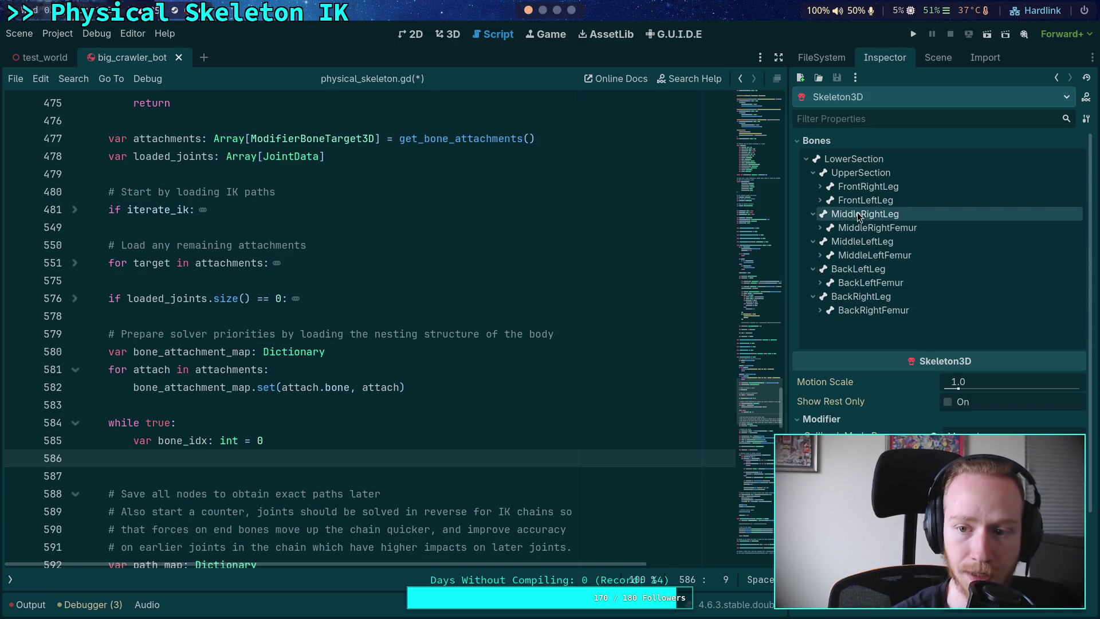
left_click(820, 187)
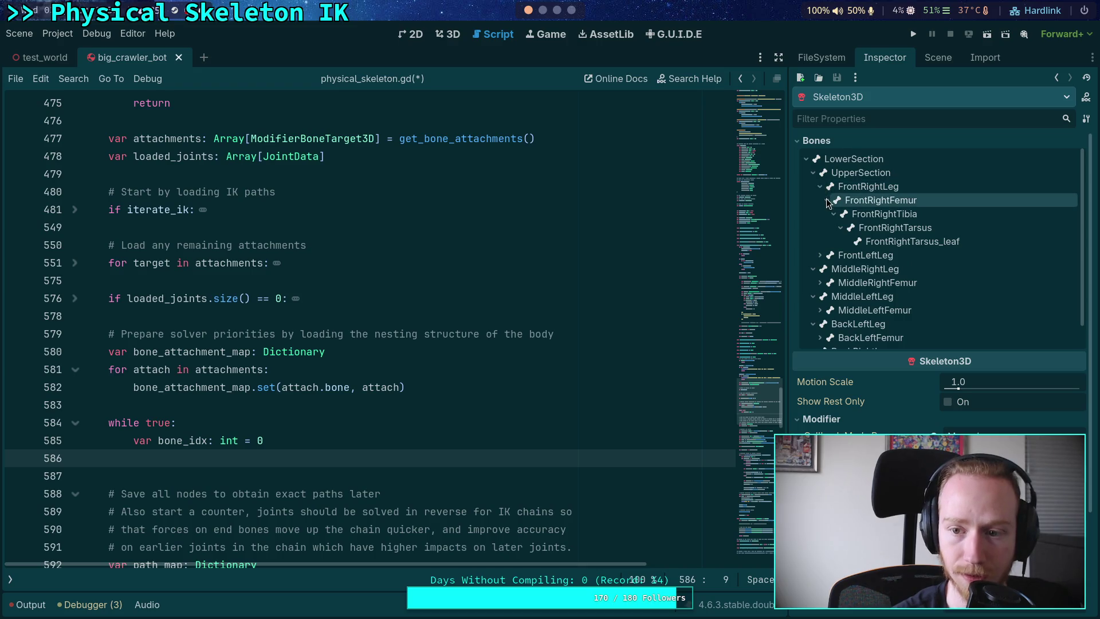
left_click(827, 200)
left_click(820, 213)
left_click(827, 227)
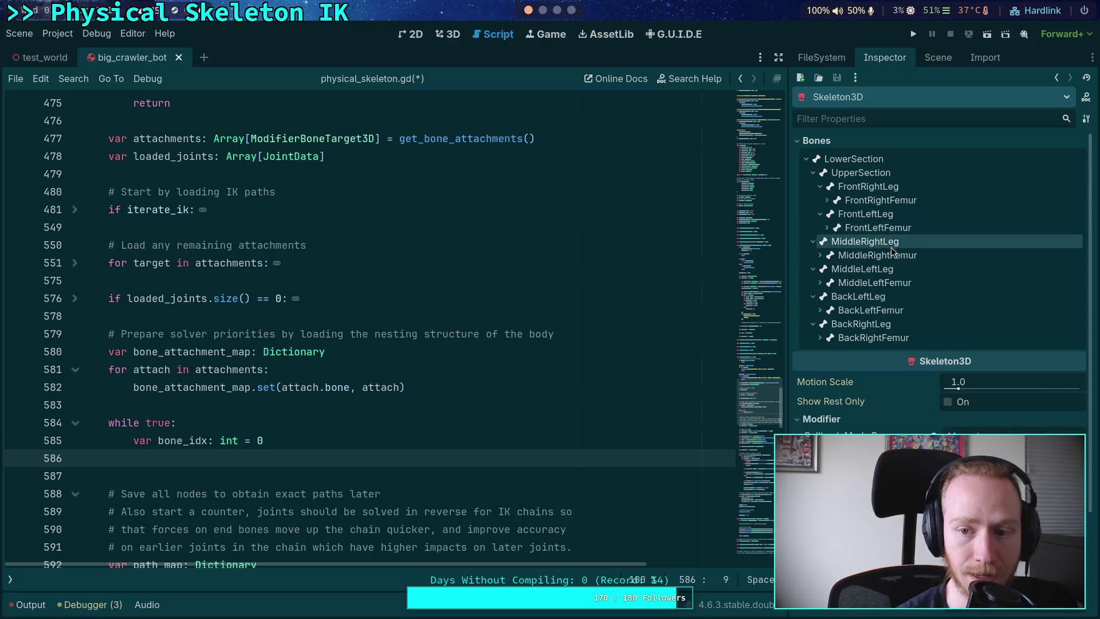
left_click(280, 441)
left_click(278, 455)
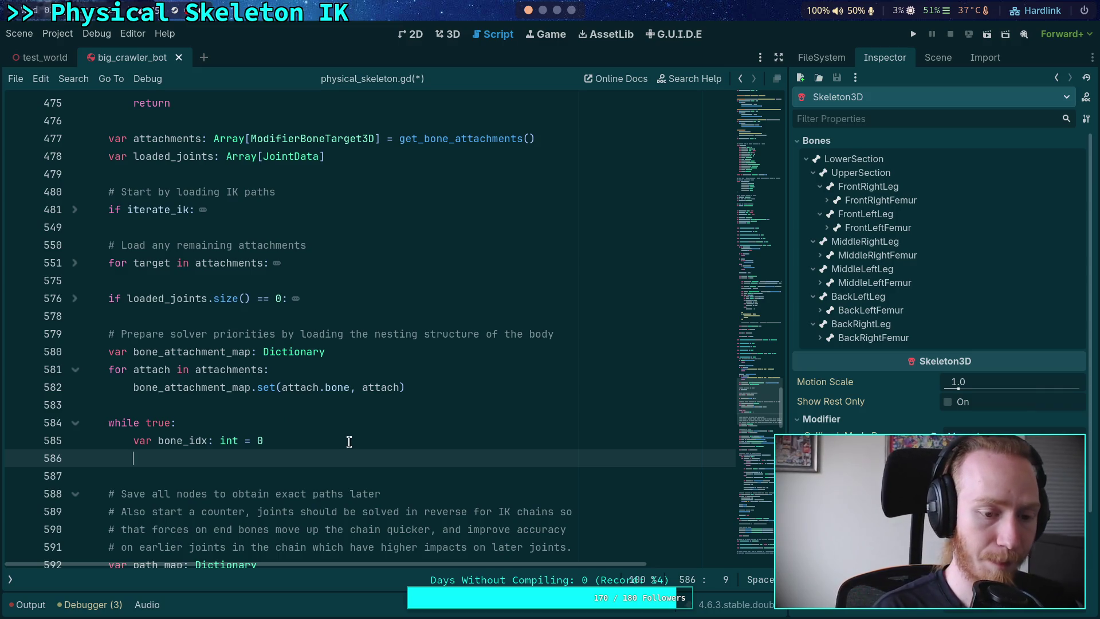
- Type 'var' on line 586 and declare 'var joint_priority_map: Dictionary' on a new line above the while loop
type("var")
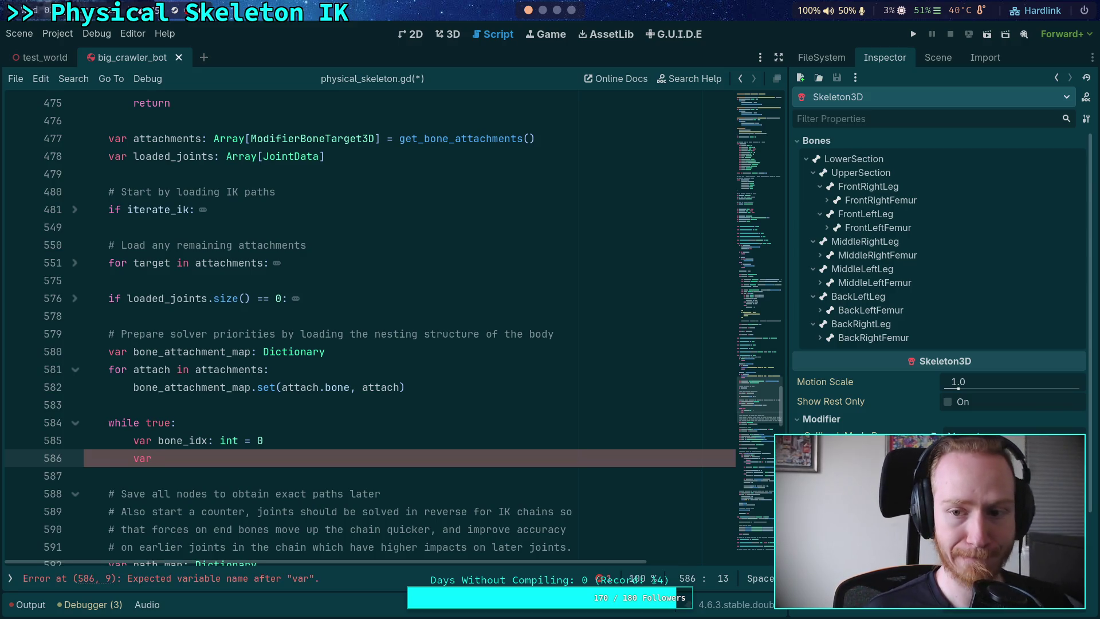
scroll(180, 363, "down", 1)
left_click(253, 352)
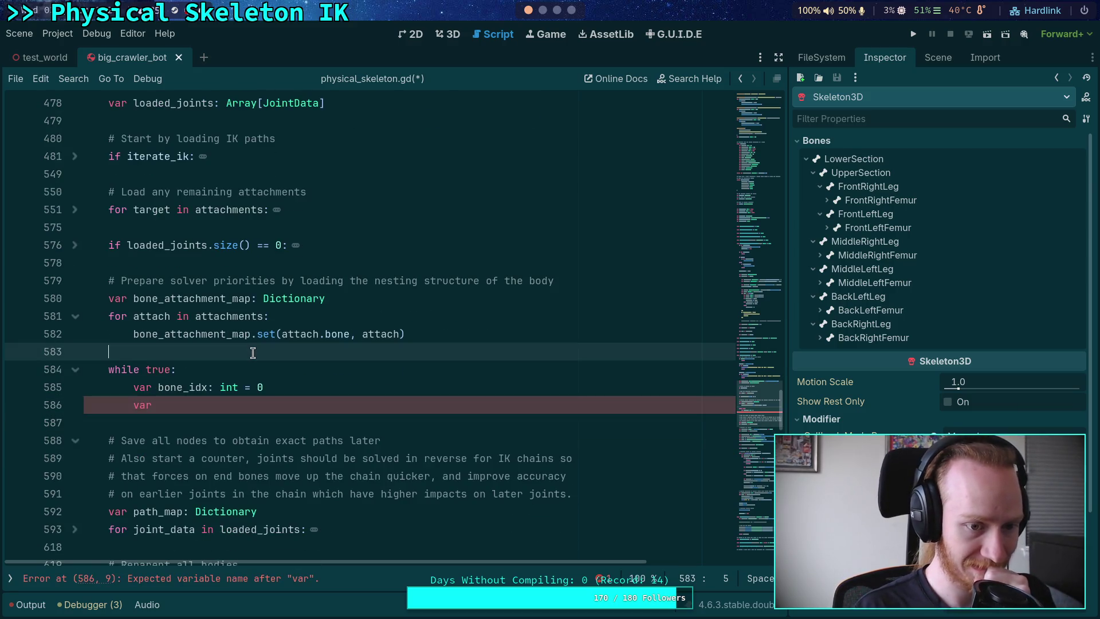
key("Return")
type("var ")
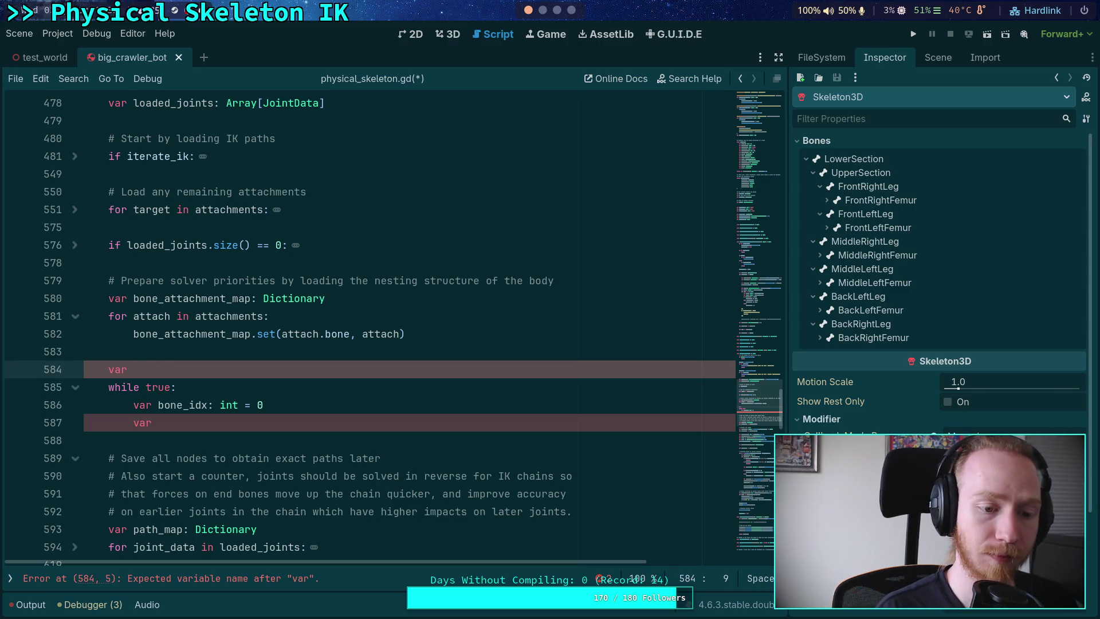
type("joint_priority_map: D")
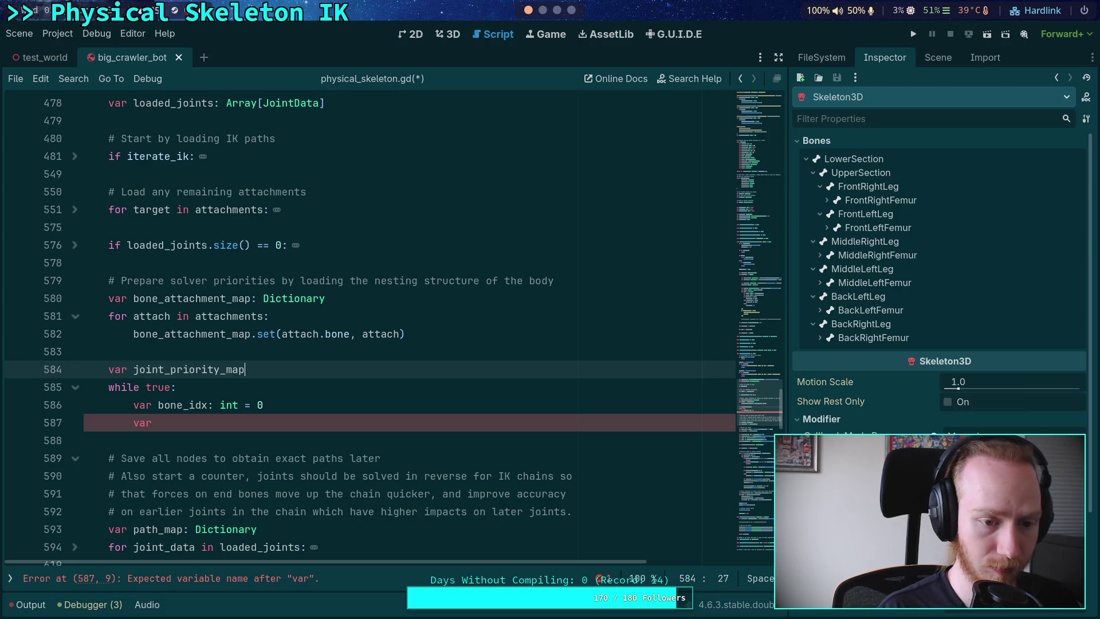
type("ictionary")
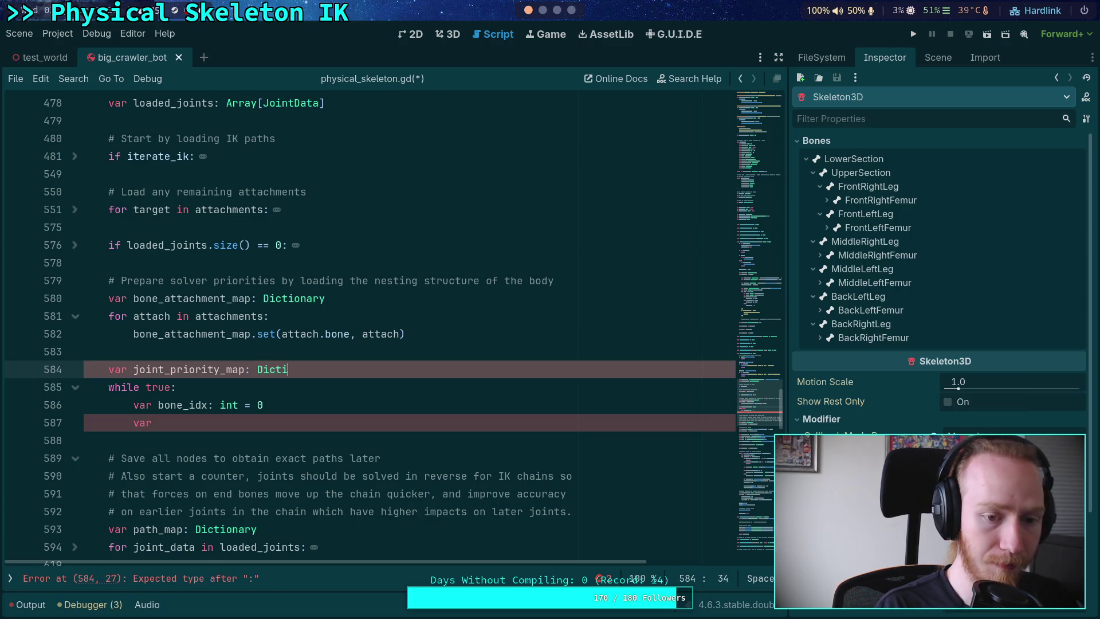
left_click(281, 434)
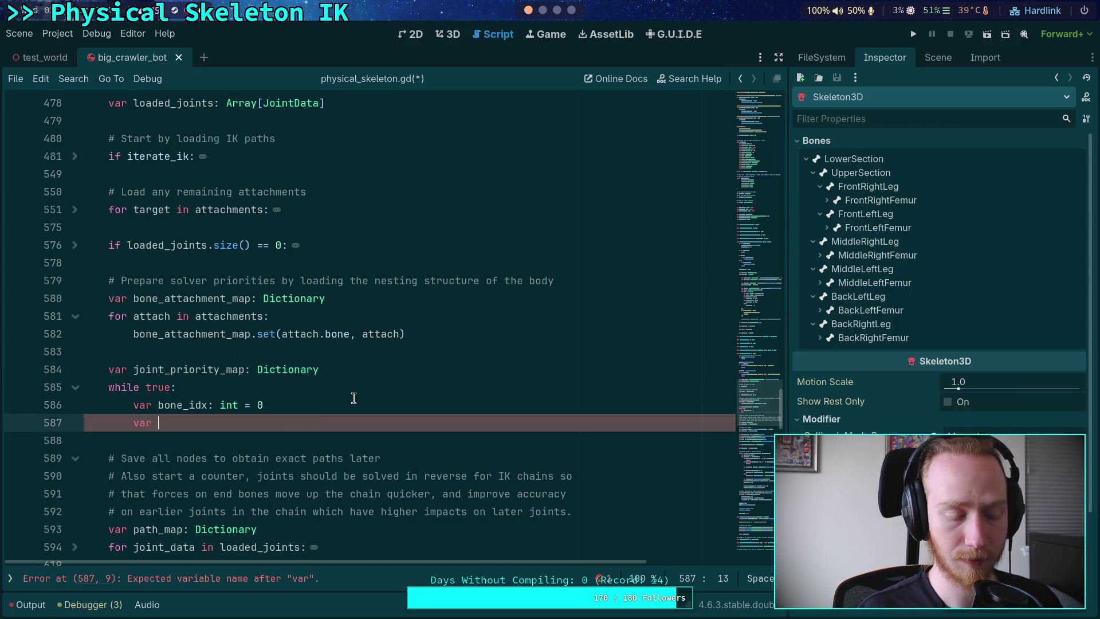
scroll(366, 420, "down", 1)
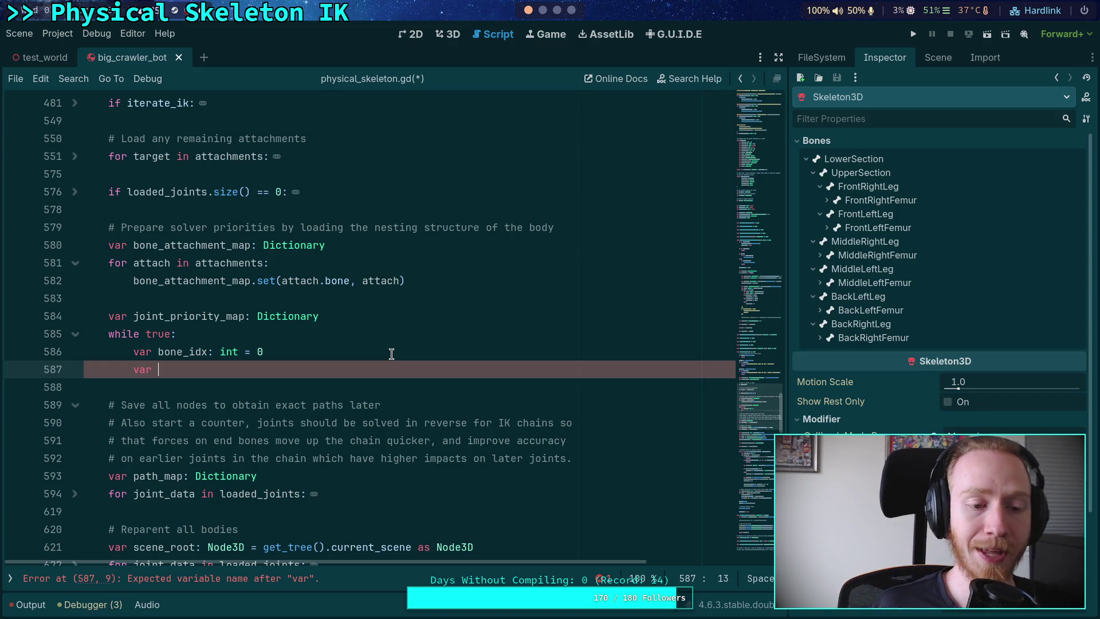
left_click(375, 314)
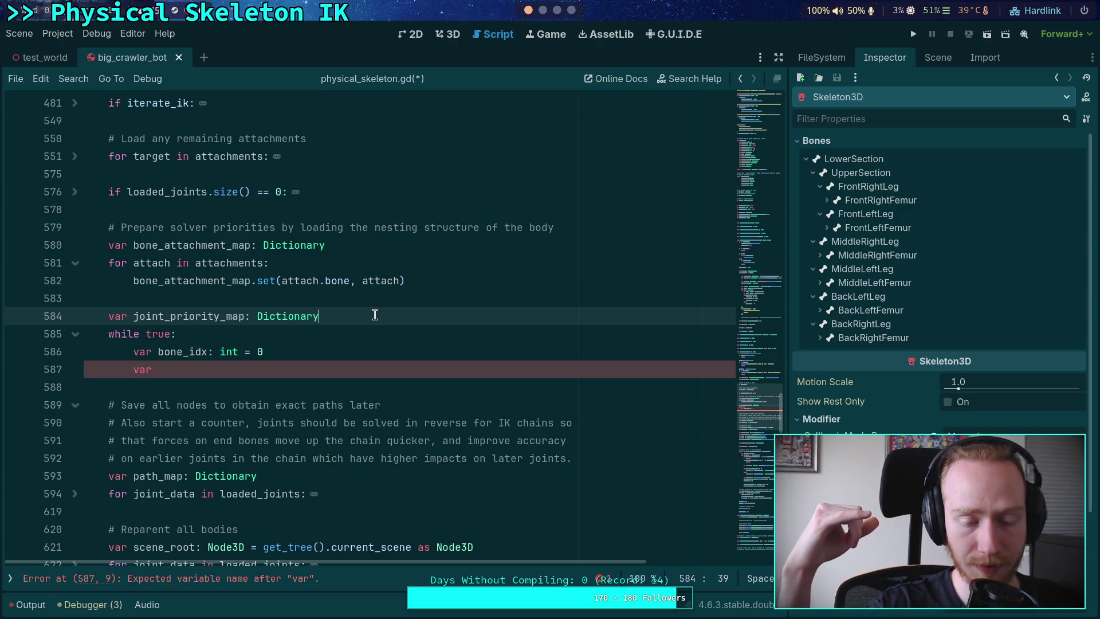
- Remove the bone_idx declaration, the while true loop line, and the leftover unfinished var line
left_click(287, 368)
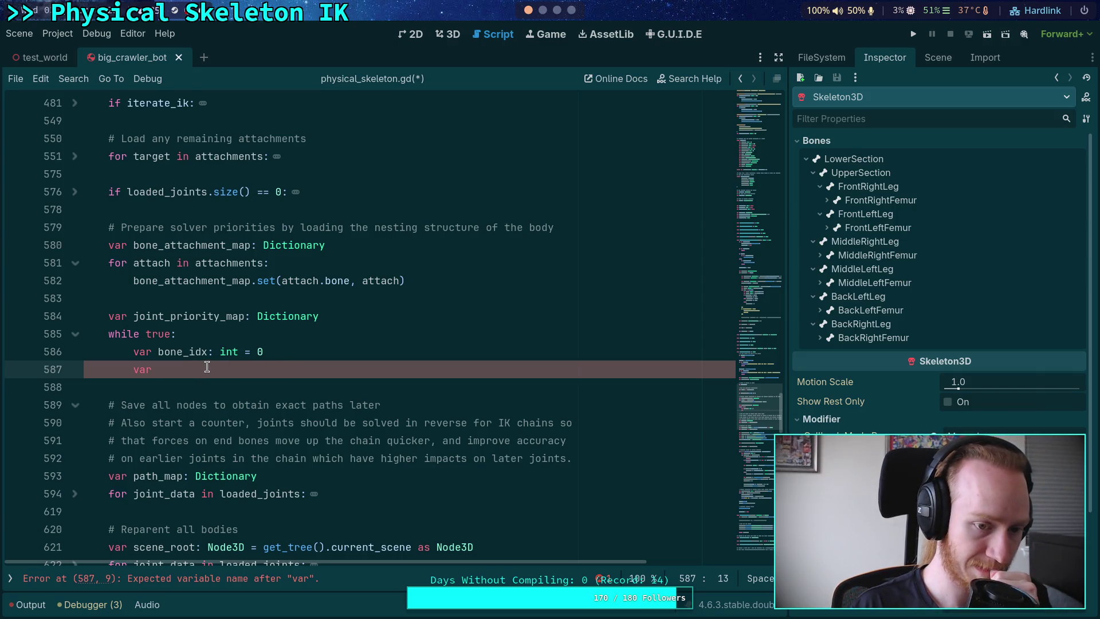
scroll(334, 325, "down", 1)
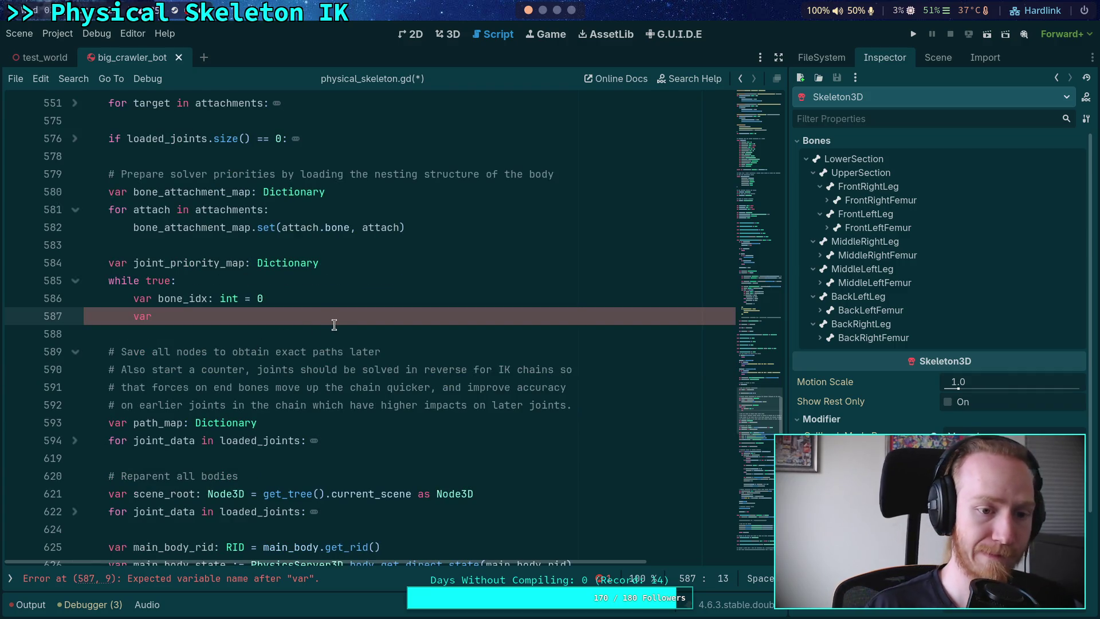
left_click(319, 305)
key("alt+Up")
key("shift+Tab")
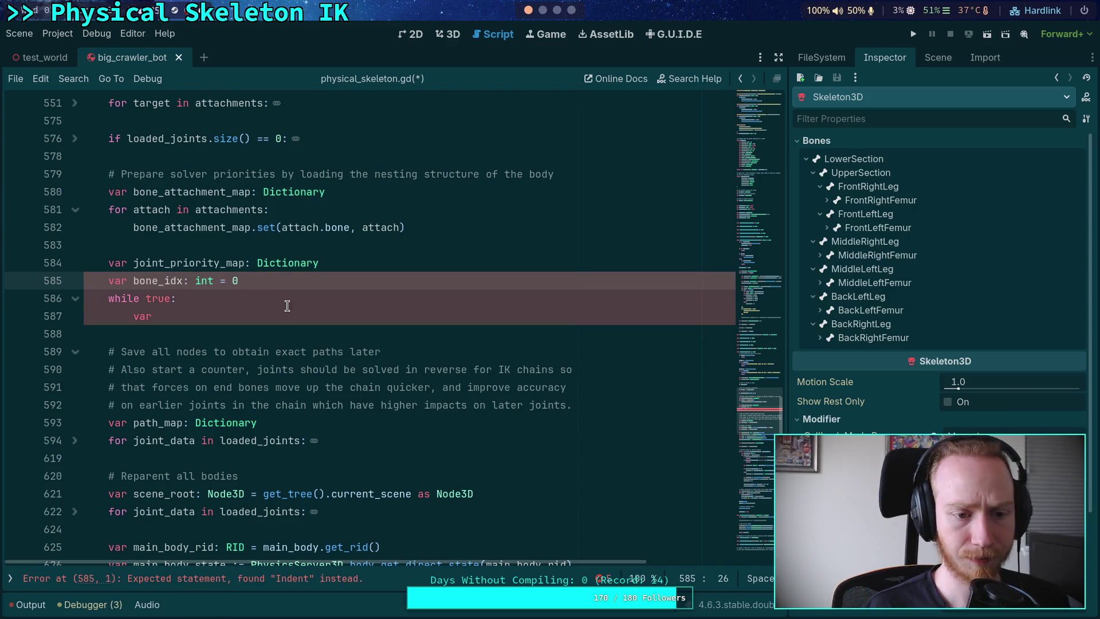
left_click(222, 305)
left_click_drag(222, 306, 344, 262)
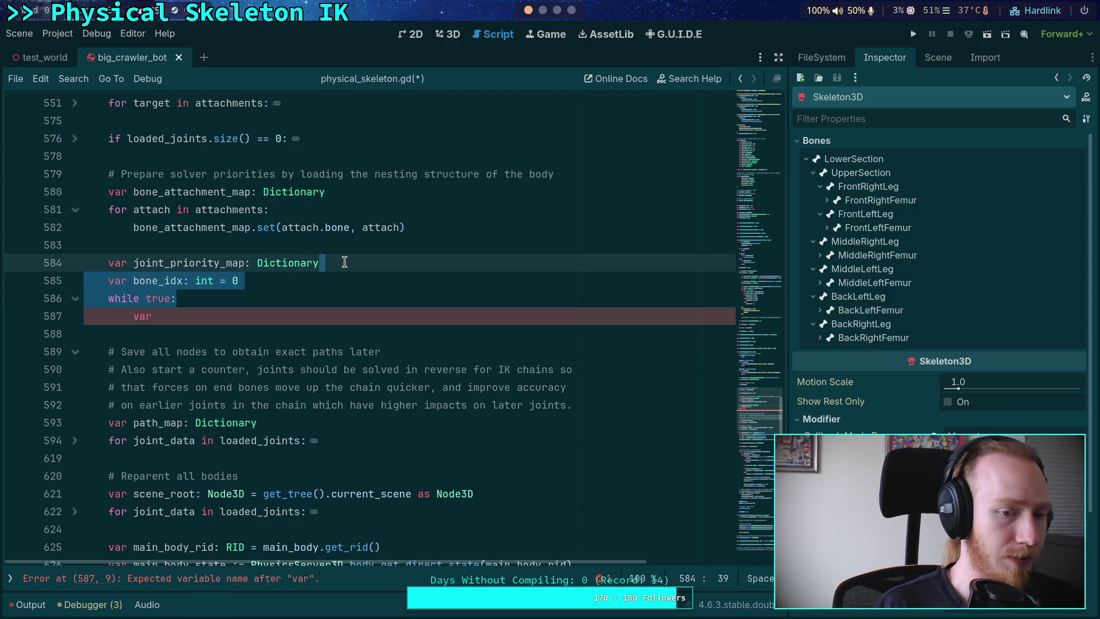
key("BackSpace")
key("shift+Down")
key("BackSpace")
- Delete the bone_attachment_map declaration and its for loop above joint_priority_map
scroll(363, 263, "up", 2)
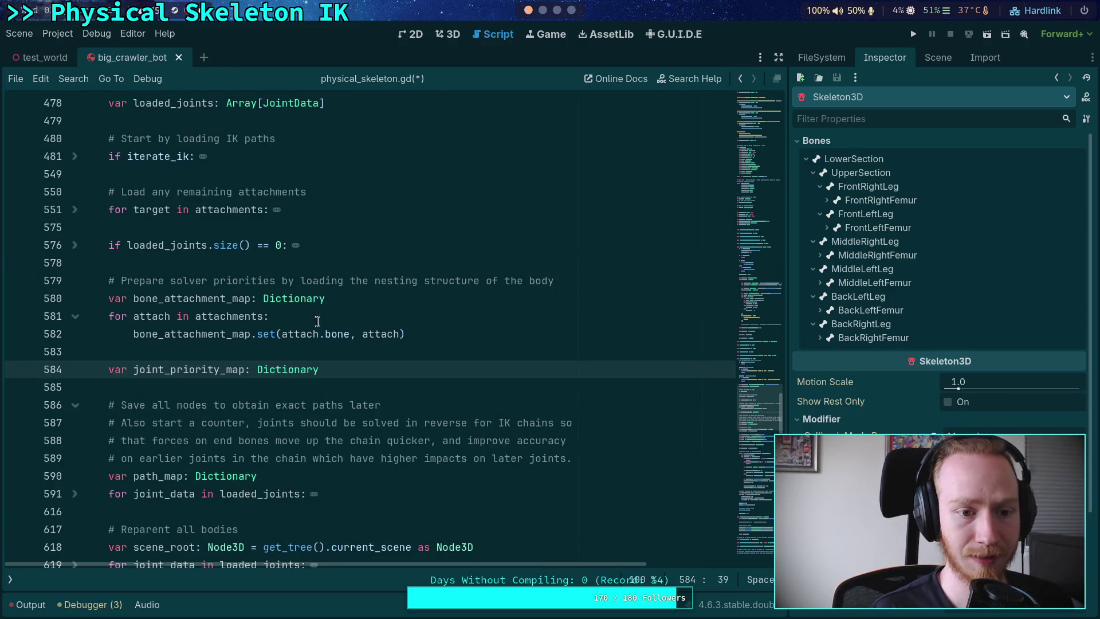
left_click(214, 316)
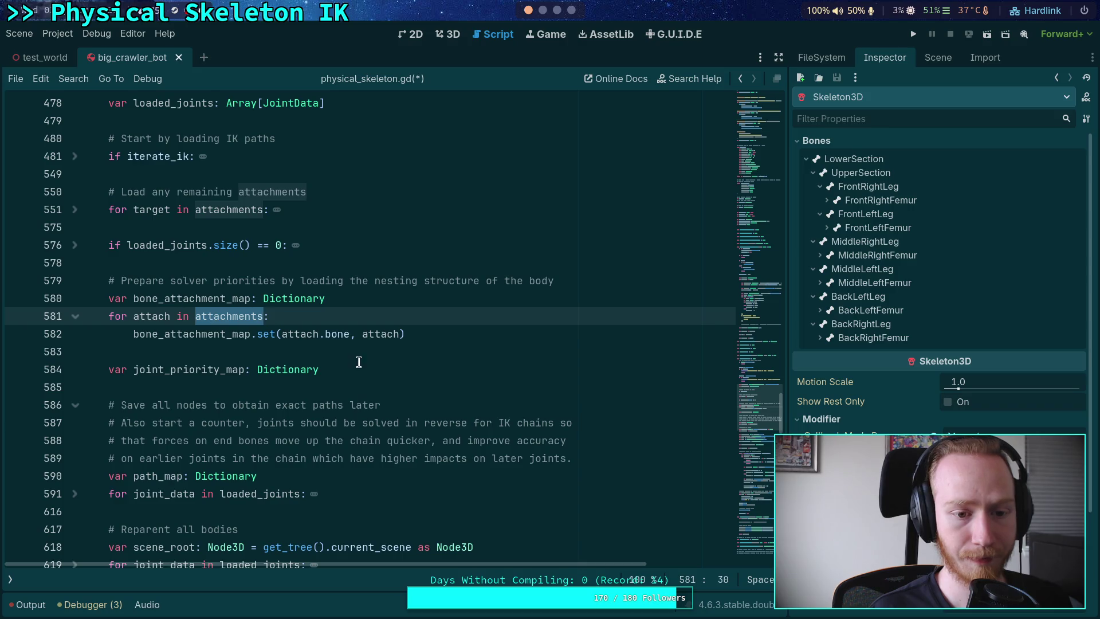
left_click(390, 370)
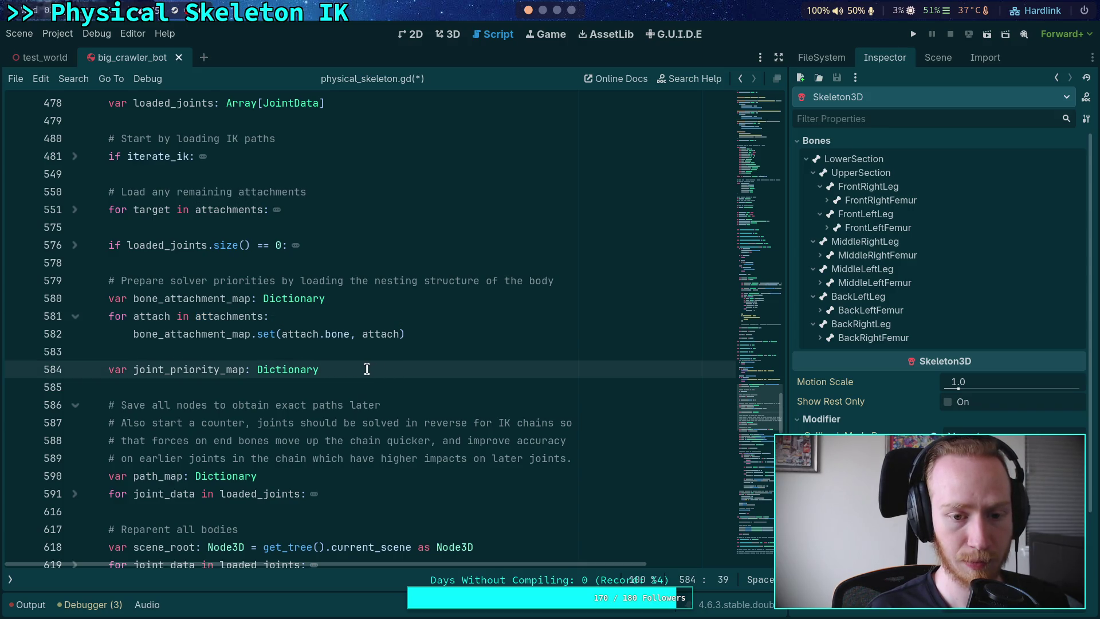
left_click_drag(330, 366, 109, 298)
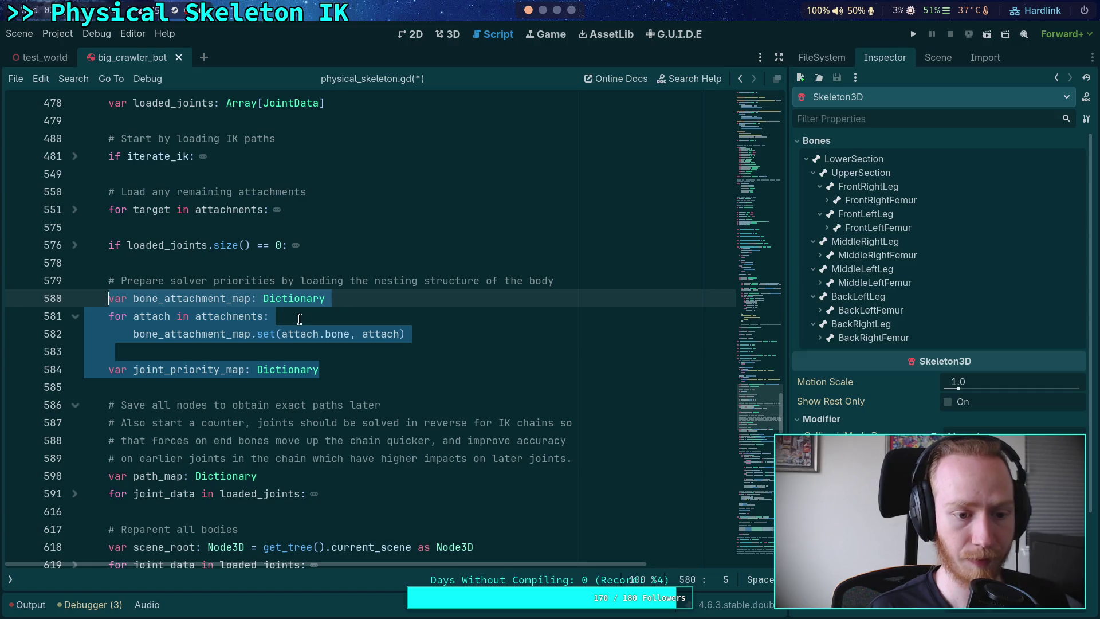
left_click_drag(297, 346, 31, 297)
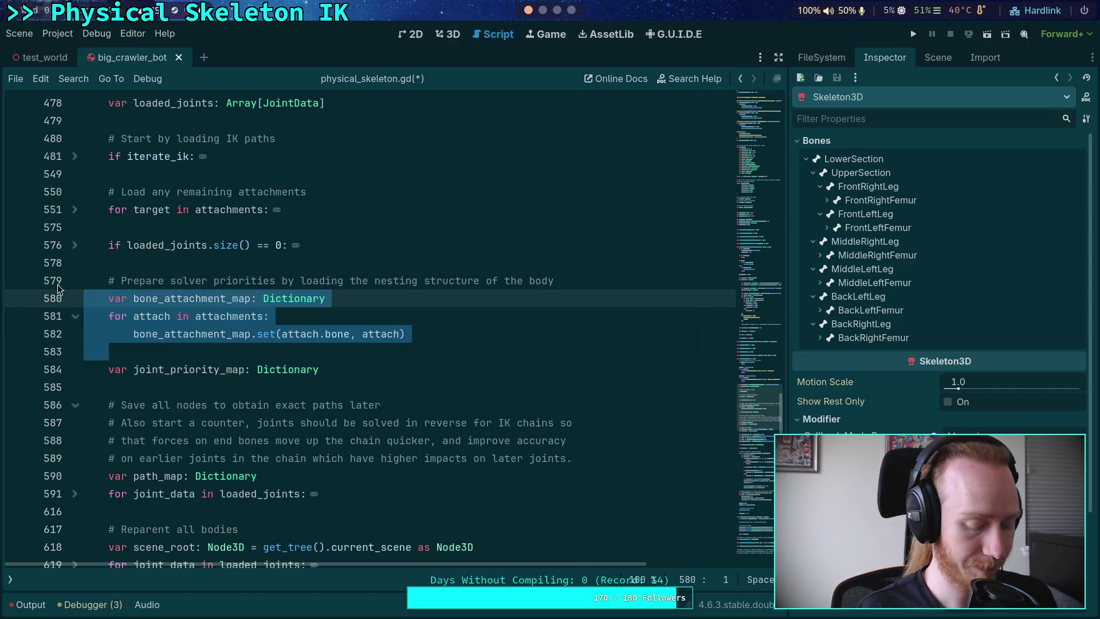
key("BackSpace")
key("BackSpace")
key("BackSpace")
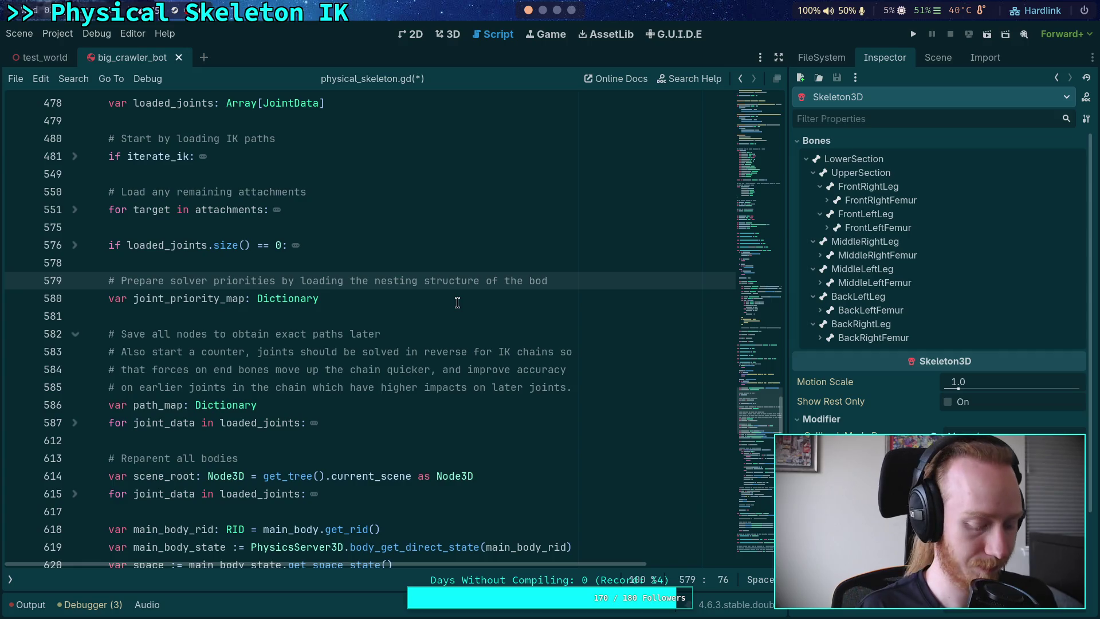